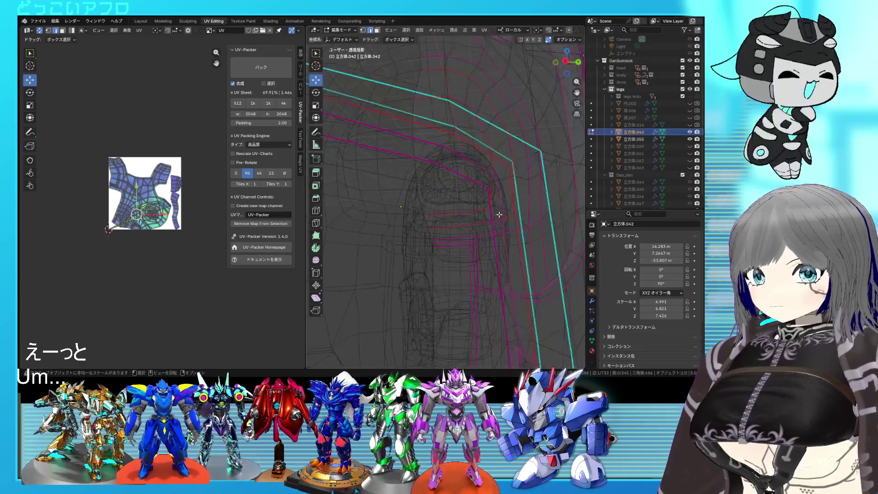
key(alt+z)
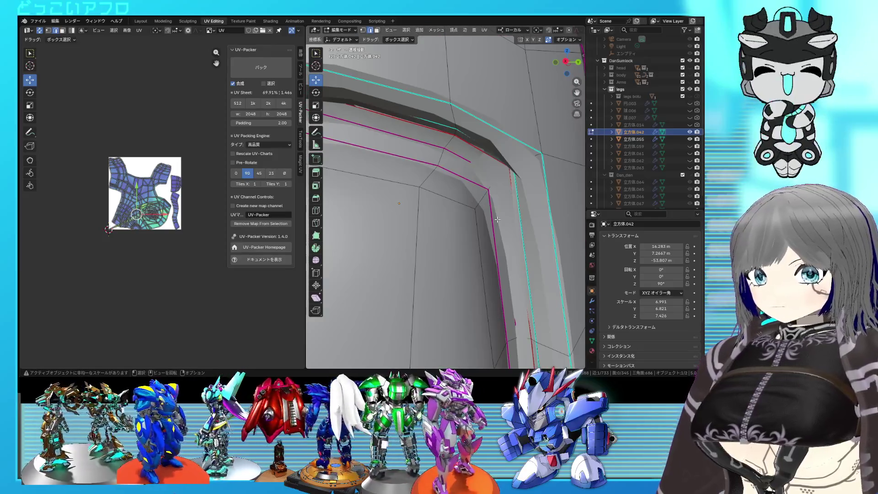
Slide the inner groove edge loop into a new position at the socket corner.
shift+right_click(506, 217)
middle_drag(506, 217, 505, 219)
scroll(505, 220, down, 3)
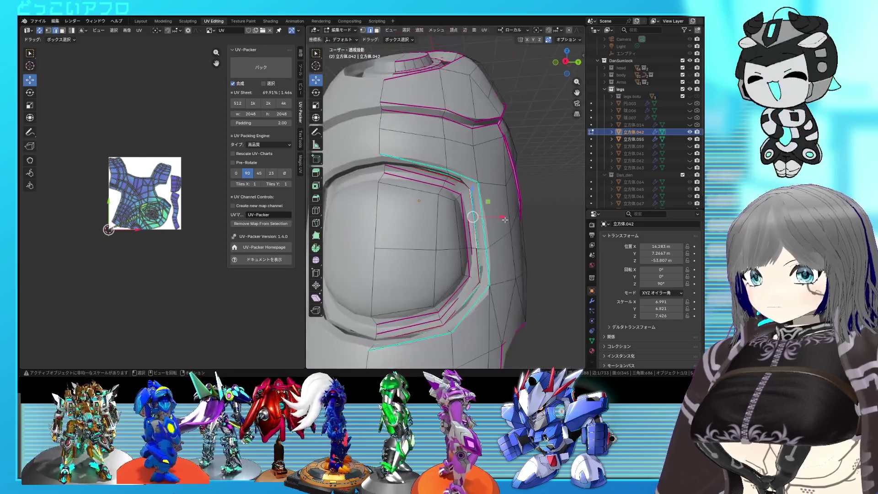
scroll(482, 192, up, 3)
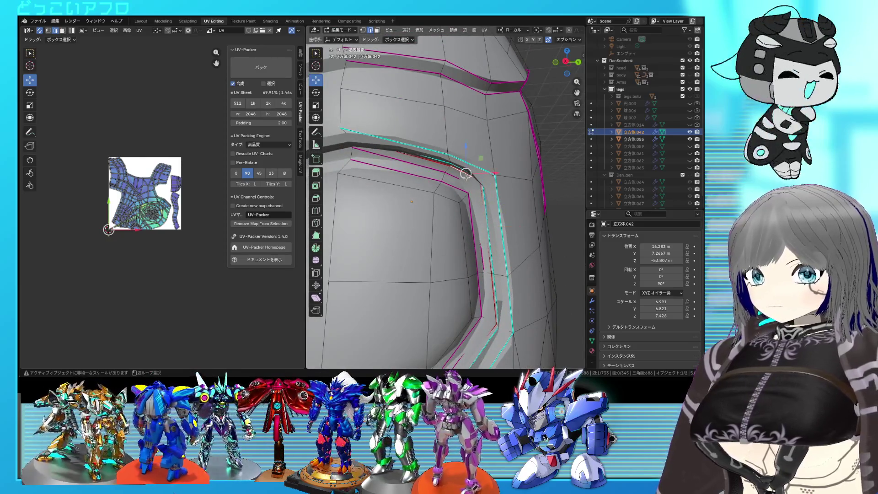
alt+click(482, 192)
key(g)
key(g)
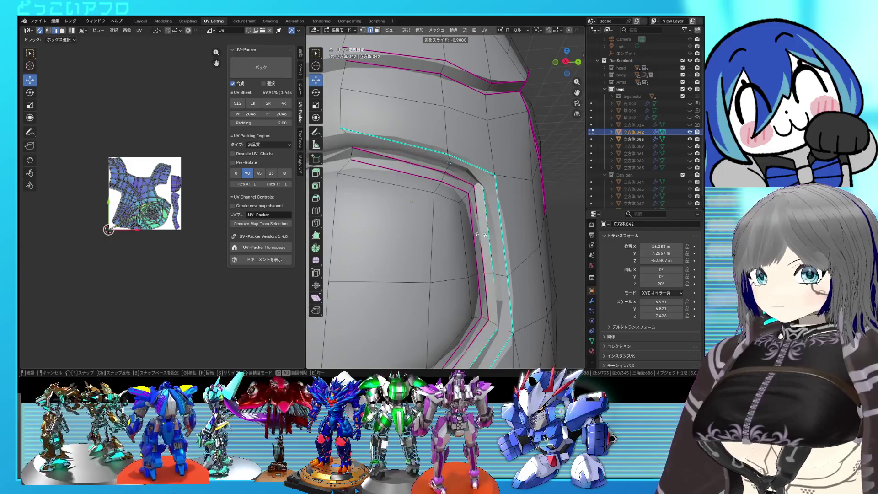
click(478, 237)
Delete the unwanted edges around the socket and select a face on the shin armor.
key(alt+z)
mouse_move(479, 240)
middle_down()
mouse_move(483, 281)
mouse_move(469, 246)
middle_up()
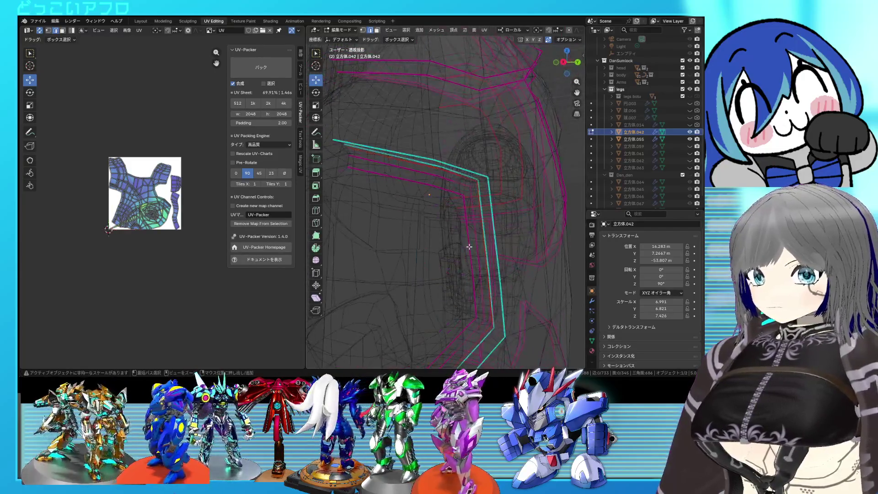
key(alt+z)
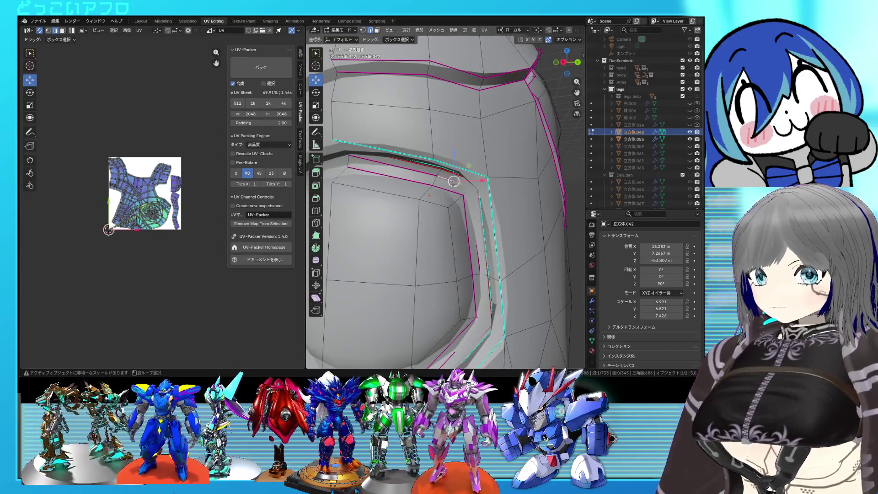
key(x)
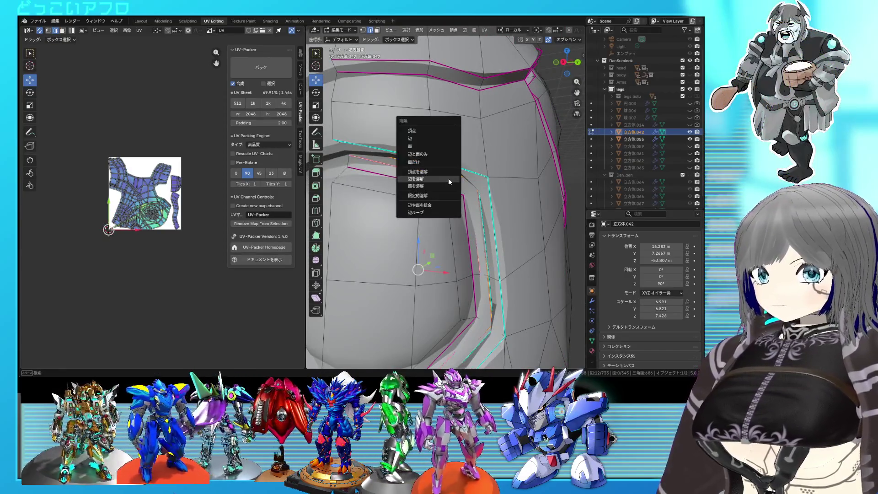
click(419, 131)
middle_drag(418, 130, 434, 170)
click(436, 154)
scroll(434, 170, down, 4)
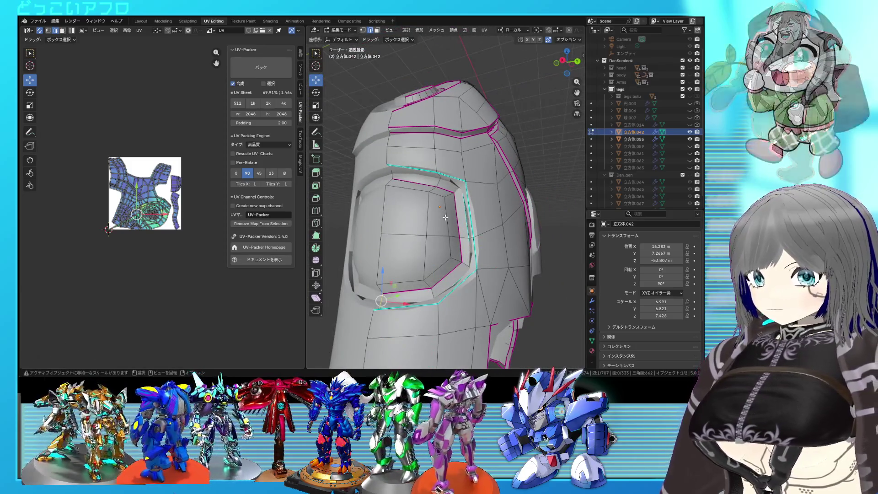
Select the linked shin armor mesh and apply Shade Auto Smooth in object mode.
key(l)
key(Tab)
right_click(475, 220)
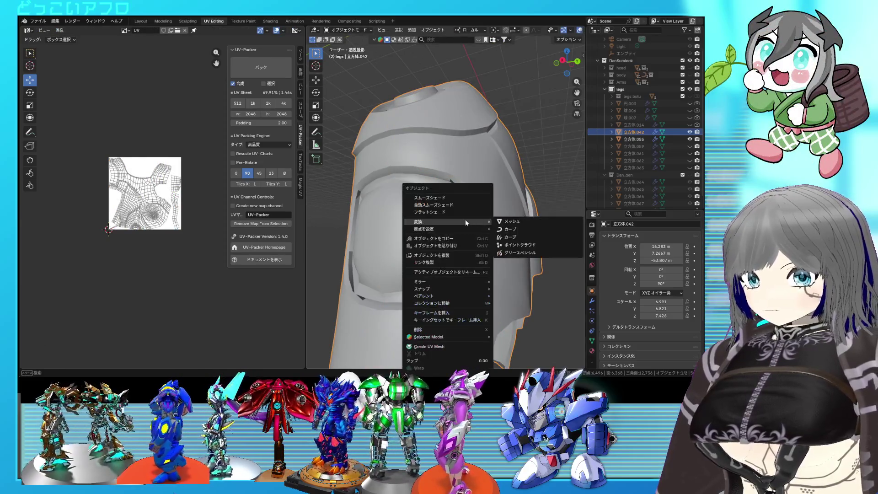
click(465, 219)
Recalculate the shin armor's normals to face outward.
key(Tab)
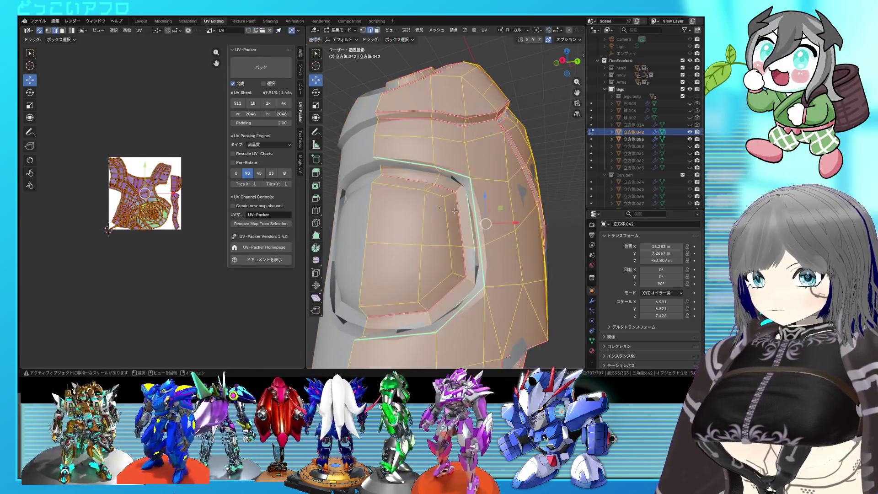
key(alt+n)
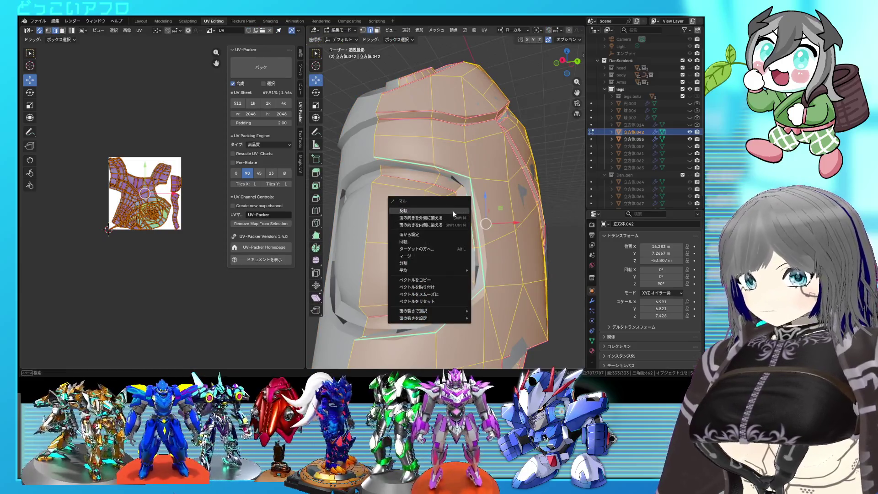
click(453, 216)
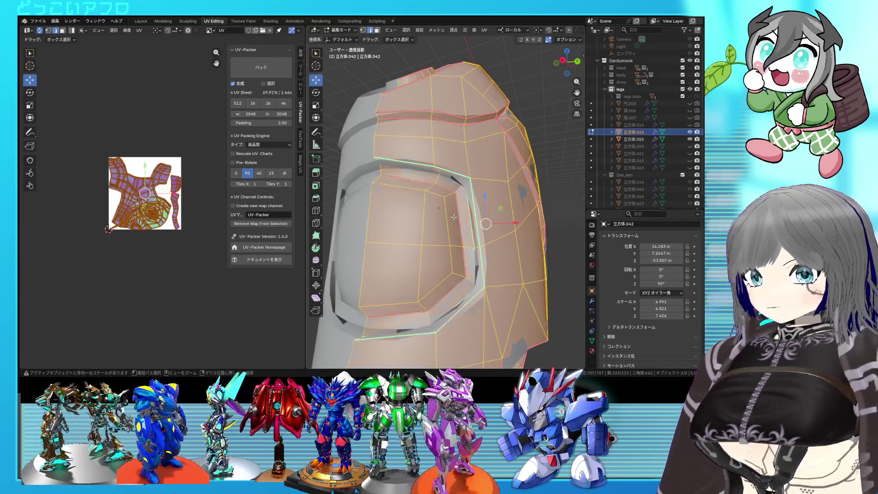
key(Tab)
key(Tab)
key(alt+a)
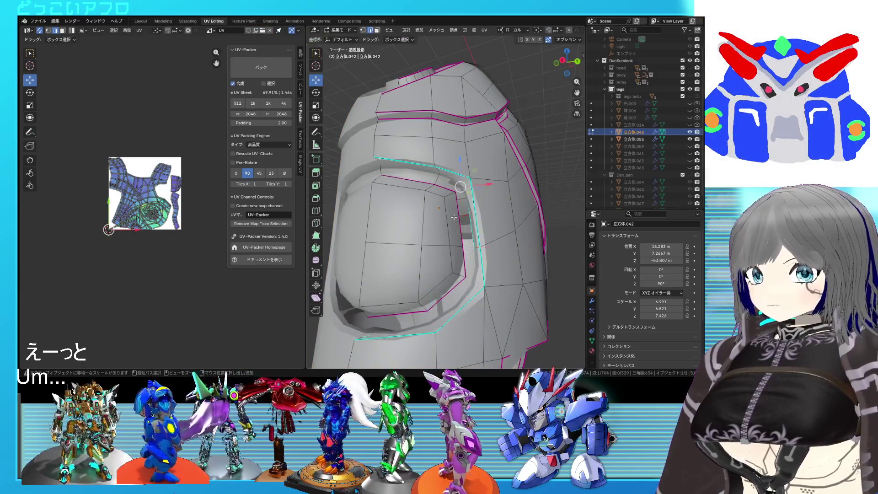
key(ctrl+z)
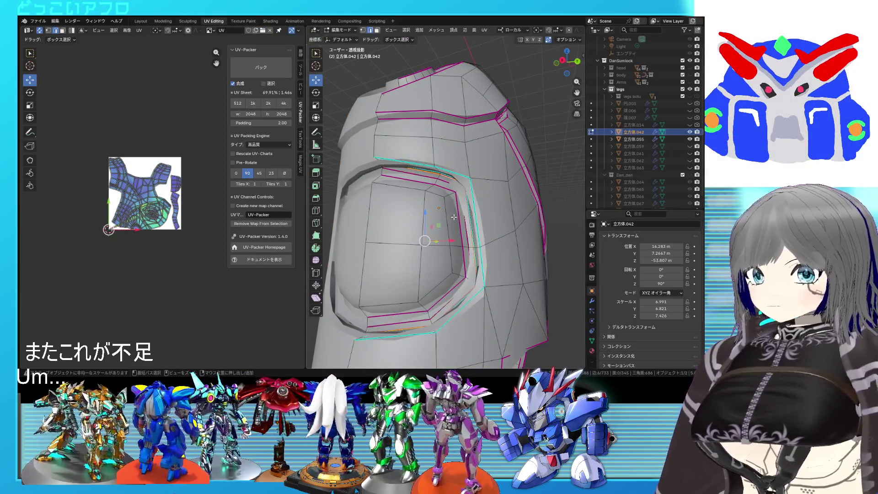
Apply Shade Smooth to the armor and smooth-shade all its faces, ending in object mode.
key(Tab)
right_click(453, 215)
click(443, 222)
key(Tab)
key(a)
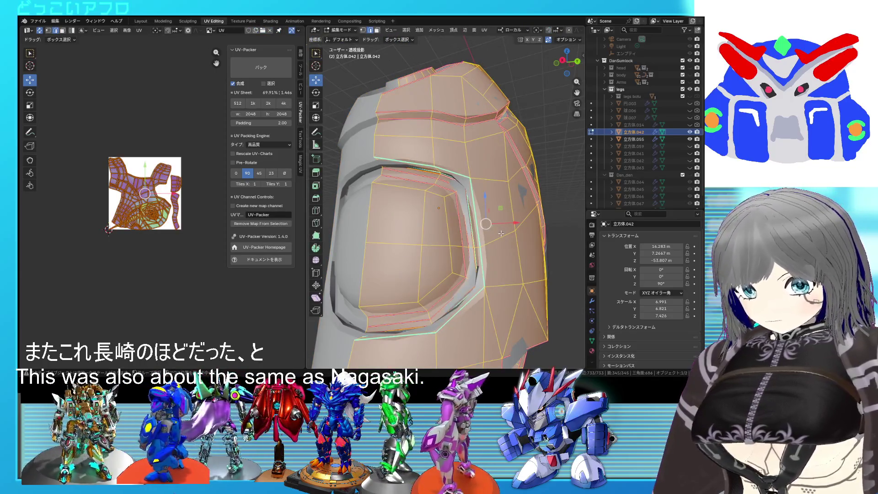
right_click(500, 233)
click(490, 232)
key(Tab)
mouse_move(480, 231)
middle_down()
mouse_move(493, 248)
mouse_move(511, 252)
mouse_move(447, 257)
middle_up()
scroll(511, 252, down, 2)
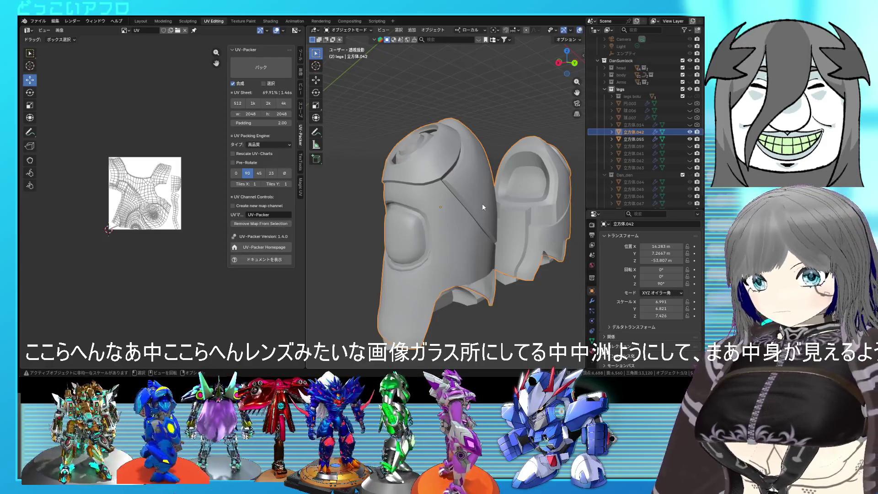
scroll(485, 224, up, 1)
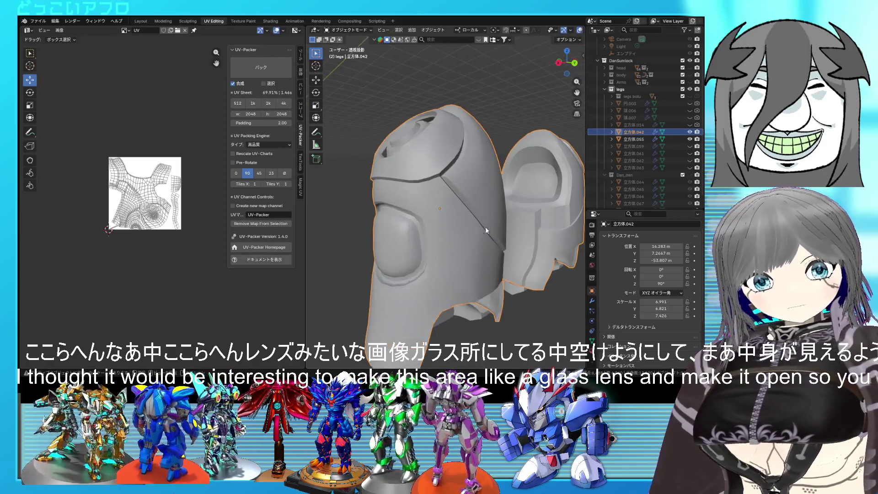
scroll(485, 226, up, 1)
scroll(502, 253, up, 1)
scroll(437, 251, up, 1)
Set the inner socket edge loop's crease to -1, removing it.
middle_drag(436, 251, 466, 216)
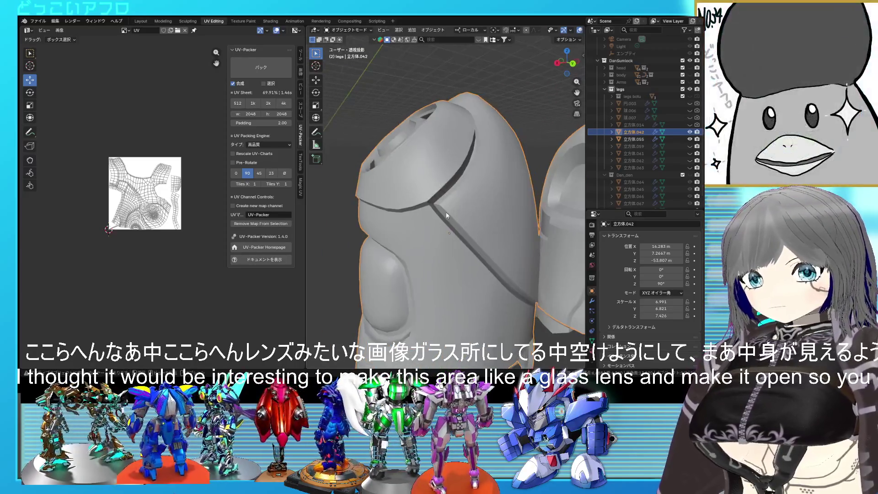
scroll(466, 215, down, 2)
scroll(450, 223, down, 1)
key(Tab)
mouse_move(417, 229)
middle_down()
mouse_move(458, 247)
mouse_move(438, 226)
middle_up()
scroll(458, 247, up, 2)
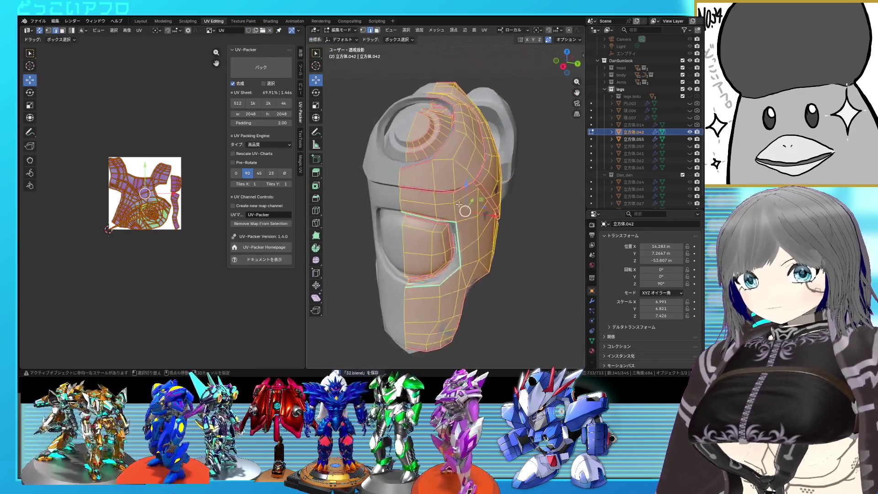
scroll(439, 226, up, 1)
scroll(433, 219, up, 2)
scroll(429, 215, up, 1)
alt+click(430, 215)
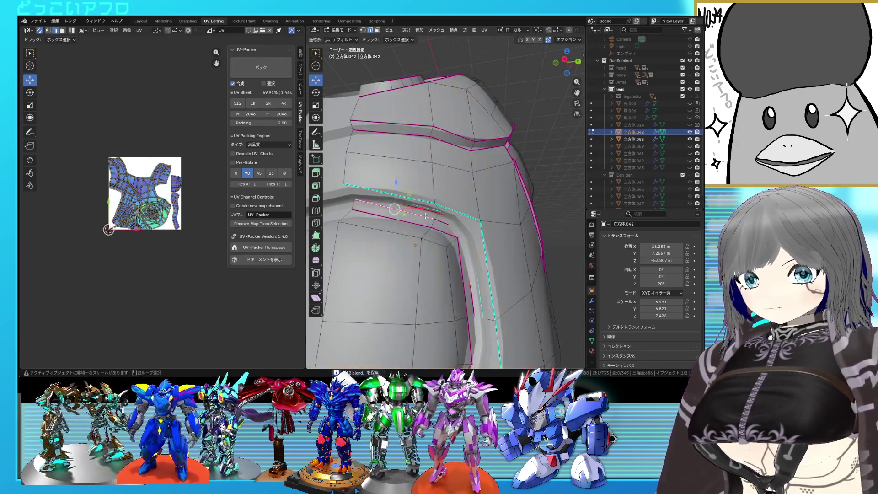
shift+middle_drag(426, 216, 418, 117)
key(shift+e)
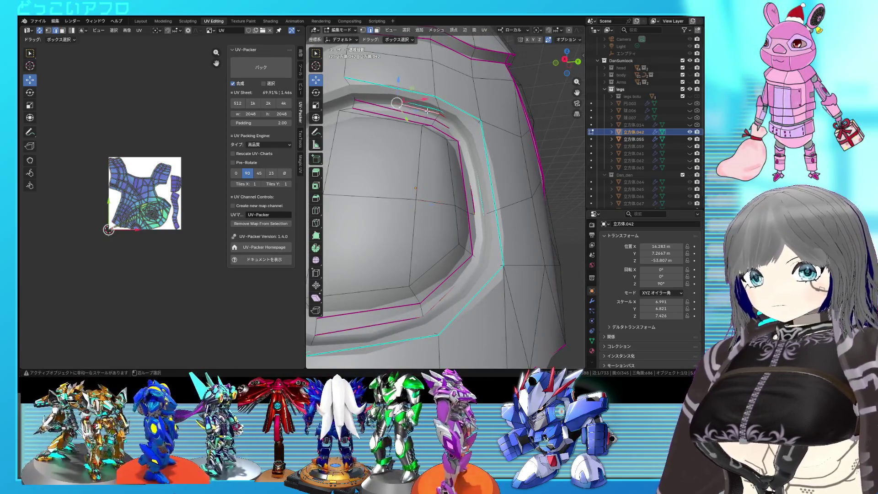
click(354, 306)
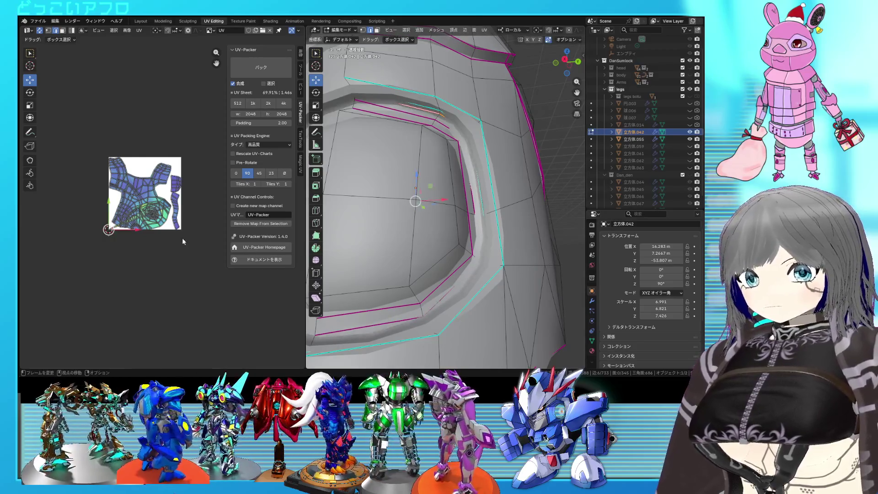
scroll(419, 225, down, 3)
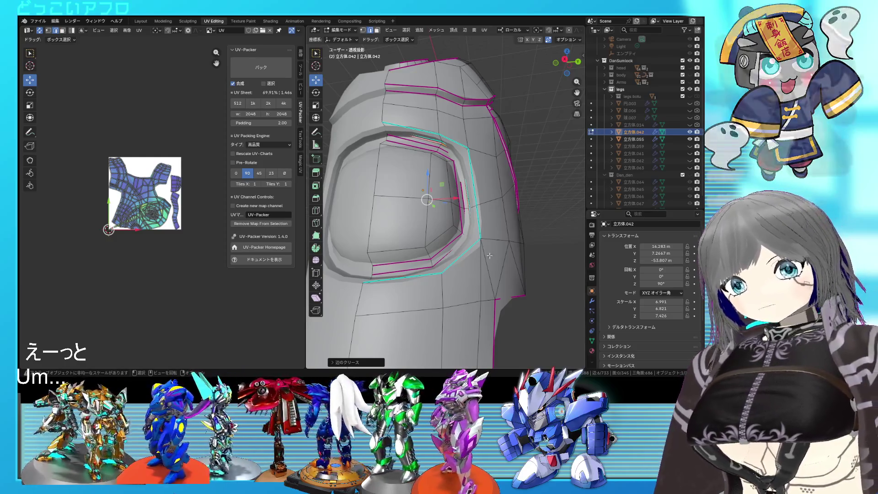
mouse_move(478, 287)
middle_down()
mouse_move(471, 260)
mouse_move(419, 238)
mouse_move(483, 230)
mouse_move(494, 214)
mouse_move(405, 236)
mouse_move(476, 241)
mouse_move(464, 286)
mouse_move(477, 218)
mouse_move(466, 246)
mouse_move(456, 244)
middle_up()
Switch the shin armor to object mode and back into edit mode.
key(Tab)
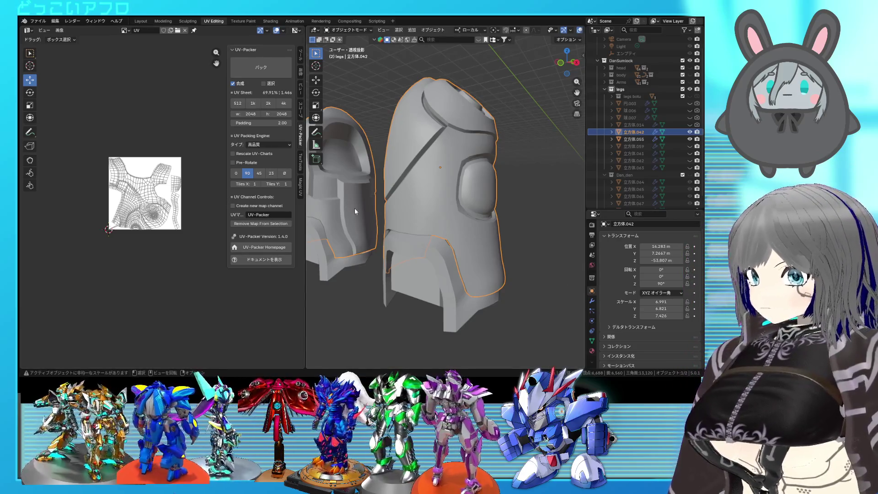
key(Tab)
scroll(430, 220, up, 3)
Unwrap all of the armor piece's UVs again and save the file.
middle_drag(430, 220, 352, 226)
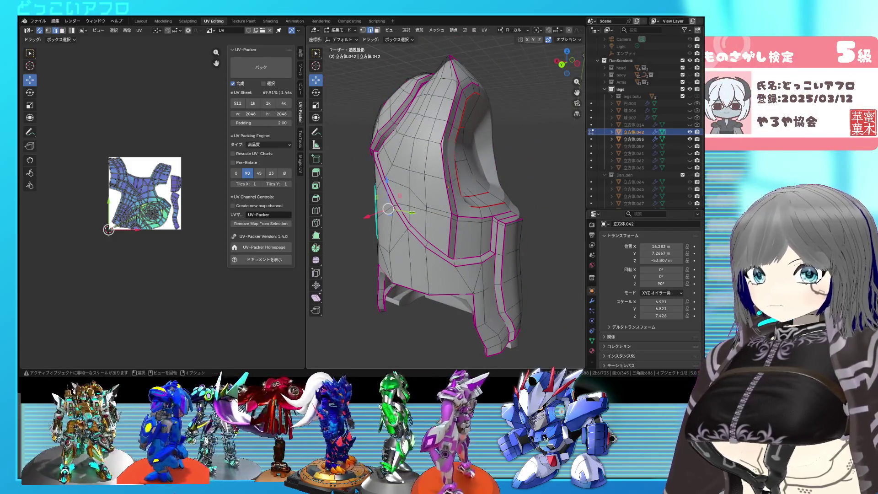
scroll(412, 212, up, 2)
key(a)
key(u)
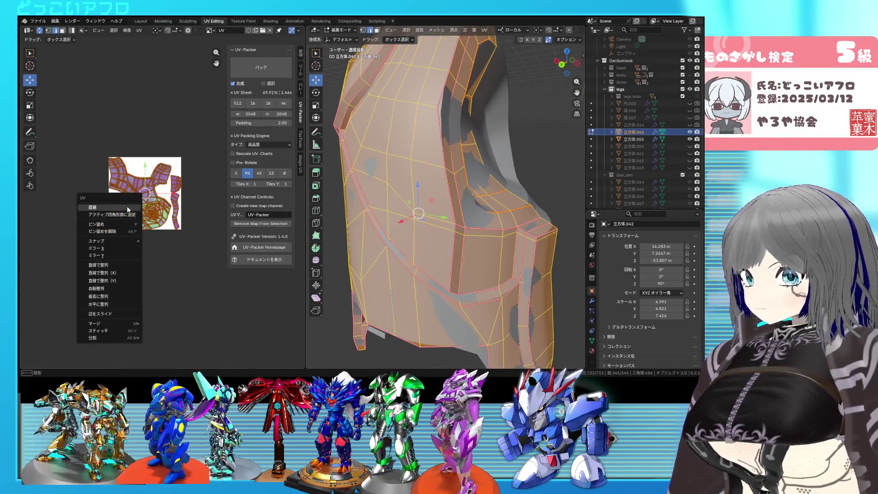
click(117, 210)
scroll(117, 210, up, 3)
key(ctrl+s)
Mark the edges around the armor's side opening as sharp.
middle_drag(480, 222, 473, 210)
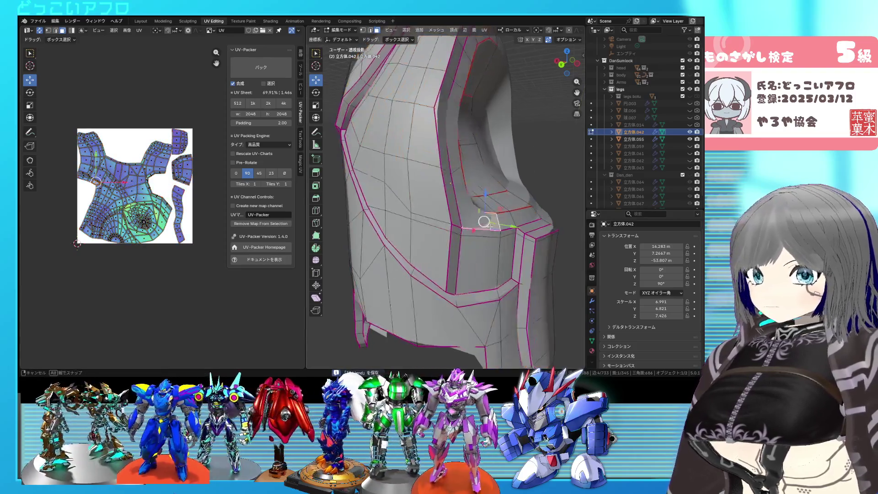
click(470, 208)
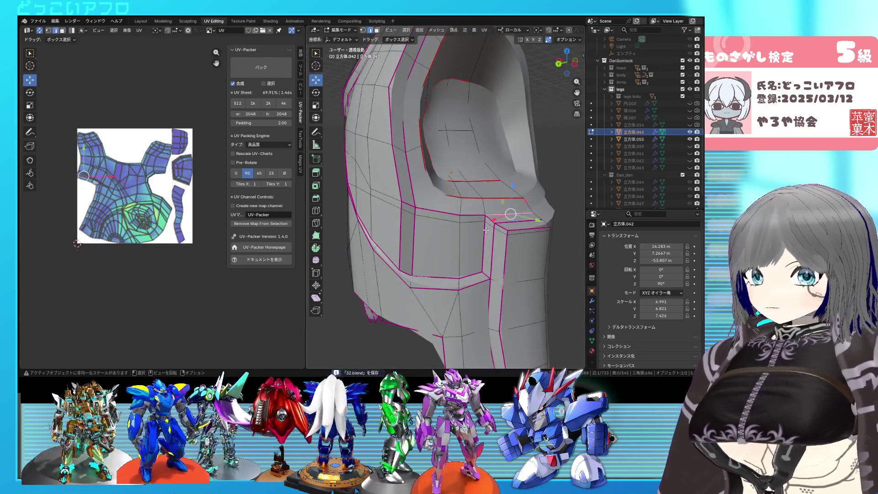
scroll(445, 226, up, 2)
middle_drag(444, 226, 471, 222)
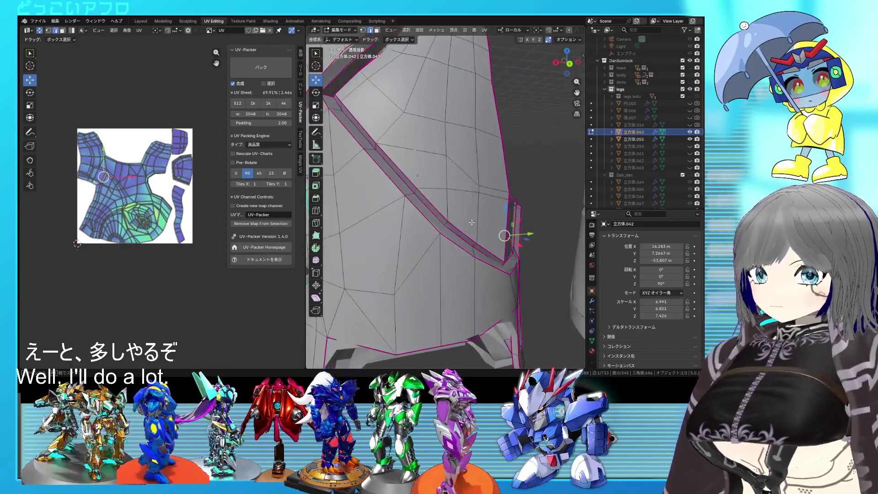
middle_drag(433, 191, 475, 202)
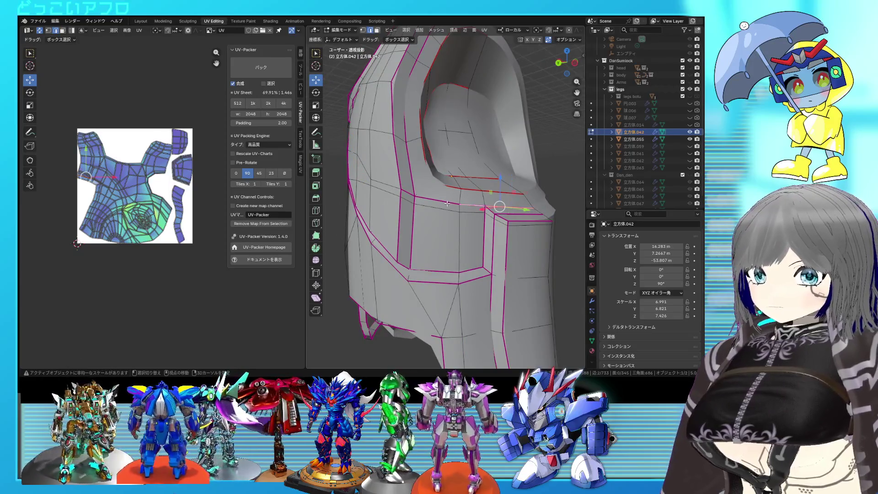
mouse_move(410, 180)
middle_down()
mouse_move(438, 218)
mouse_move(416, 148)
middle_up()
right_click(438, 219)
click(415, 200)
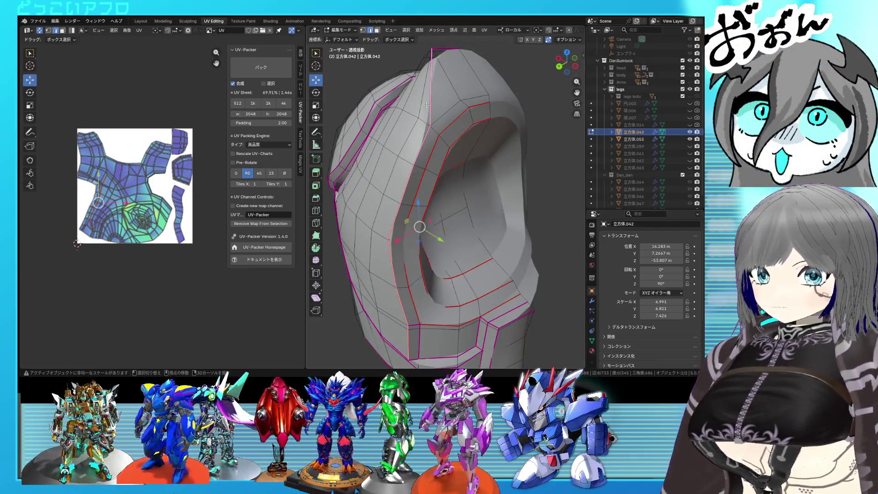
Mark the selected edge loop on the leg armor as a seam.
right_click(452, 143)
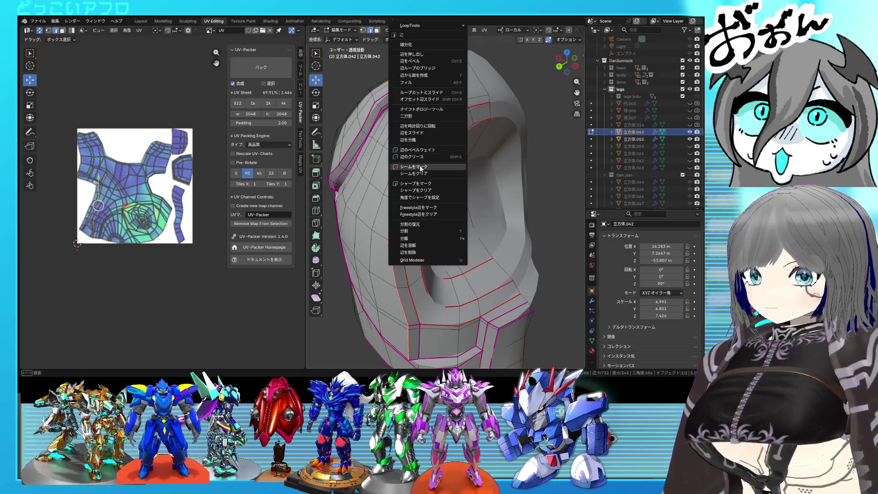
click(439, 164)
right_click(473, 108)
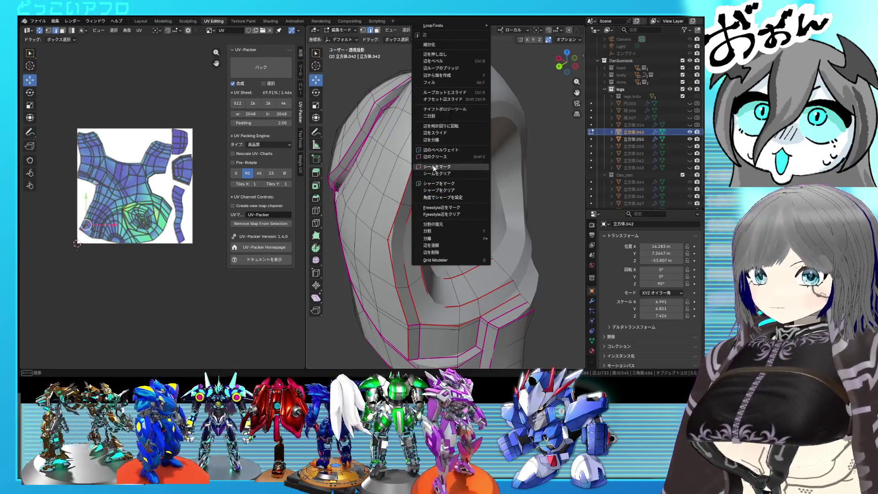
click(433, 167)
middle_drag(434, 168, 442, 199)
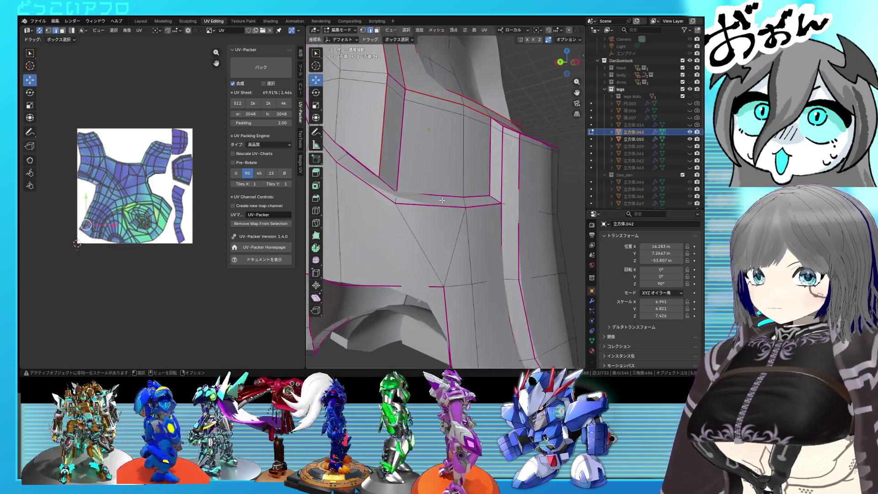
shift+right_click(387, 185)
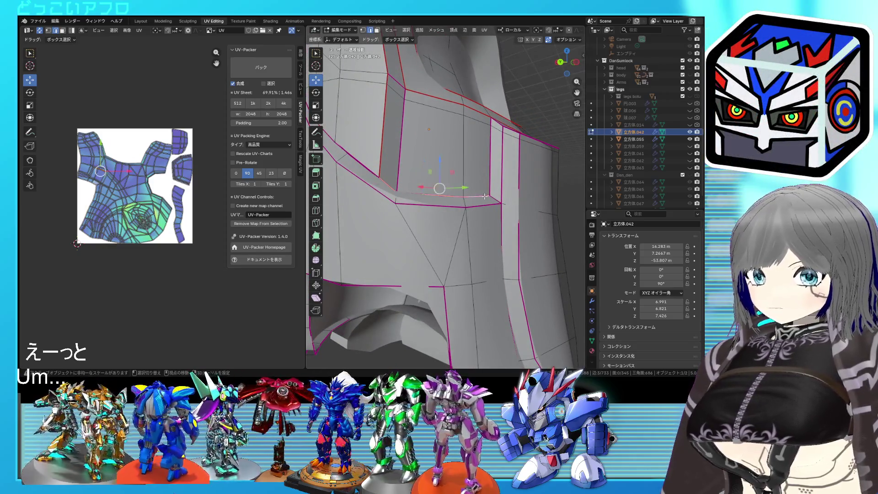
Mark another set of side-panel edges as a seam and inspect in X-ray.
middle_drag(484, 197, 480, 207)
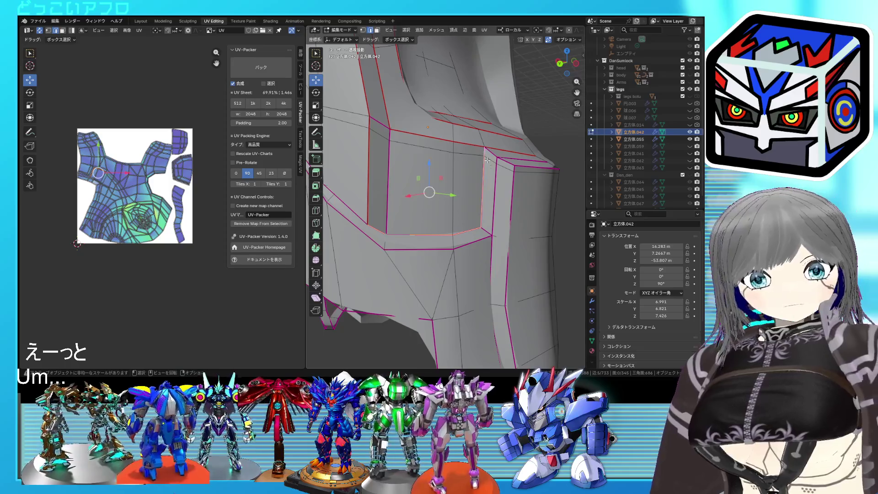
key(ctrl+e)
click(484, 197)
mouse_move(484, 197)
middle_down()
mouse_move(426, 167)
mouse_move(443, 179)
mouse_move(444, 222)
middle_up()
key(alt+z)
scroll(443, 180, up, 2)
key(alt+z)
key(alt+z)
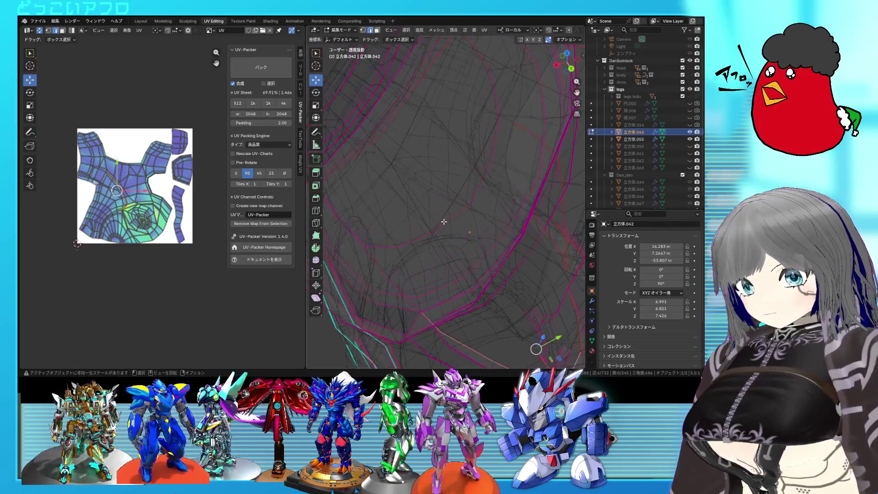
middle_drag(446, 296, 498, 267)
Mark the selected groove edges of the leg armor as a seam.
key(alt+z)
key(alt+z)
key(ctrl+e)
click(498, 267)
key(alt+z)
scroll(451, 280, up, 3)
scroll(450, 280, down, 3)
mouse_move(451, 280)
middle_down()
mouse_move(446, 300)
mouse_move(471, 240)
middle_up()
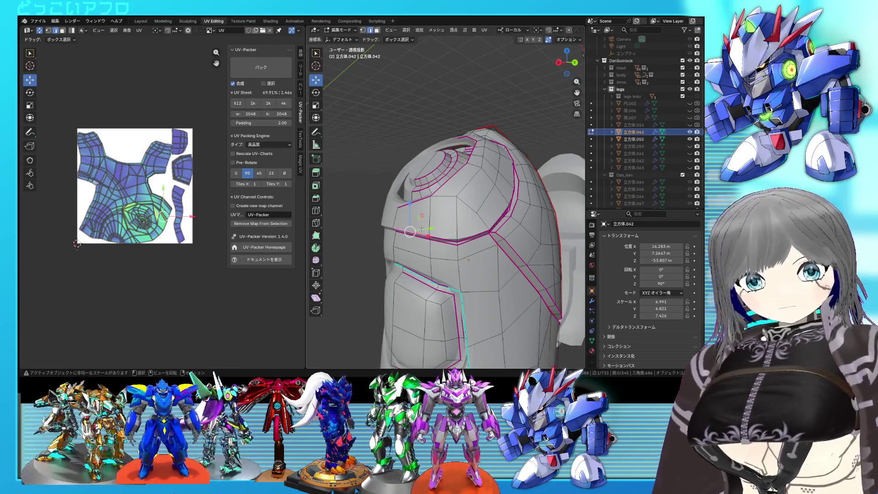
mouse_move(421, 228)
middle_down()
mouse_move(437, 266)
mouse_move(450, 258)
mouse_move(401, 251)
mouse_move(493, 252)
middle_up()
Inspect the leg part's hidden edges in X-ray from several angles.
key(alt+z)
key(alt+z)
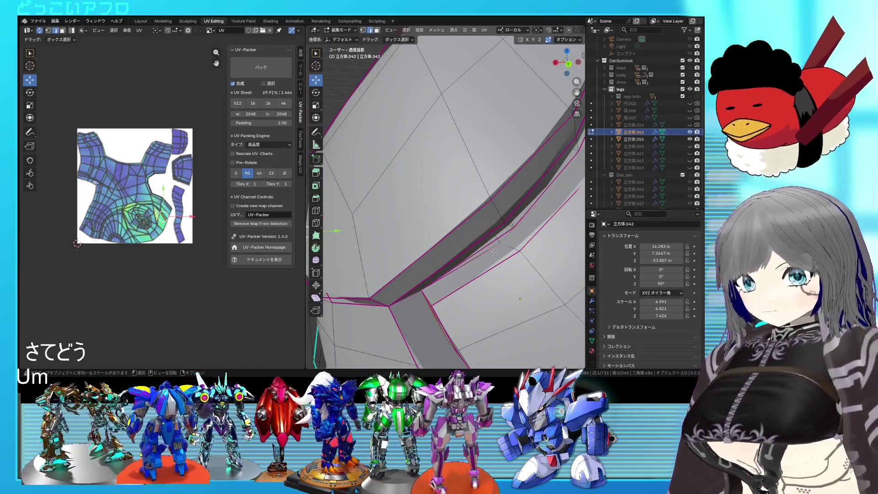
key(alt+z)
mouse_move(513, 236)
middle_down()
mouse_move(485, 267)
mouse_move(511, 271)
mouse_move(426, 256)
mouse_move(499, 235)
middle_up()
key(alt+z)
key(alt+z)
right_click(443, 255)
key(Escape)
scroll(426, 255, up, 3)
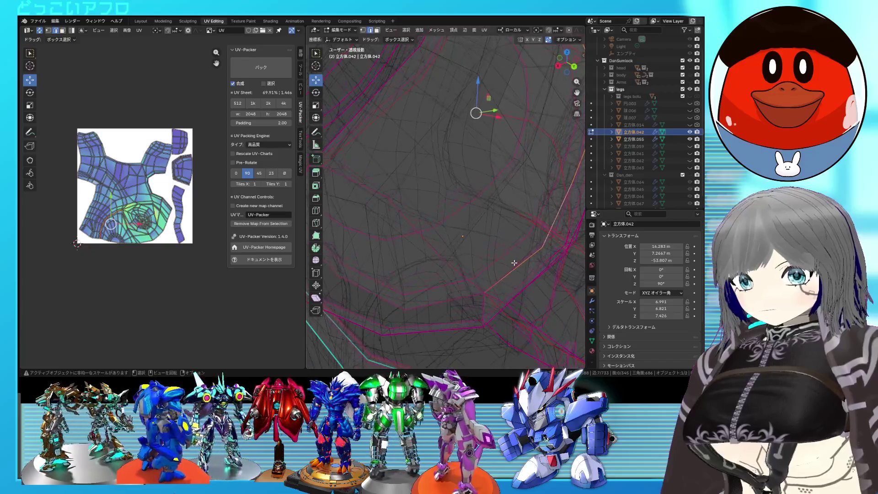
Clear the selection, inspect the grooves in X-ray and mark the chosen edges as a seam.
key(a)
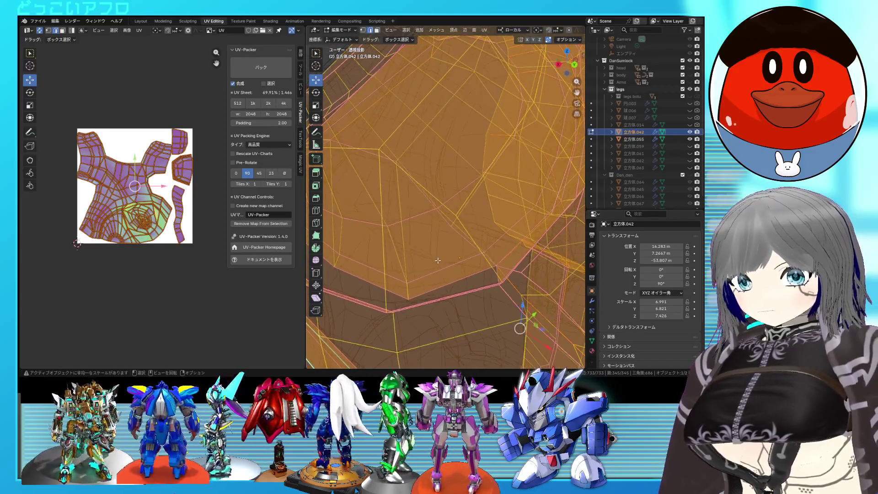
key(alt+a)
mouse_move(442, 265)
middle_down()
mouse_move(440, 239)
mouse_move(486, 243)
middle_up()
key(alt+z)
right_click(488, 242)
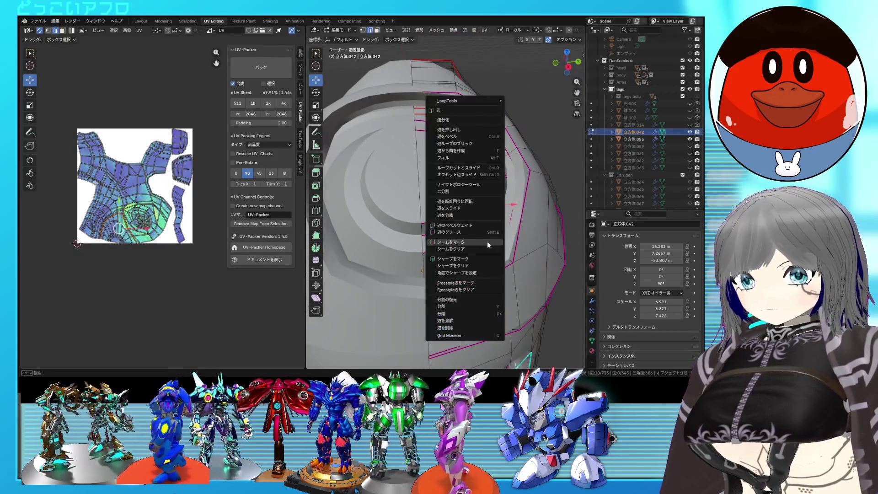
key(Escape)
scroll(488, 240, down, 4)
key(alt+z)
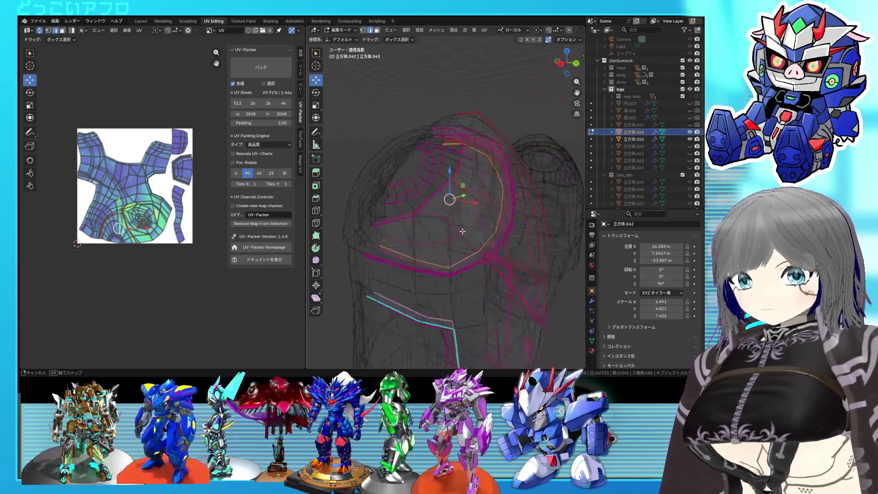
key(alt+z)
mouse_move(450, 235)
middle_down()
mouse_move(441, 215)
mouse_move(455, 217)
mouse_move(391, 180)
middle_up()
key(alt+z)
key(alt+z)
scroll(457, 218, up, 3)
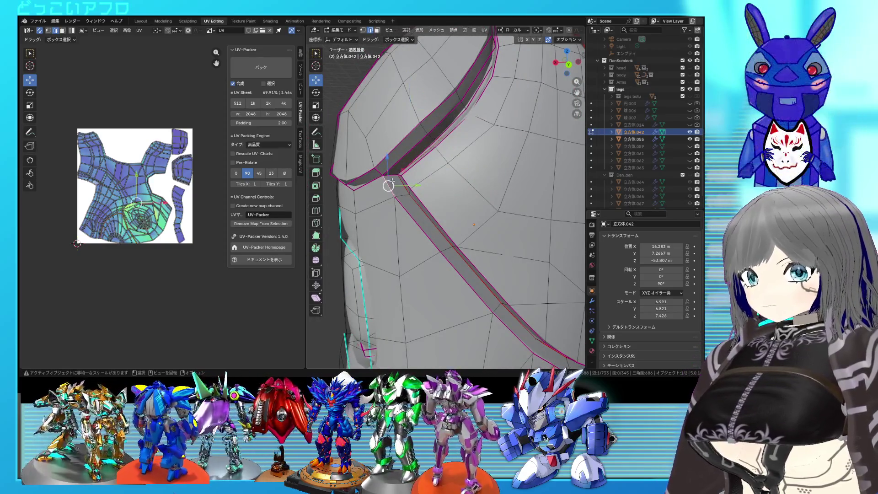
scroll(374, 189, down, 3)
key(alt+z)
mouse_move(374, 188)
middle_down()
mouse_move(484, 212)
mouse_move(446, 222)
mouse_move(531, 243)
mouse_move(421, 206)
middle_up()
key(alt+z)
scroll(484, 213, up, 3)
key(alt+z)
key(alt+z)
key(ctrl+e)
click(487, 234)
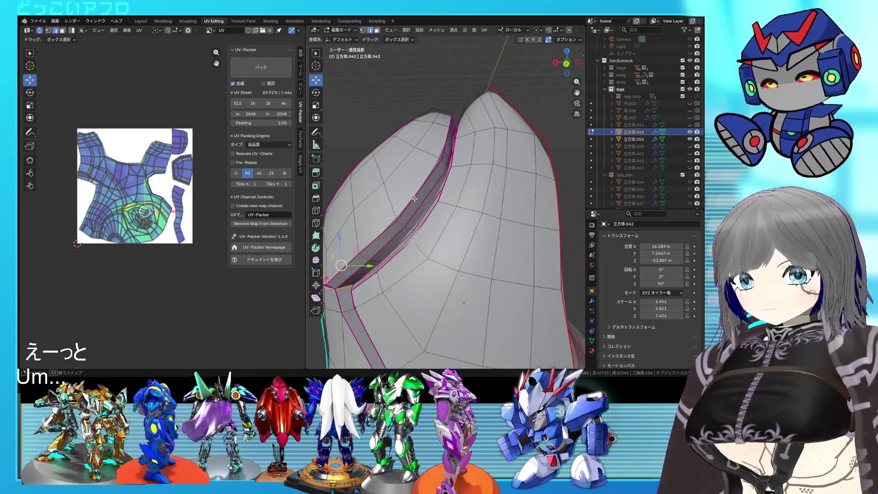
Select the groove edge loop and move it into a better position.
key(alt+z)
key(alt+z)
alt+click(425, 217)
key(alt+z)
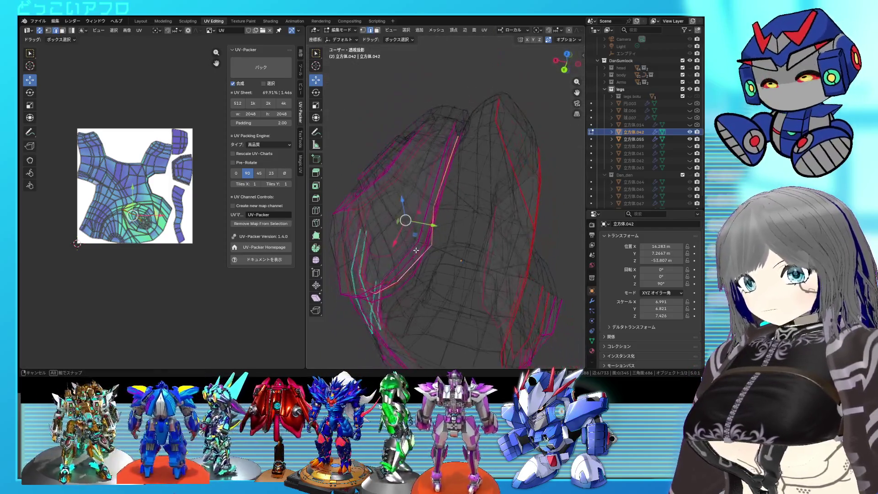
key(alt+z)
mouse_move(426, 216)
middle_down()
mouse_move(428, 238)
mouse_move(449, 219)
middle_up()
right_click(441, 229)
click(441, 229)
key(alt+z)
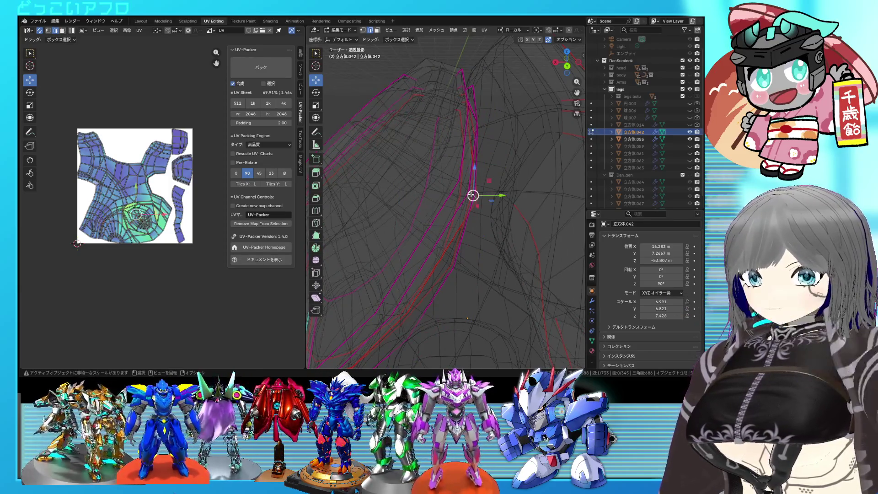
key(alt+z)
key(g)
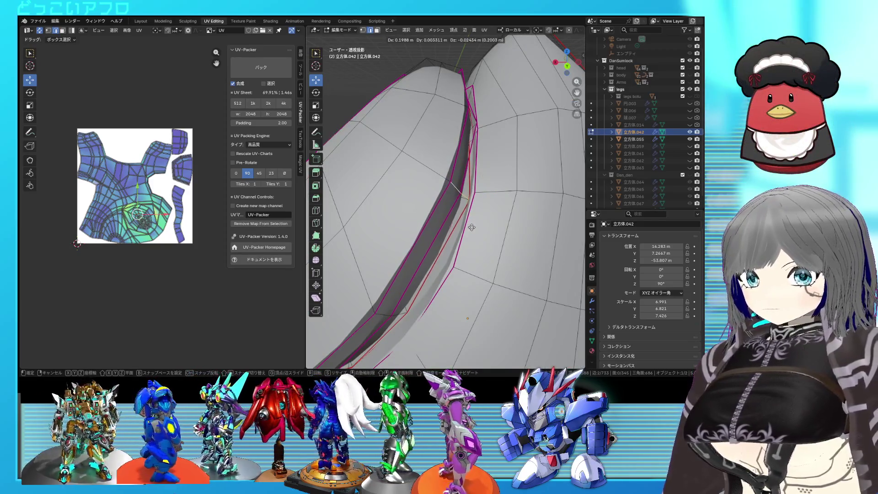
click(471, 227)
Select a face loop on the groove and mark its edges as a seam.
key(Tab)
mouse_move(471, 227)
middle_down()
mouse_move(545, 260)
mouse_move(525, 254)
mouse_move(542, 242)
mouse_move(460, 259)
mouse_move(467, 254)
mouse_move(491, 275)
mouse_move(418, 238)
mouse_move(413, 258)
mouse_move(429, 207)
middle_up()
key(Tab)
key(ctrl+l)
key(alt+z)
key(alt+z)
key(alt+z)
key(alt+z)
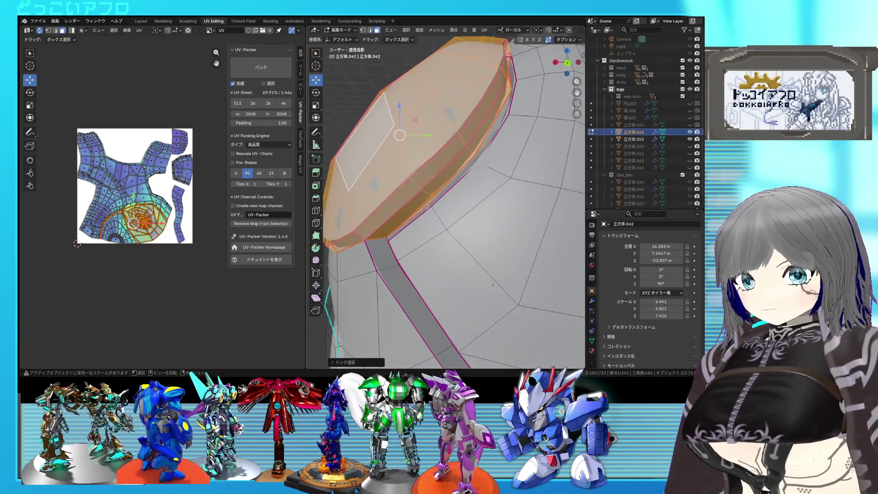
alt+click(446, 174)
key(alt+z)
middle_drag(446, 174, 450, 258)
key(alt+z)
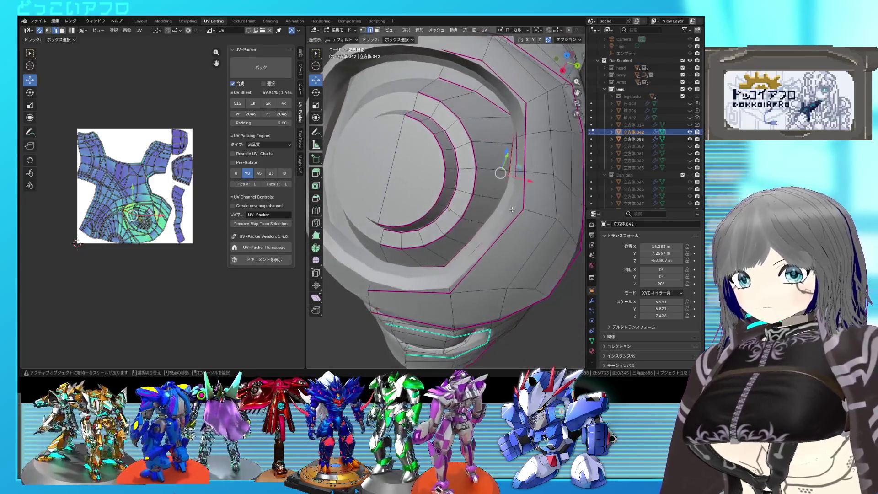
key(alt+z)
mouse_move(443, 252)
middle_down()
mouse_move(439, 190)
mouse_move(421, 181)
middle_up()
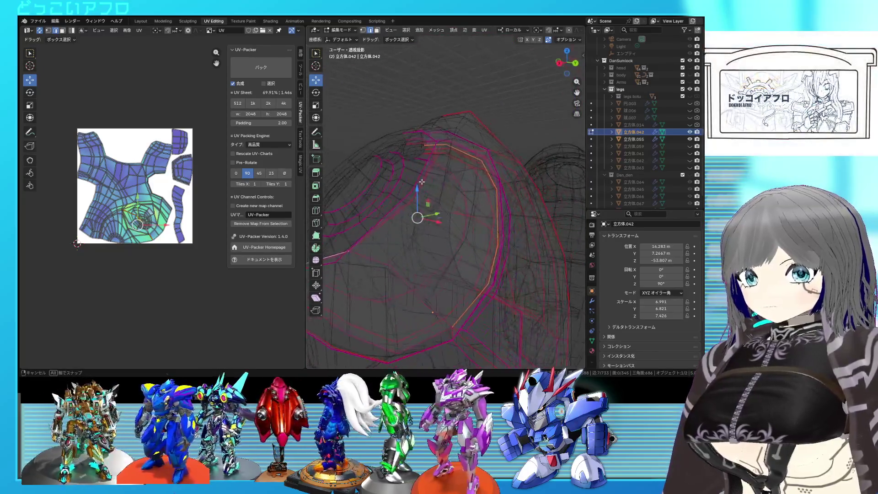
mouse_move(414, 143)
middle_down()
mouse_move(440, 157)
mouse_move(459, 188)
middle_up()
key(alt+z)
key(ctrl+e)
click(430, 169)
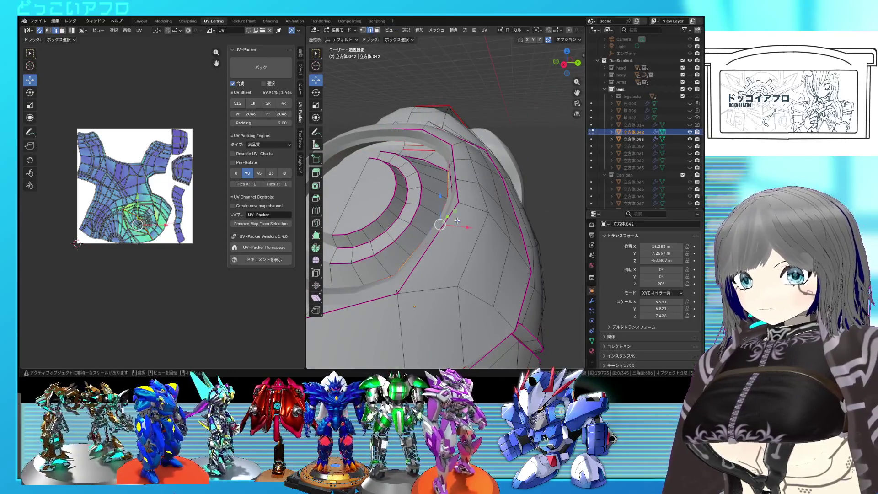
Mark a further edge selection along the socket rim as a seam.
middle_drag(456, 220, 466, 236)
key(ctrl+e)
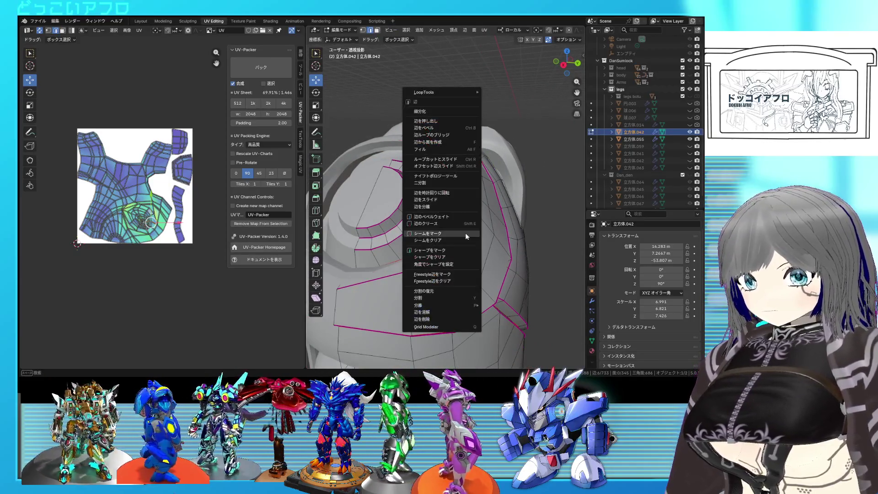
click(465, 236)
key(alt+z)
mouse_move(416, 192)
middle_down()
mouse_move(415, 230)
mouse_move(397, 243)
middle_up()
key(alt+z)
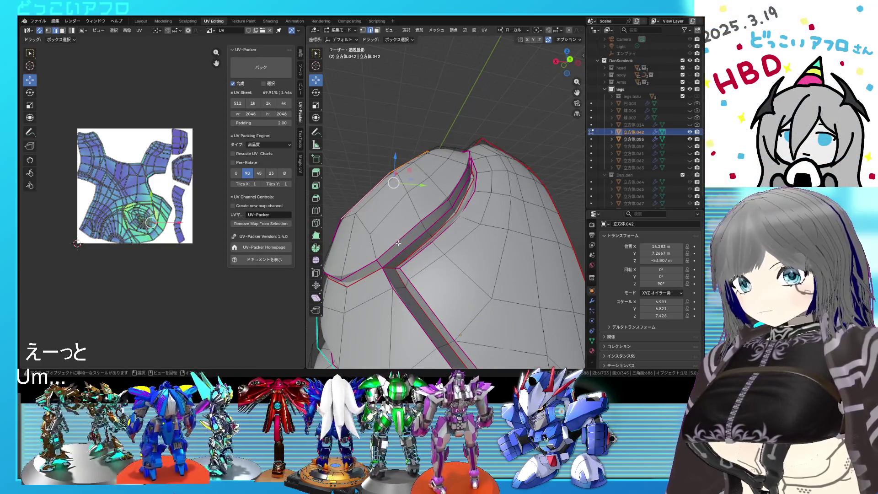
Mark the currently selected shin armor edges as a UV seam.
key(alt+z)
middle_drag(400, 253, 486, 232)
key(alt+z)
key(ctrl+e)
click(431, 240)
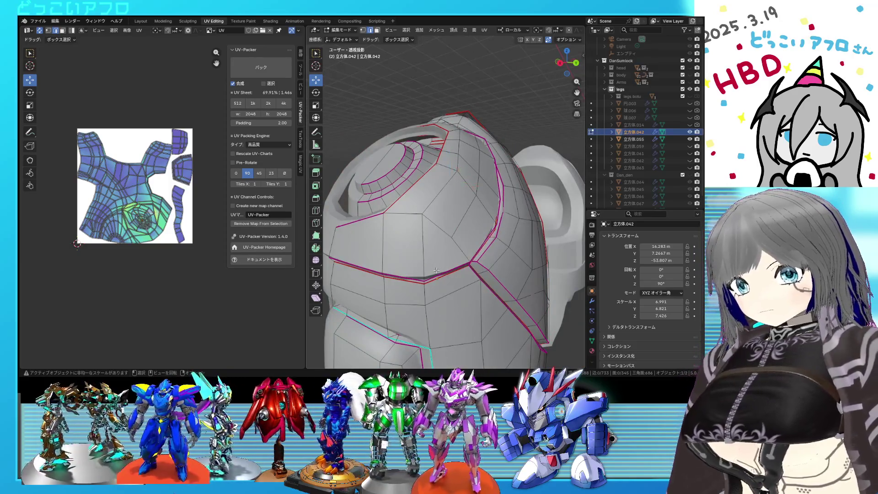
Select the groove seam edges along the top and slide them into a better position.
mouse_move(437, 270)
middle_down()
mouse_move(448, 231)
mouse_move(426, 219)
middle_up()
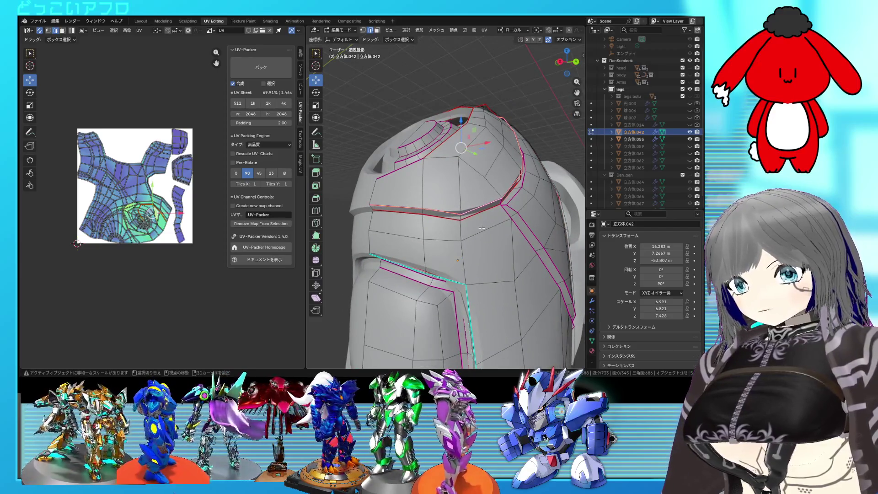
right_click(481, 228)
click(482, 227)
middle_drag(480, 230, 370, 193)
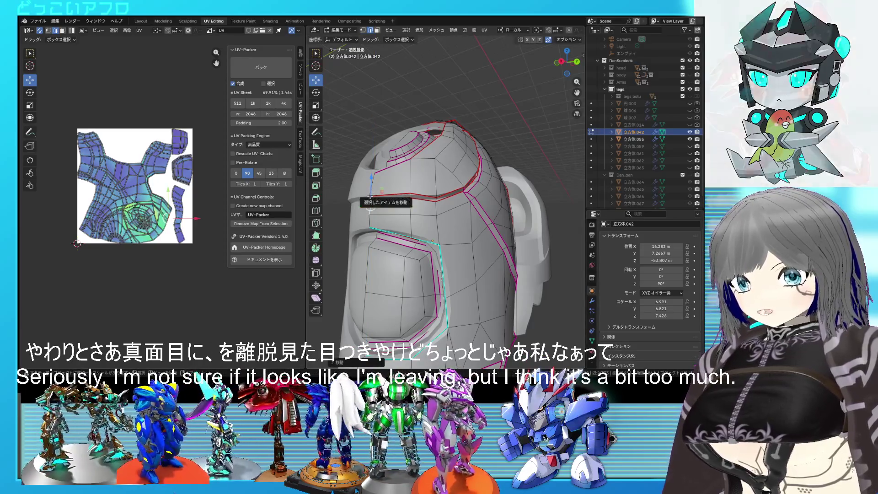
click(372, 186)
middle_drag(372, 186, 407, 205)
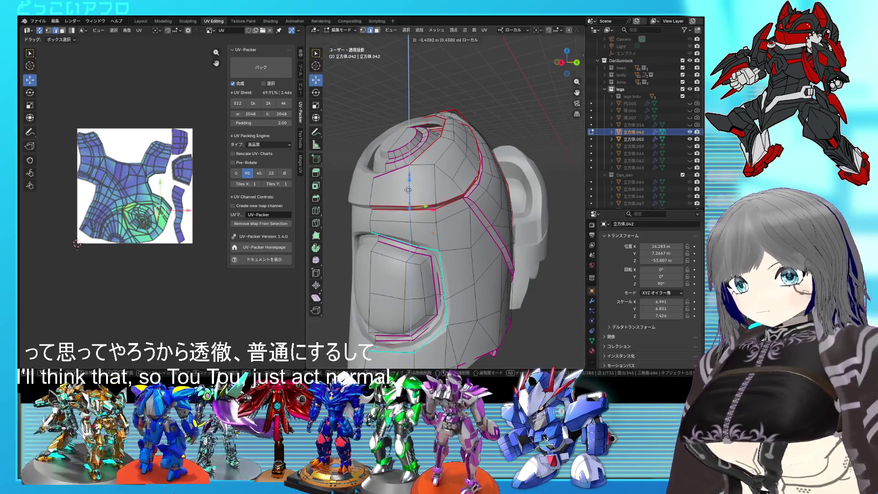
click(409, 190)
Check the part in Object Mode, then re-unwrap the whole mesh using the new seams.
key(Tab)
mouse_move(439, 208)
middle_down()
mouse_move(473, 233)
mouse_move(456, 236)
mouse_move(458, 219)
mouse_move(461, 251)
mouse_move(453, 241)
middle_up()
key(Tab)
key(a)
key(u)
click(103, 177)
Clear the selection and pick an edge loop around the inset opening, inspecting it from several sides.
middle_drag(204, 226, 188, 202)
middle_drag(450, 251, 470, 243)
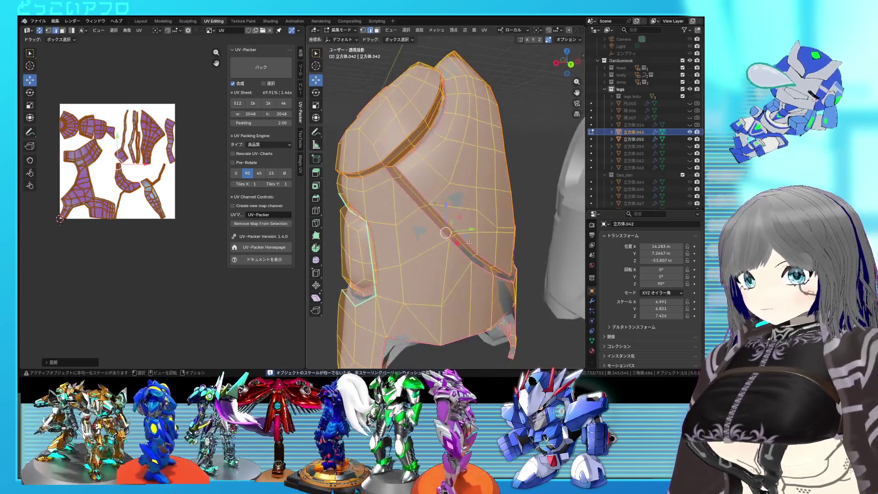
mouse_move(441, 182)
middle_down()
mouse_move(422, 187)
mouse_move(437, 236)
middle_up()
key(alt+a)
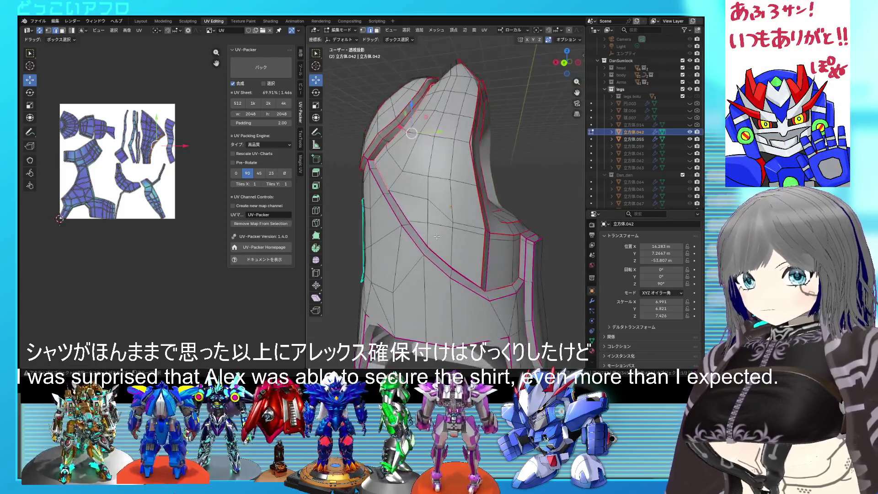
mouse_move(478, 262)
middle_down()
mouse_move(452, 248)
mouse_move(466, 219)
mouse_move(389, 185)
mouse_move(411, 236)
middle_up()
right_click(453, 248)
click(447, 247)
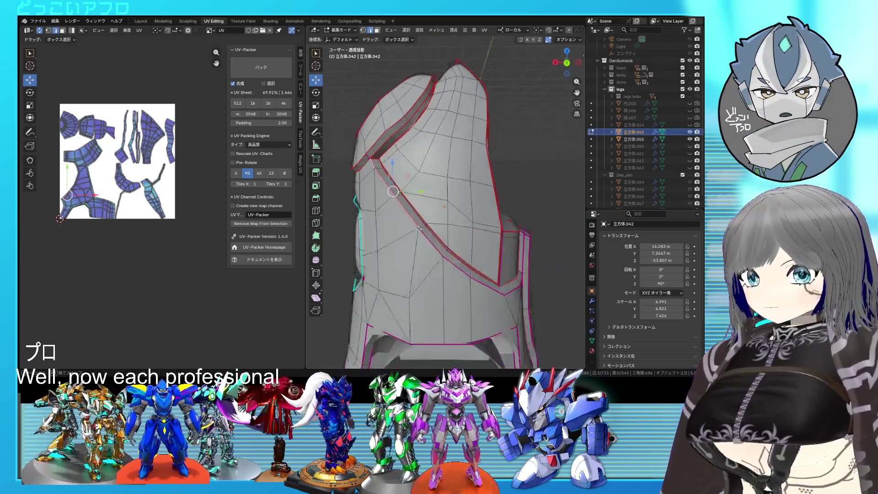
mouse_move(505, 295)
middle_down()
mouse_move(472, 251)
mouse_move(415, 214)
middle_up()
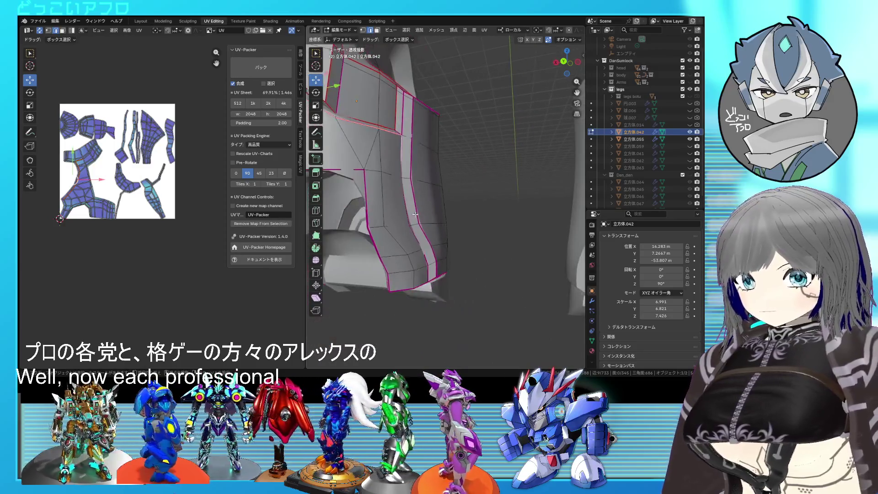
mouse_move(429, 276)
middle_down()
mouse_move(409, 235)
mouse_move(423, 223)
mouse_move(454, 234)
mouse_move(463, 200)
mouse_move(402, 264)
middle_up()
right_click(409, 234)
In wireframe, add more edge loops around the opening to the selection and verify them in X-ray.
key(shift+z)
key(shift+z)
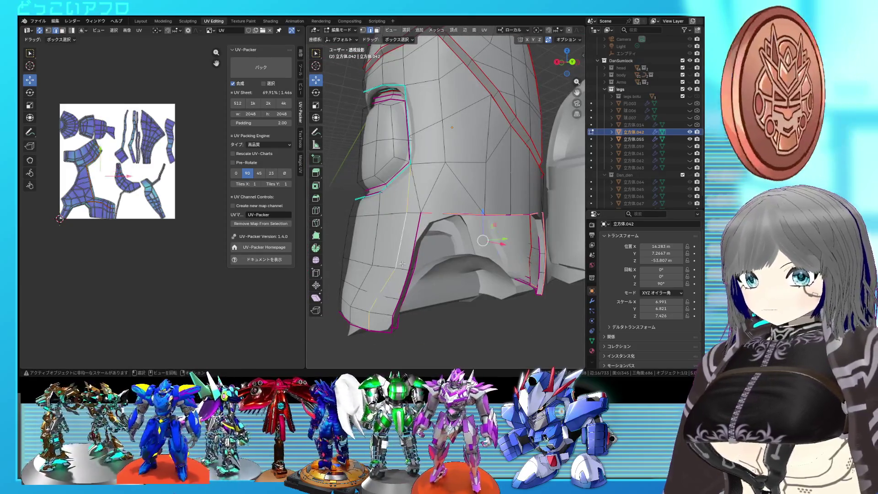
alt+click(404, 255)
alt+click(408, 255)
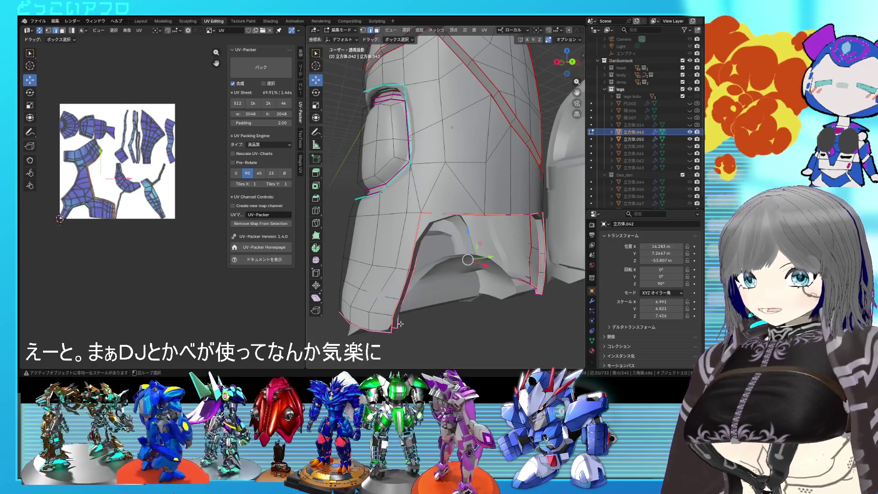
middle_drag(402, 324, 441, 278)
key(alt+z)
key(alt+z)
mouse_move(489, 249)
middle_down()
mouse_move(502, 251)
mouse_move(479, 251)
mouse_move(469, 265)
mouse_move(466, 256)
middle_up()
right_click(504, 256)
scroll(469, 265, up, 2)
scroll(470, 265, up, 2)
key(alt+z)
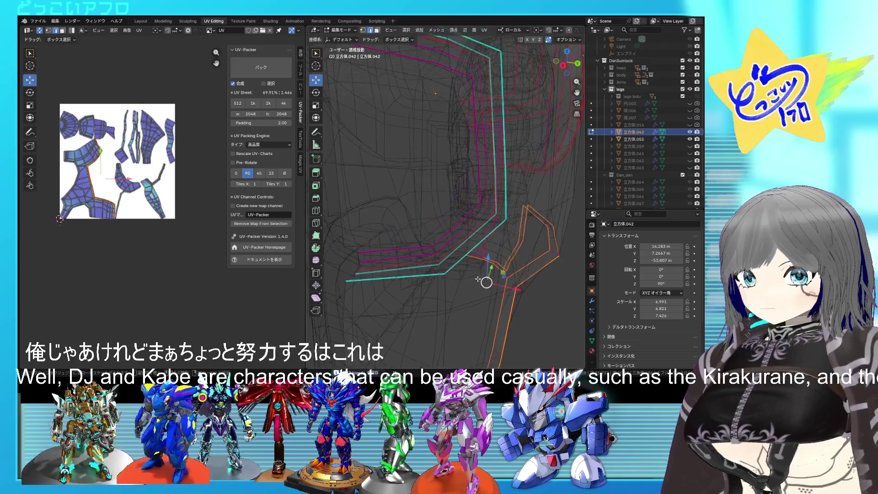
key(alt+z)
key(alt+z)
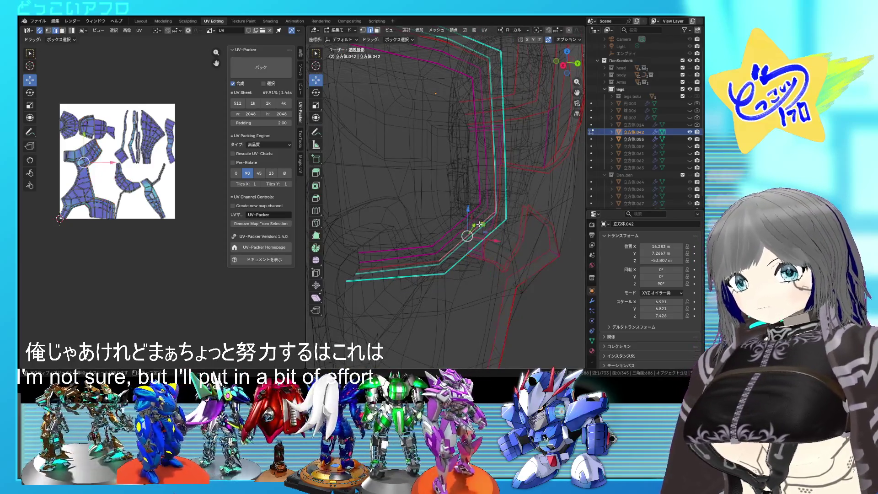
key(alt+z)
Dissolve the selected edges around the recessed socket and inspect the result.
middle_drag(480, 224, 490, 206)
key(x)
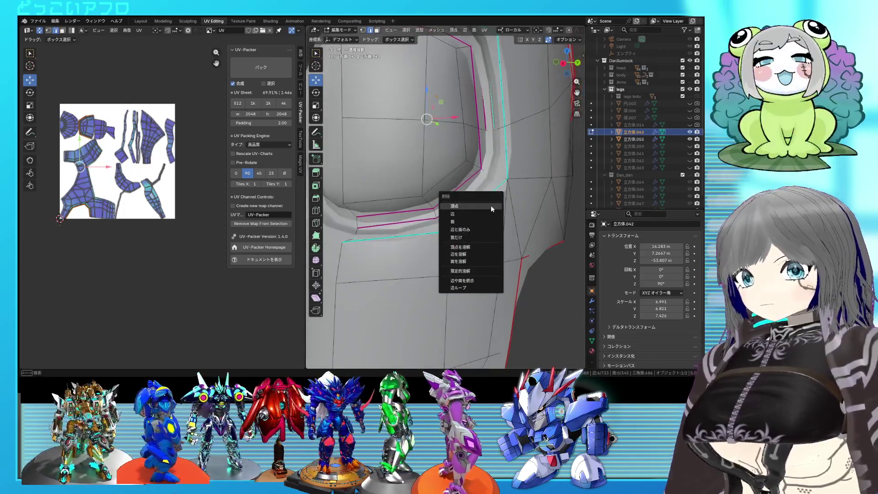
click(468, 254)
mouse_move(468, 253)
middle_down()
mouse_move(498, 211)
mouse_move(474, 206)
mouse_move(504, 206)
mouse_move(457, 209)
mouse_move(464, 197)
mouse_move(490, 195)
mouse_move(483, 211)
middle_up()
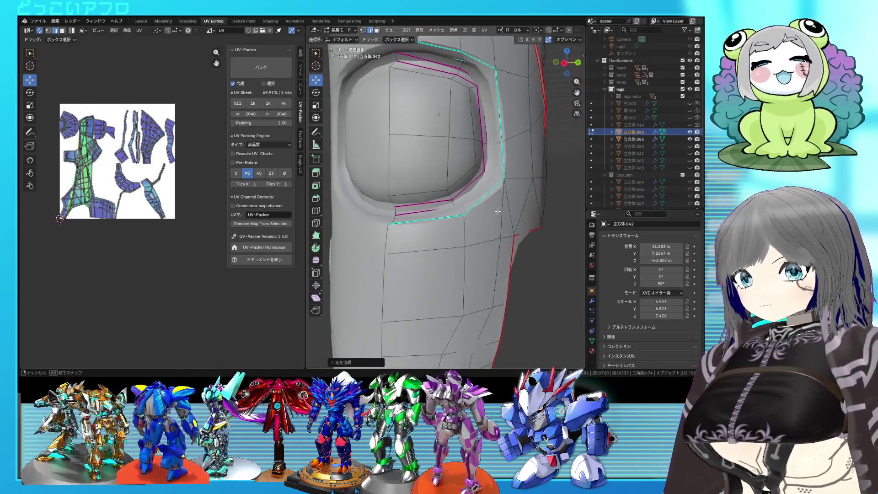
Check the piece in Object Mode, save the file and select the whole mesh again.
key(Tab)
key(Tab)
scroll(487, 203, down, 3)
key(ctrl+s)
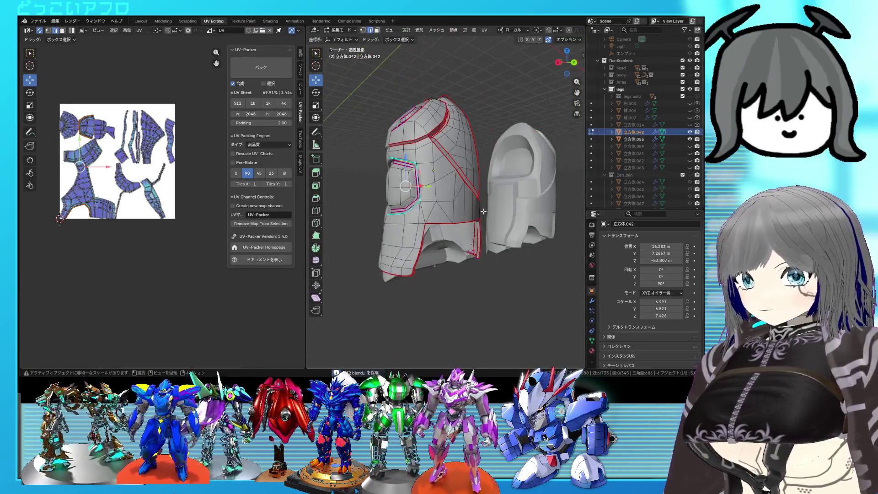
key(Tab)
key(Tab)
key(a)
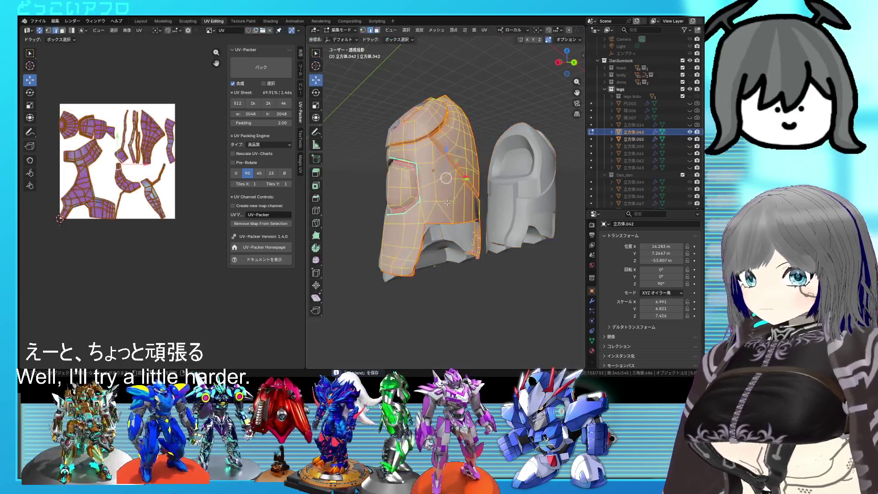
Unwrap the whole armor piece, then check one linked part and its UV island.
key(u)
click(140, 173)
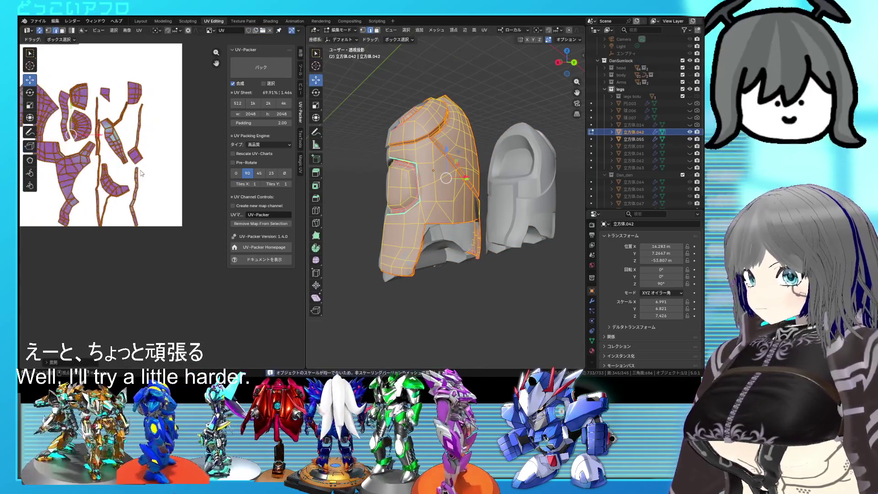
scroll(70, 162, up, 3)
click(69, 162)
key(ctrl+l)
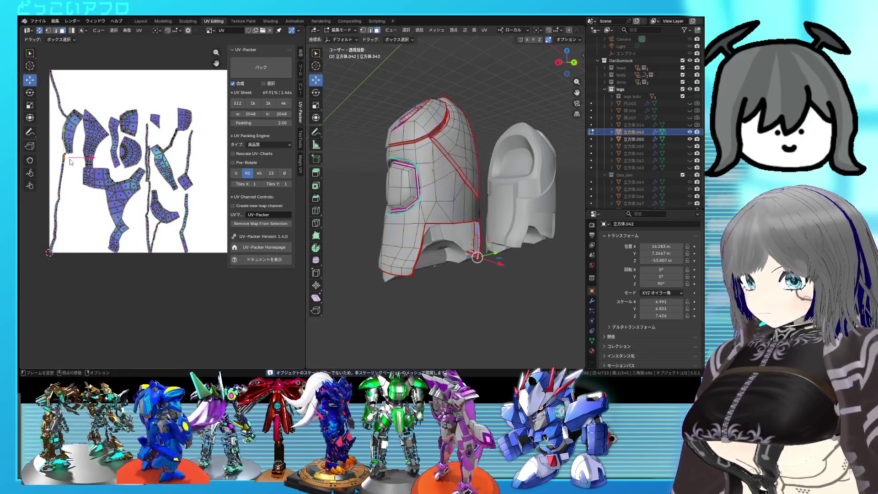
mouse_move(439, 206)
middle_down()
mouse_move(375, 218)
mouse_move(454, 215)
middle_up()
key(alt+z)
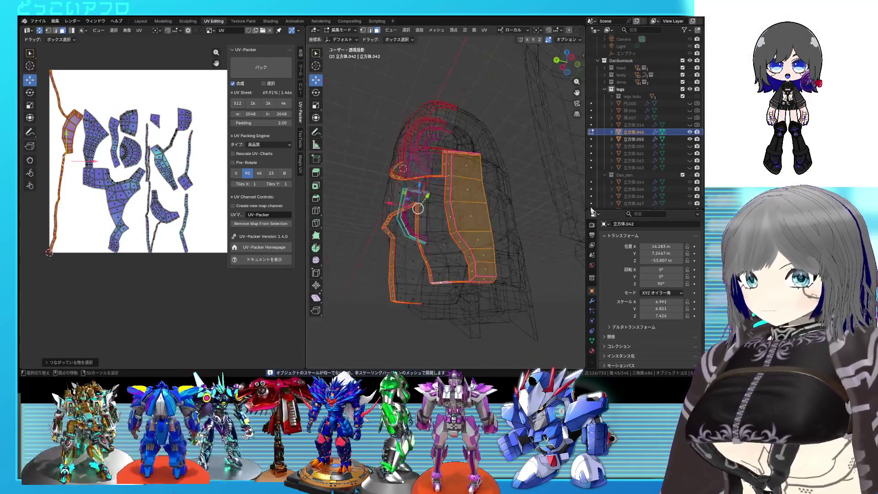
key(alt+z)
key(alt+a)
Inspect the armor in X-ray from new angles, then re-unwrap the whole mesh.
shift+right_click(453, 215)
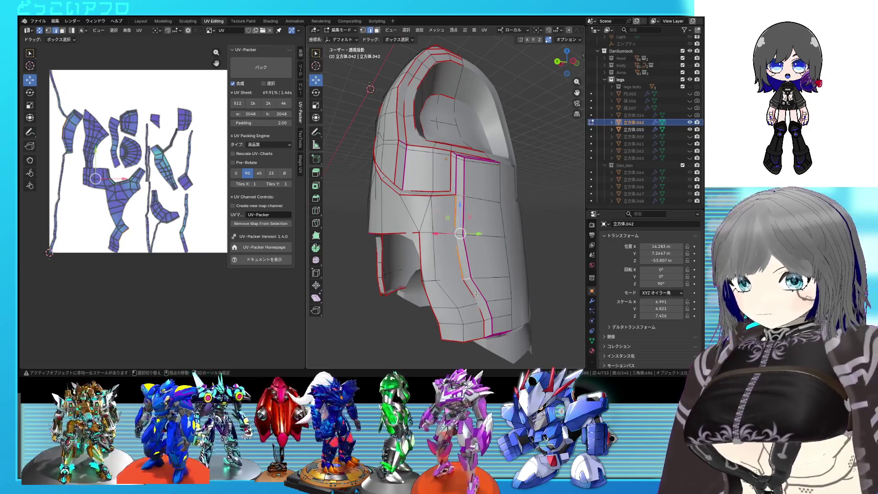
mouse_move(480, 310)
middle_down()
mouse_move(488, 264)
mouse_move(480, 232)
middle_up()
key(alt+z)
key(alt+z)
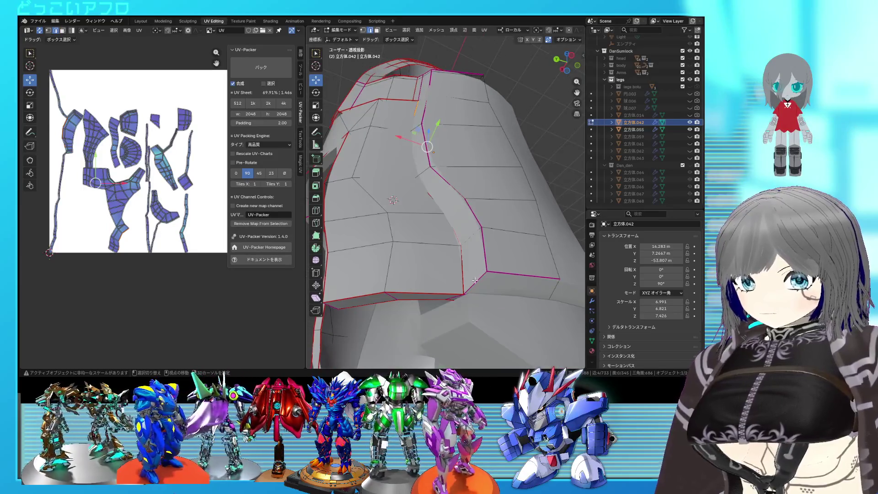
key(alt+z)
right_click(498, 281)
key(Escape)
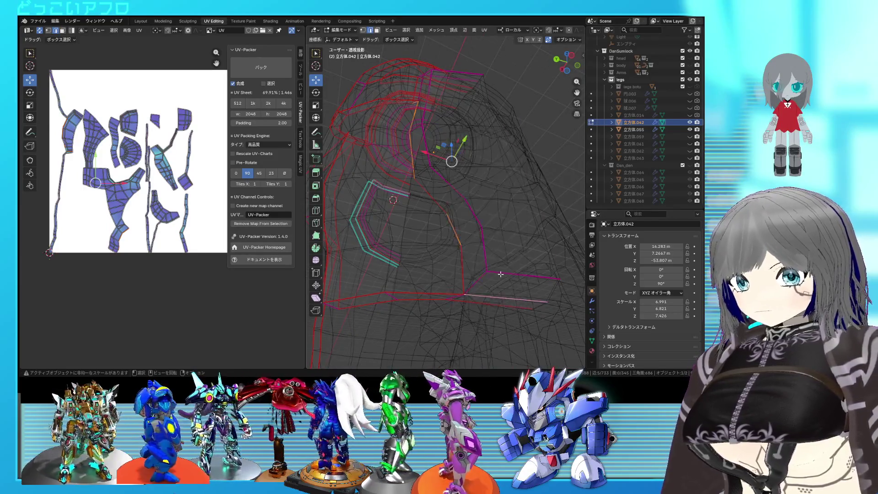
key(a)
key(u)
click(91, 181)
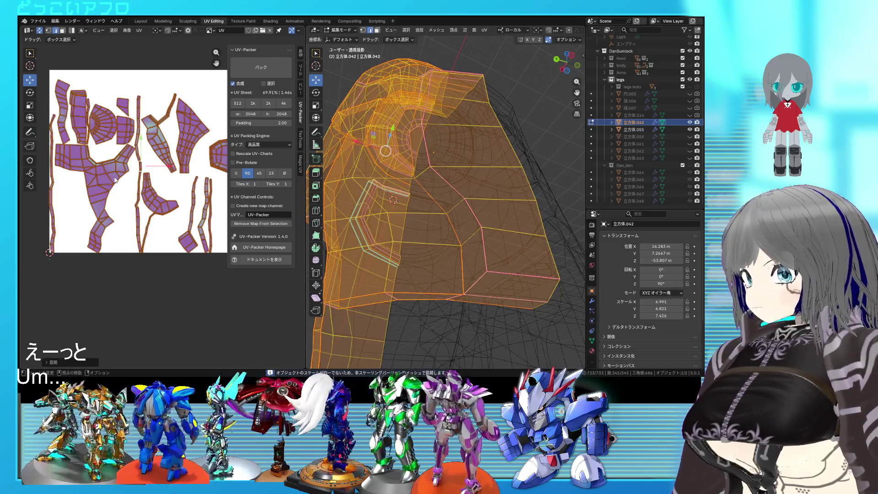
Select edges along the curved section of the armor and mark them as a seam.
click(163, 198)
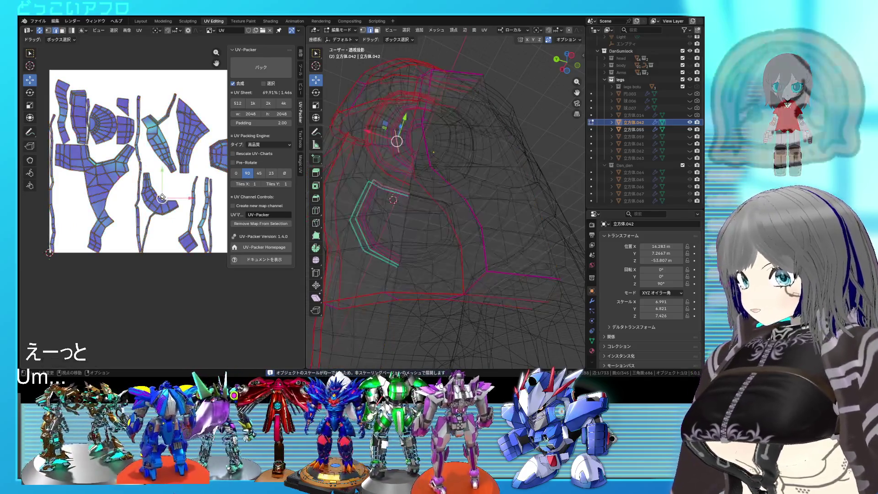
key(ctrl+l)
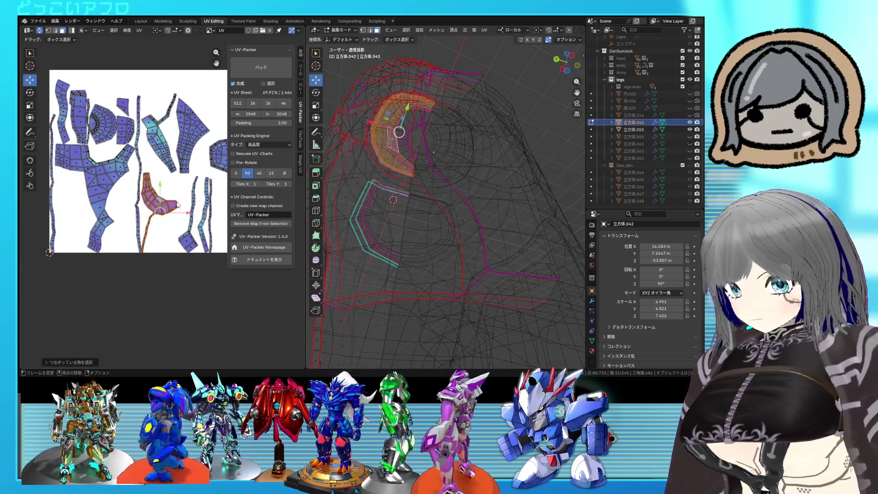
mouse_move(412, 206)
middle_down()
mouse_move(504, 244)
mouse_move(473, 206)
middle_up()
scroll(147, 229, up, 2)
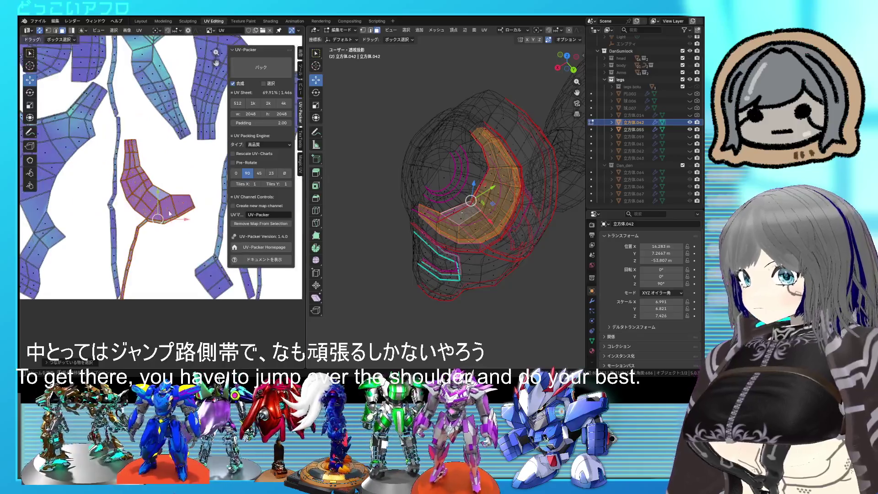
scroll(147, 230, up, 2)
click(154, 236)
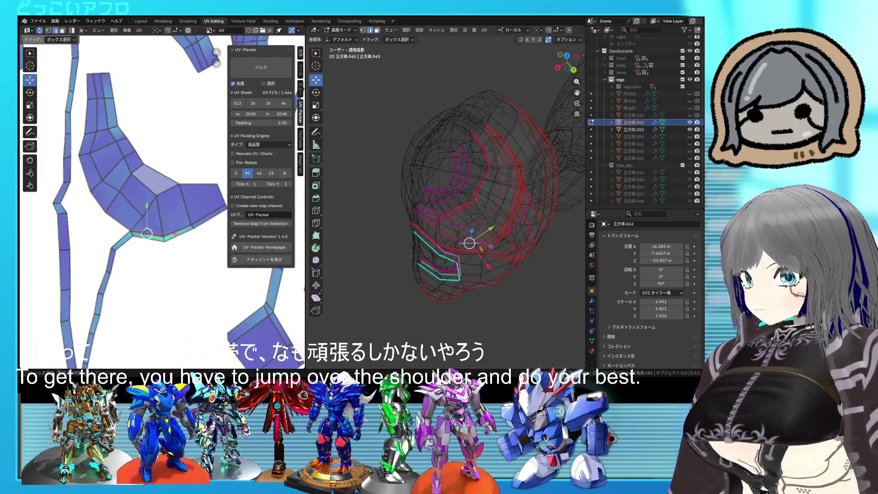
shift+click(207, 217)
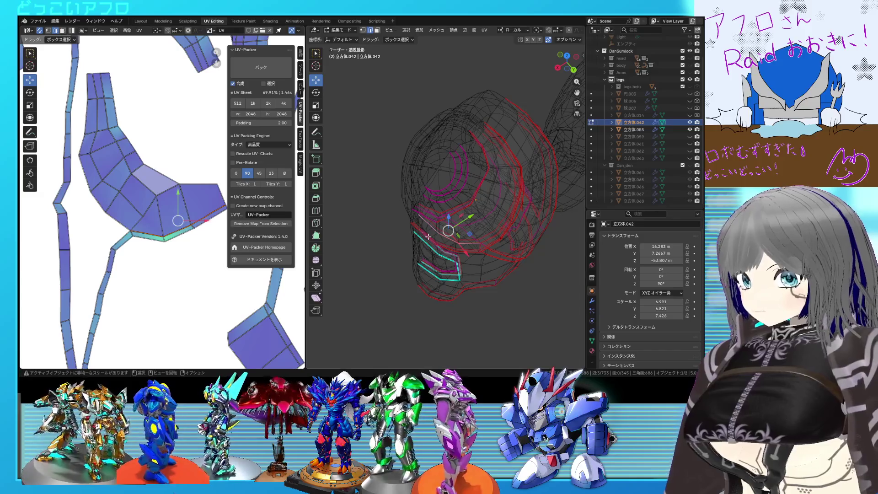
key(shift+z)
right_click(439, 237)
click(447, 241)
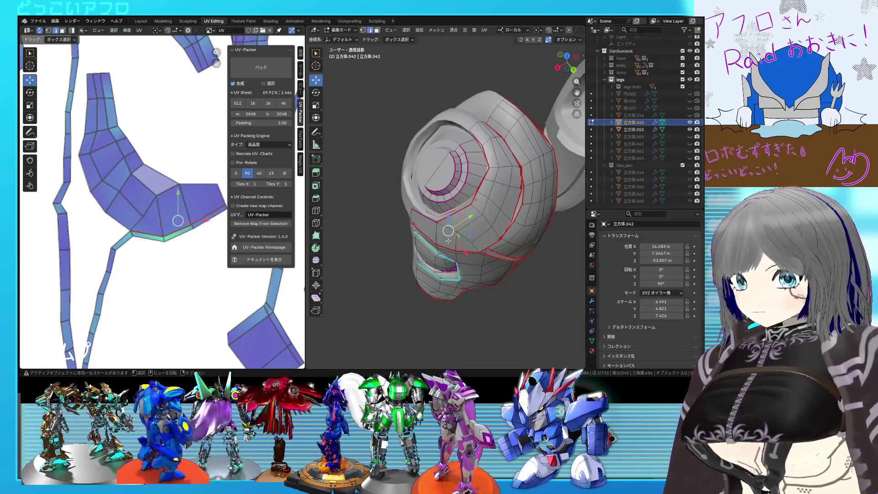
Re-unwrap the whole mesh with the new seam and pick the next edge to seam.
key(a)
key(u)
click(218, 230)
scroll(186, 225, down, 2)
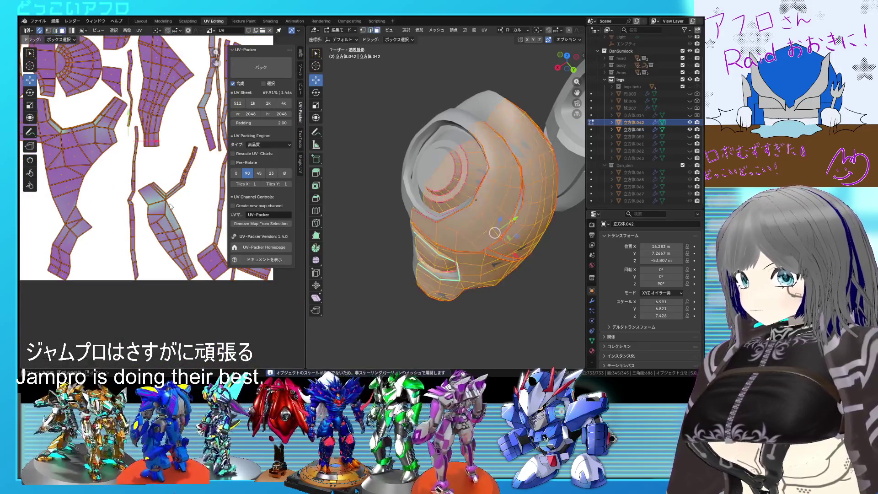
click(453, 214)
right_click(420, 251)
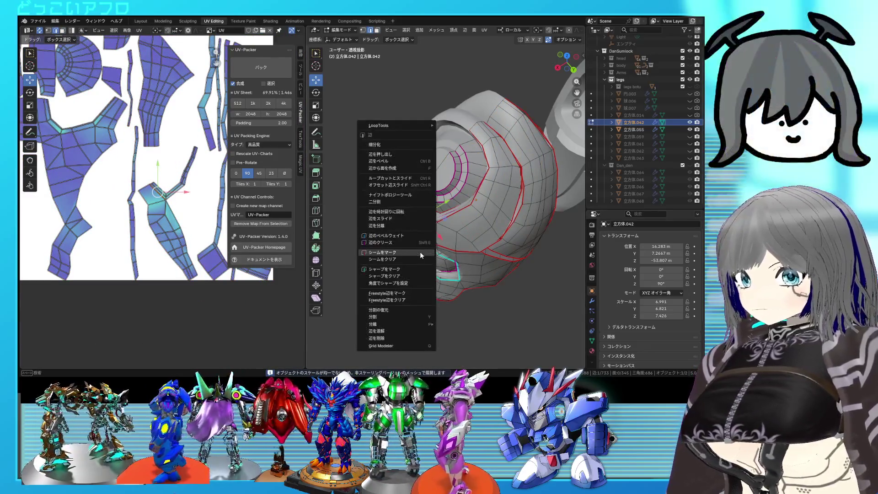
Mark the selected edge as a seam, re-unwrap the whole armor piece and save the file.
click(419, 251)
key(a)
key(u)
click(150, 211)
scroll(138, 206, down, 3)
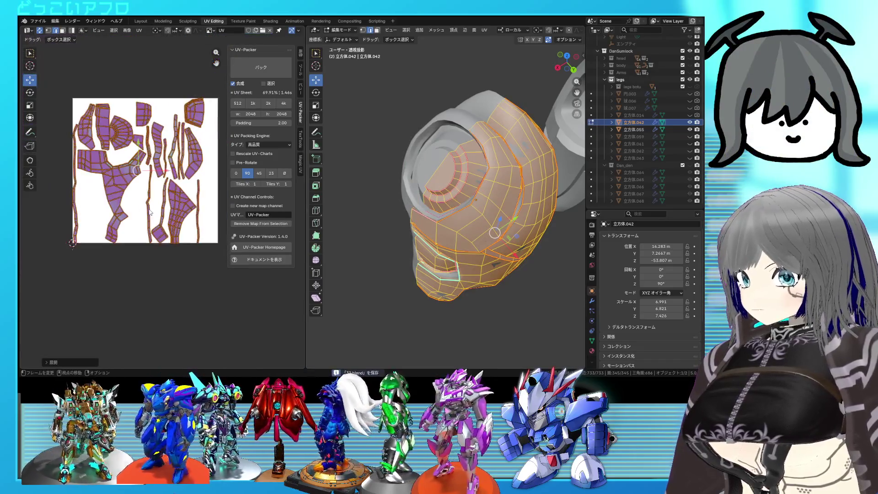
key(ctrl+s)
Inspect the lower armor part and its island, then select the whole mesh for another unwrap.
click(127, 214)
scroll(125, 211, up, 2)
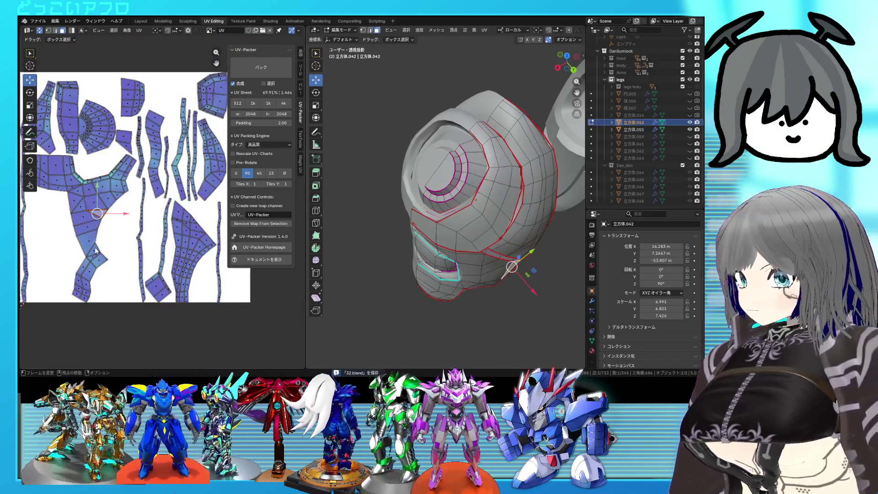
key(l)
mouse_move(439, 260)
middle_down()
mouse_move(456, 257)
mouse_move(493, 191)
mouse_move(509, 244)
middle_up()
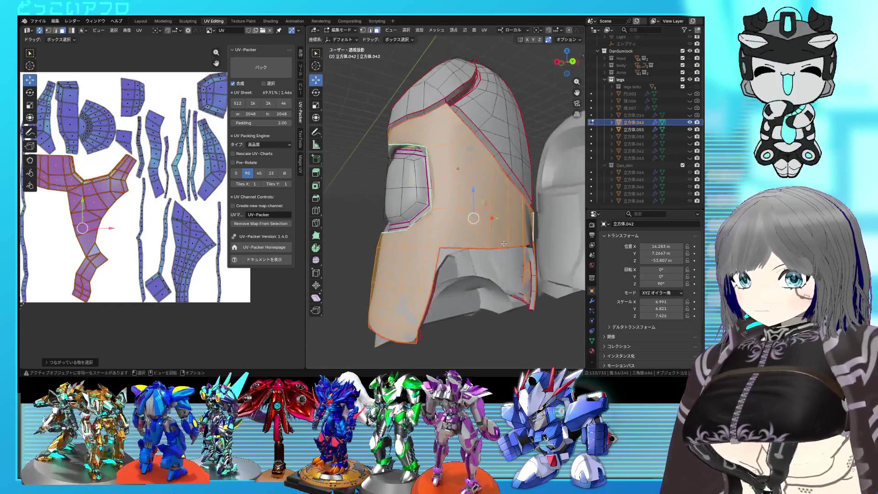
scroll(510, 245, up, 3)
key(alt+a)
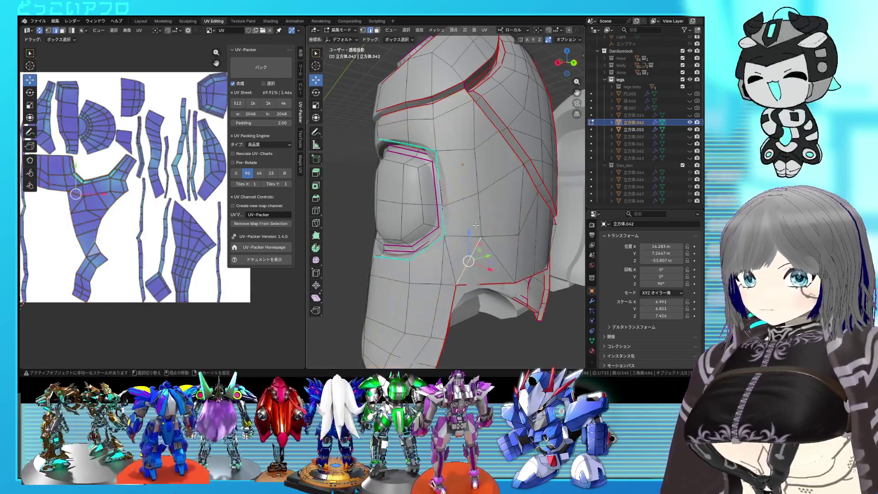
middle_drag(477, 174, 460, 157)
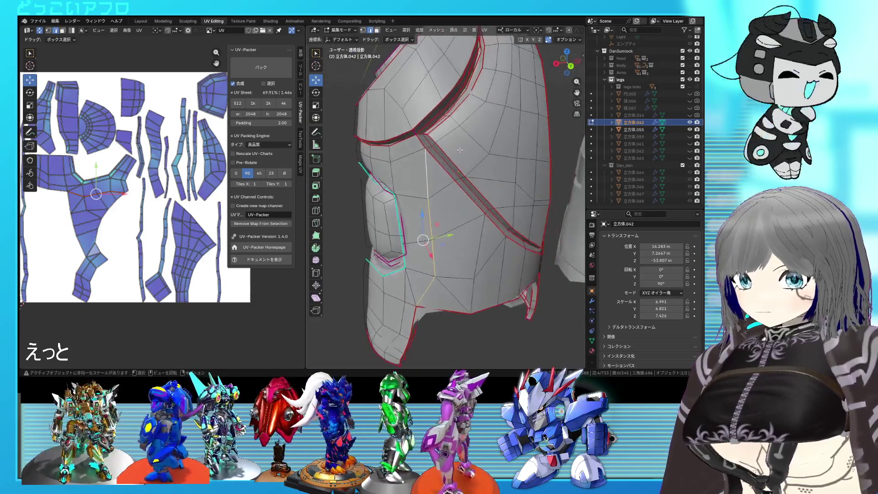
key(ctrl+e)
key(a)
key(u)
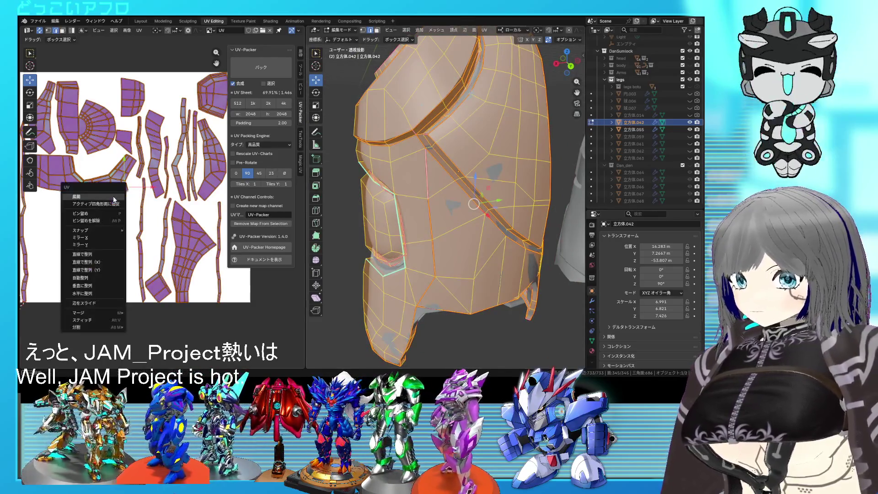
Unwrap the whole selected armor piece and clear the selection.
click(114, 199)
scroll(113, 199, down, 1)
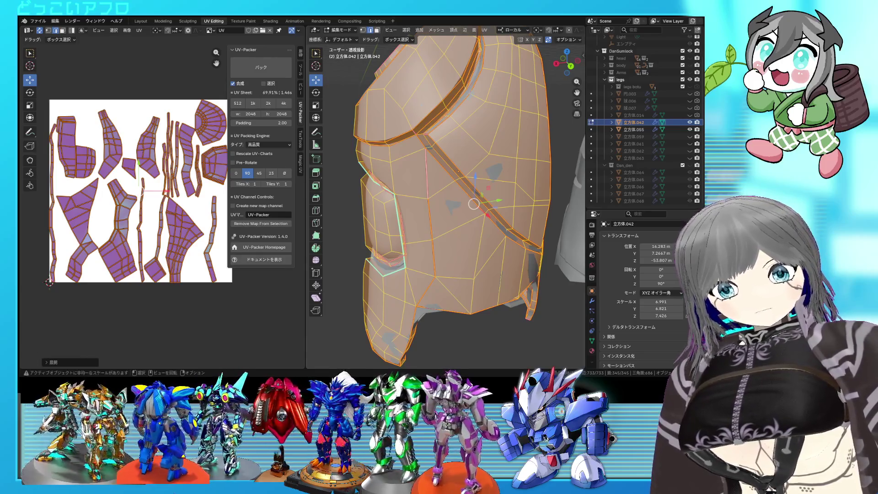
key(alt+a)
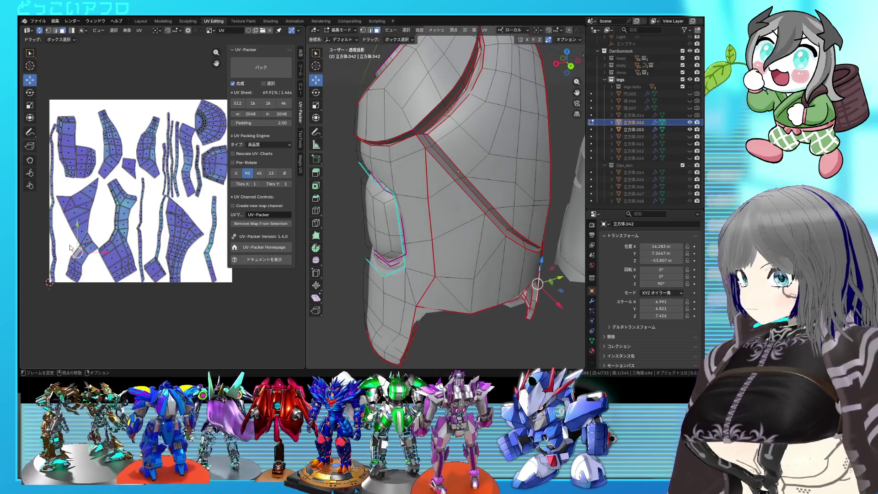
Check several linked regions of the armor and their UV islands one by one.
key(l)
key(l)
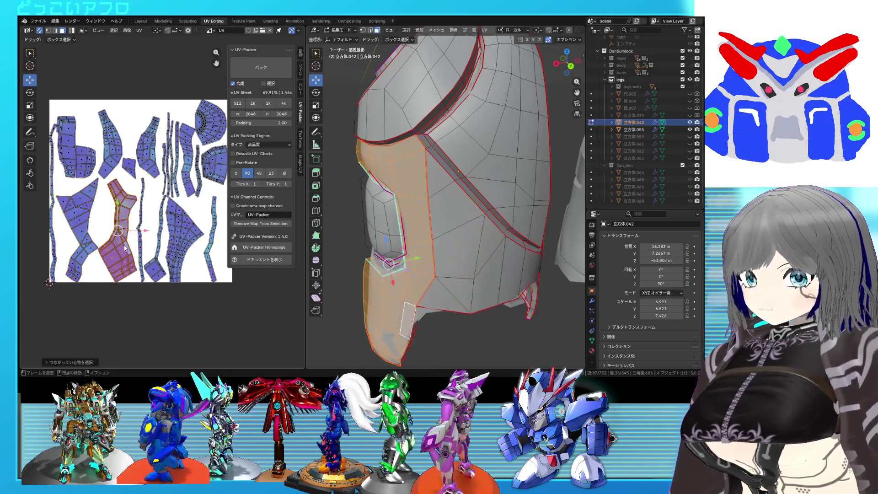
key(alt+a)
key(l)
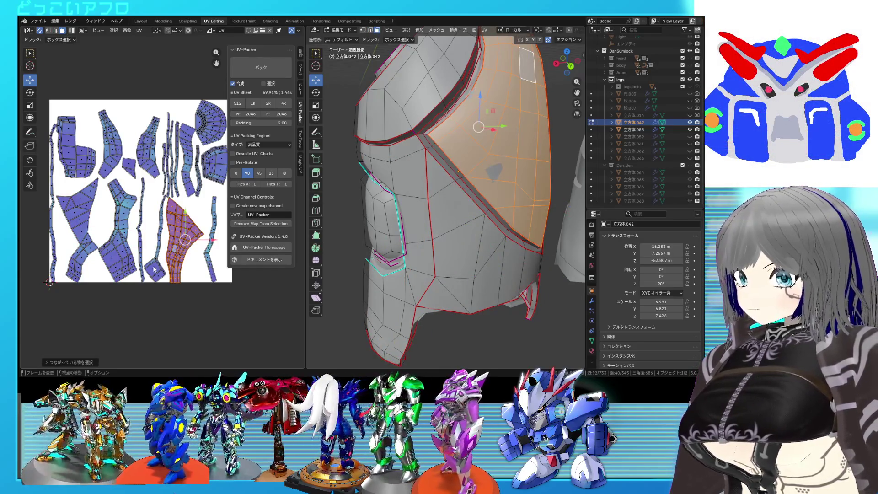
key(alt+a)
middle_drag(446, 206, 405, 209)
key(l)
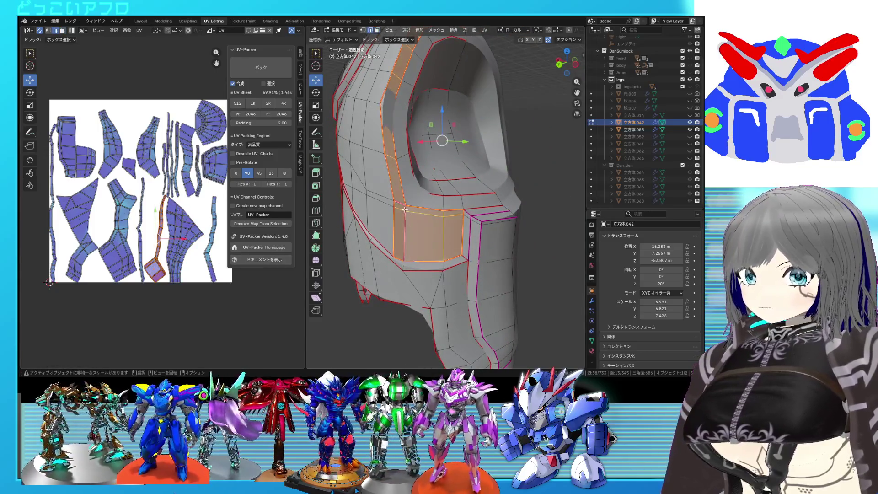
key(alt+a)
Select the entire mesh, re-unwrap it from the current seams and deselect.
right_click(411, 235)
key(Escape)
key(a)
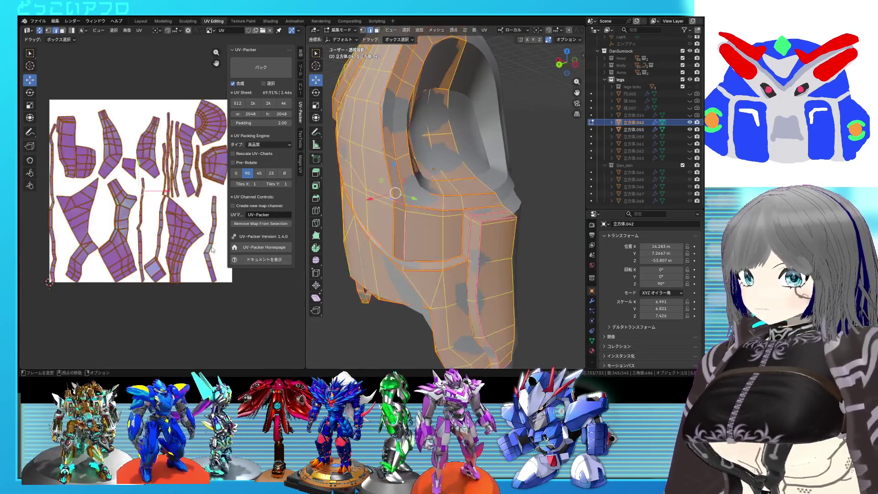
scroll(190, 257, down, 2)
key(u)
click(189, 247)
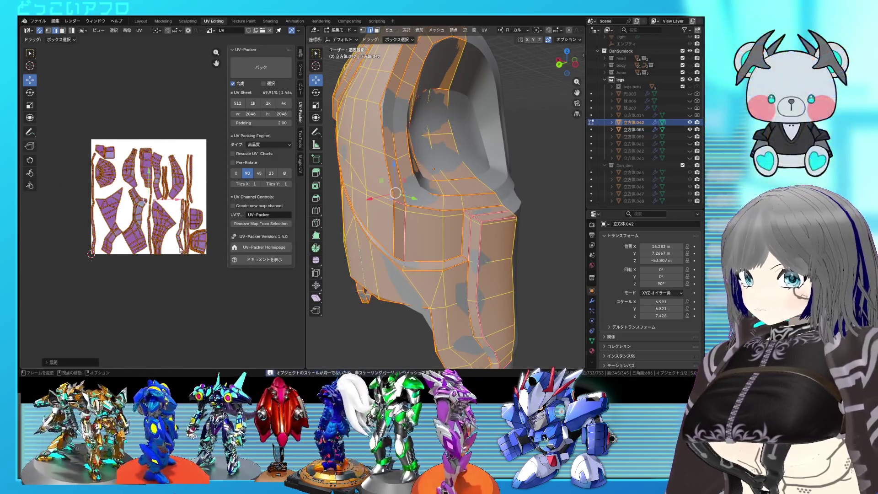
key(alt+a)
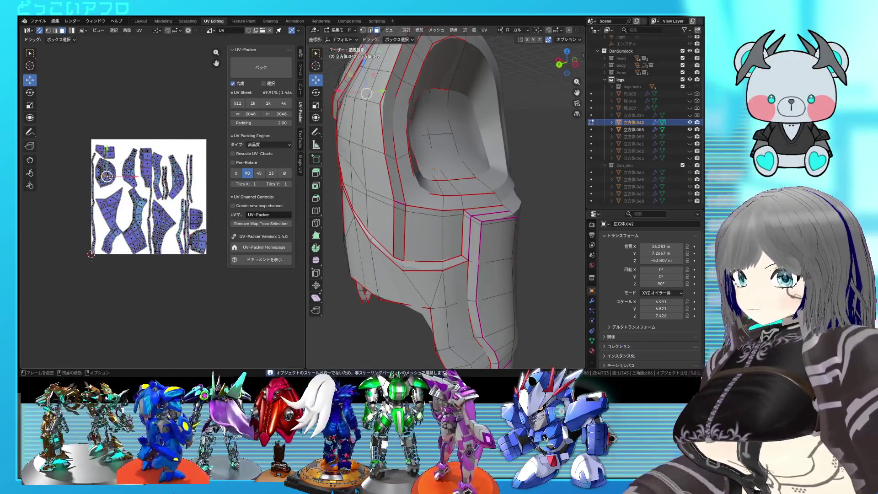
In vertex mode select the inner ring of the round opening and mark it as a seam.
key(l)
mouse_move(439, 206)
middle_down()
mouse_move(485, 278)
mouse_move(474, 259)
middle_up()
scroll(485, 278, up, 3)
scroll(473, 258, down, 2)
key(1)
click(444, 261)
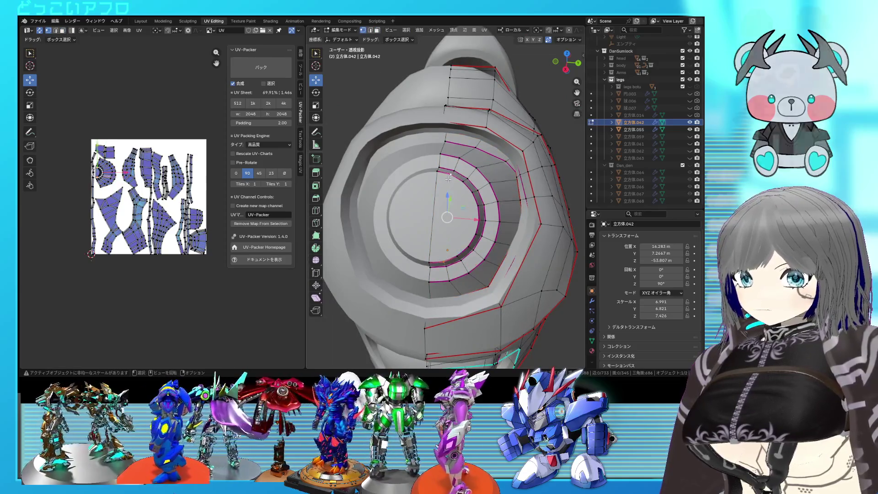
key(l)
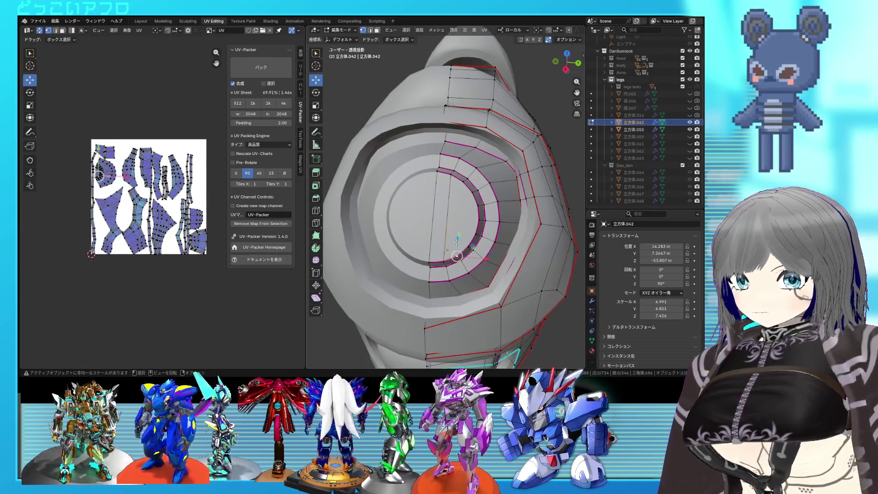
shift+click(461, 184)
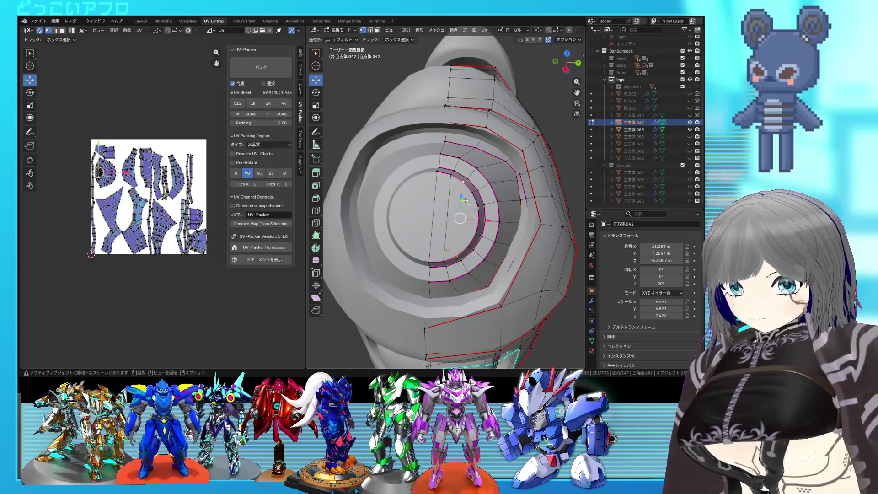
shift+click(458, 226)
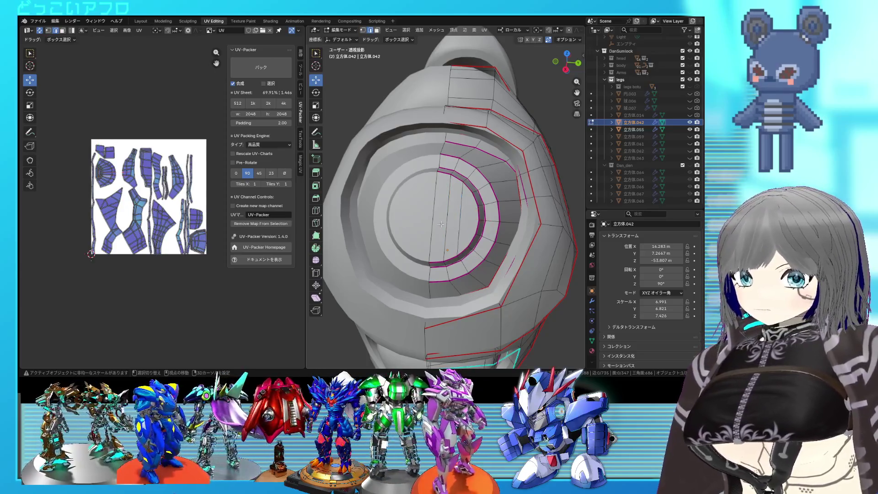
key(ctrl+e)
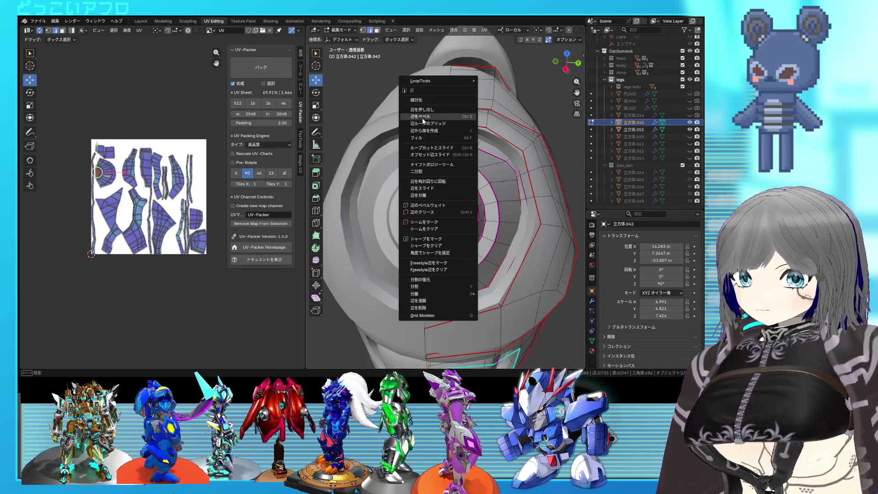
click(424, 99)
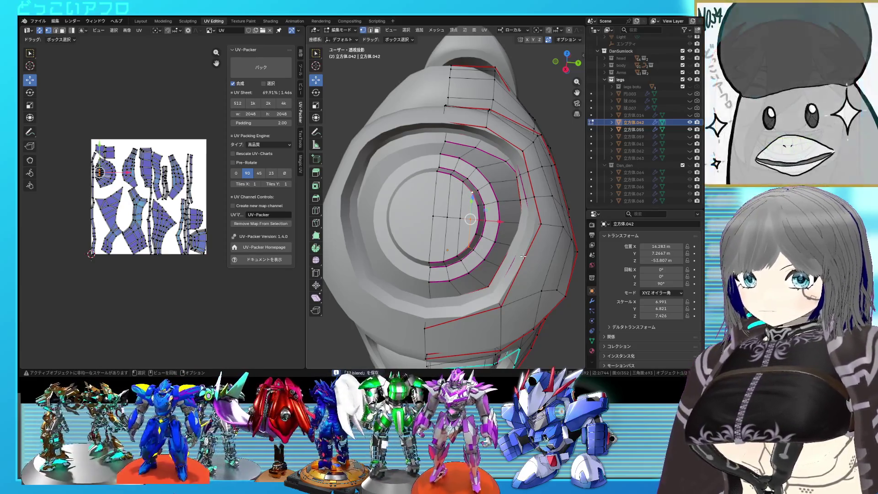
Inspect the opening, switch to wireframe and isolate one seam-bounded strip with Shift+H.
mouse_move(518, 254)
middle_down()
mouse_move(502, 247)
mouse_move(518, 259)
middle_up()
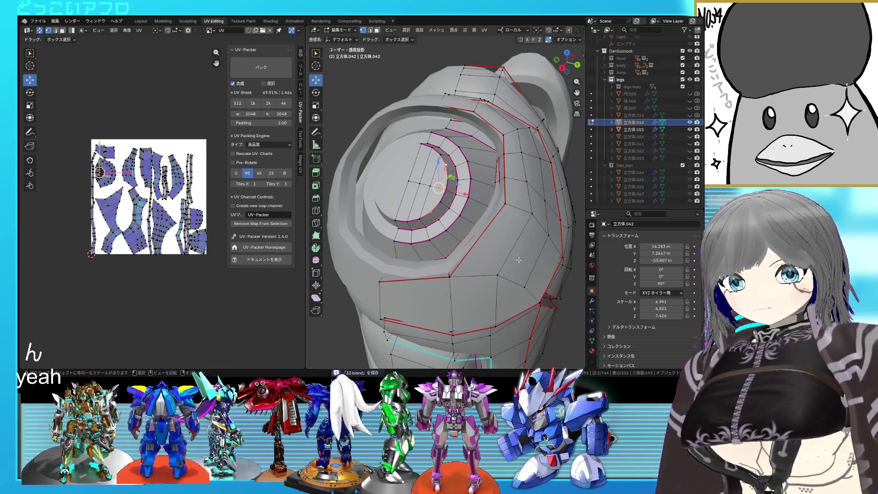
middle_drag(518, 259, 537, 269)
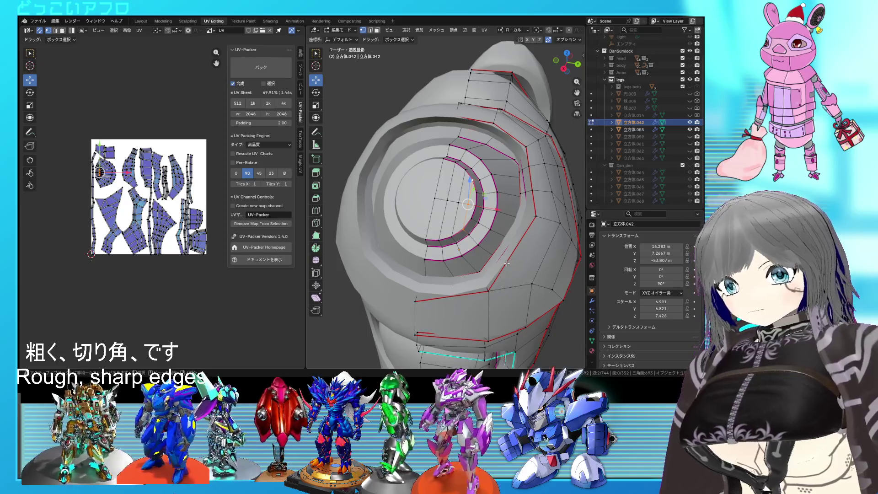
scroll(506, 262, down, 3)
mouse_move(506, 262)
middle_down()
mouse_move(436, 256)
mouse_move(511, 229)
mouse_move(492, 180)
mouse_move(515, 216)
mouse_move(451, 215)
middle_up()
key(shift+z)
key(shift+z)
key(ctrl+l)
key(shift+h)
key(alt+a)
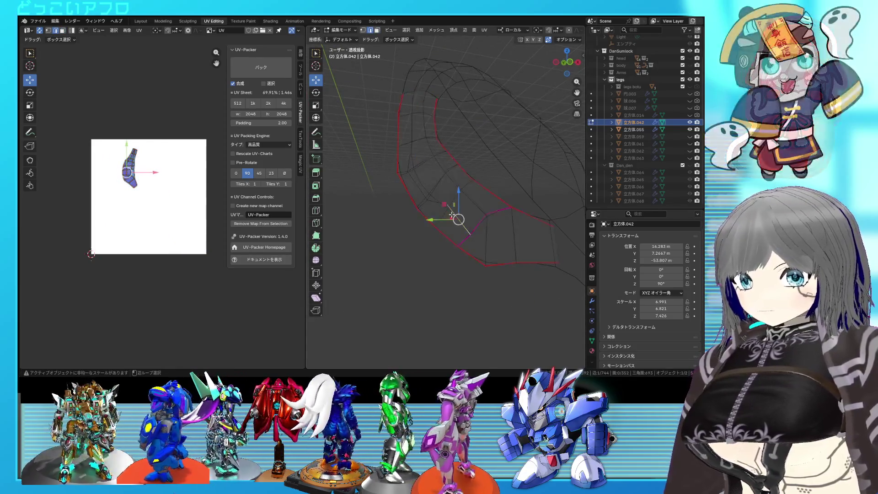
Re-unwrap the isolated strip and reveal the hidden armor geometry again.
key(u)
click(451, 213)
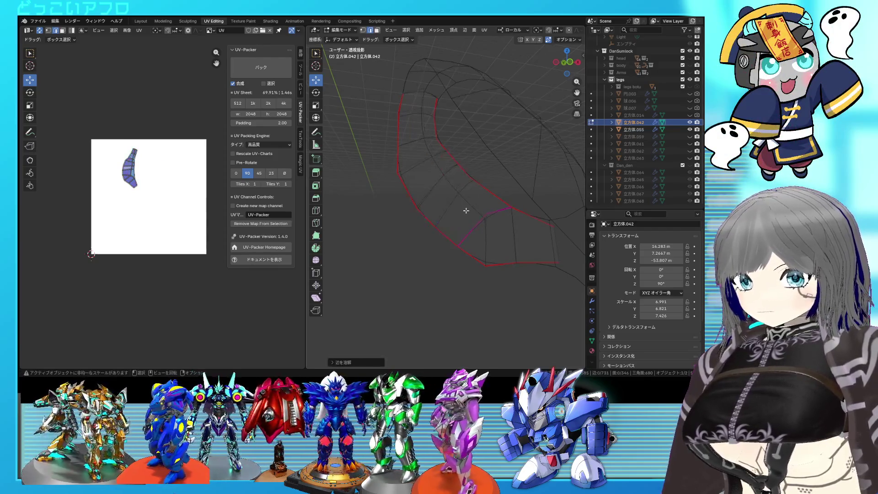
key(a)
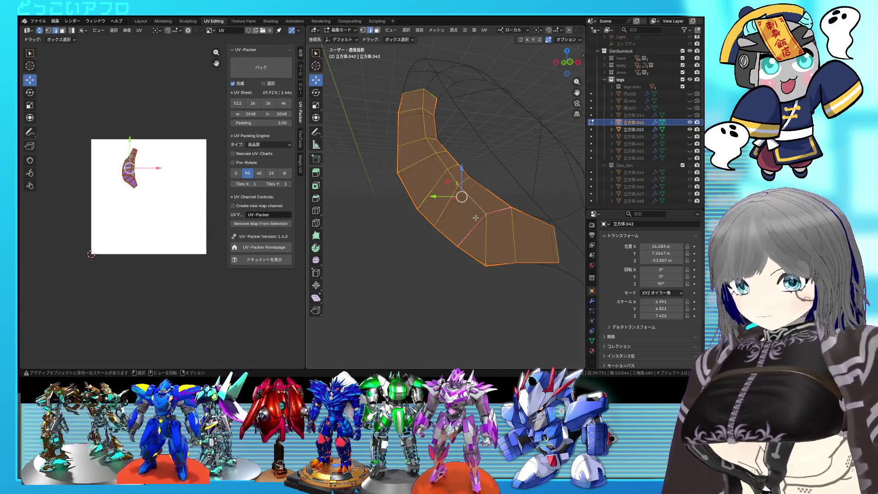
key(alt+h)
middle_drag(475, 218, 485, 263)
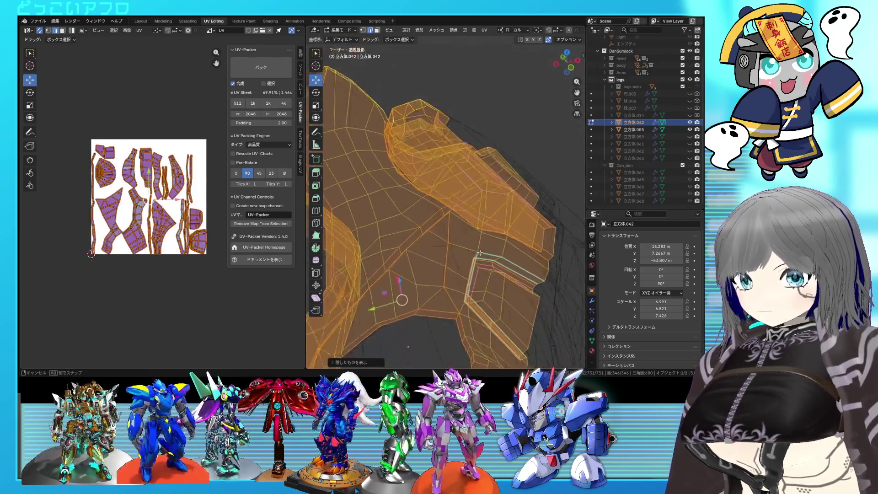
scroll(485, 263, up, 3)
Inspect the curved section, return to solid shading and clear the selection.
mouse_move(485, 262)
middle_down()
mouse_move(492, 224)
mouse_move(467, 264)
middle_up()
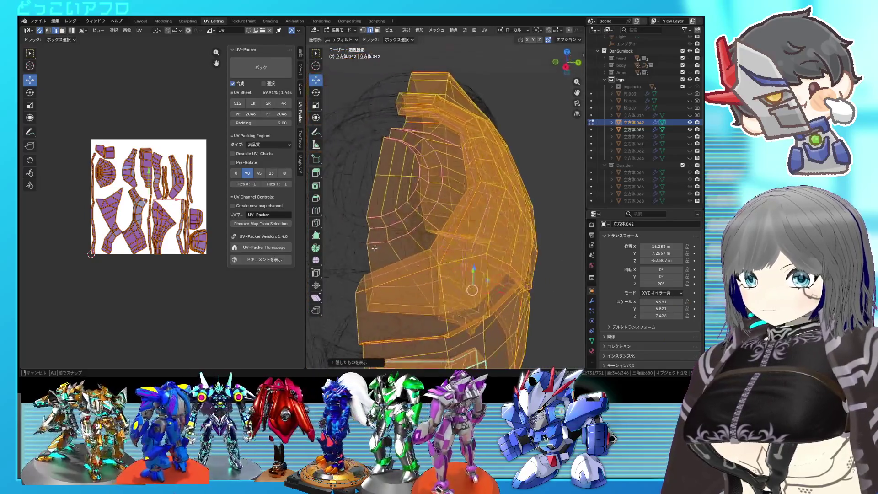
mouse_move(468, 264)
middle_down()
mouse_move(354, 220)
mouse_move(440, 271)
mouse_move(439, 262)
mouse_move(447, 276)
middle_up()
key(alt+z)
key(alt+a)
key(a)
key(alt+a)
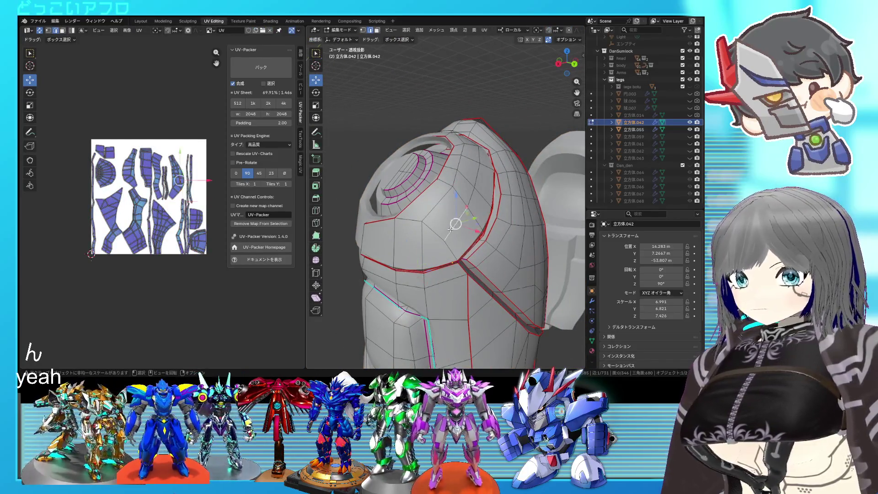
Select the entire shin armor mesh and re-unwrap it with U > Unwrap.
right_click(452, 228)
click(453, 227)
mouse_move(453, 226)
middle_down()
mouse_move(429, 244)
mouse_move(478, 242)
middle_up()
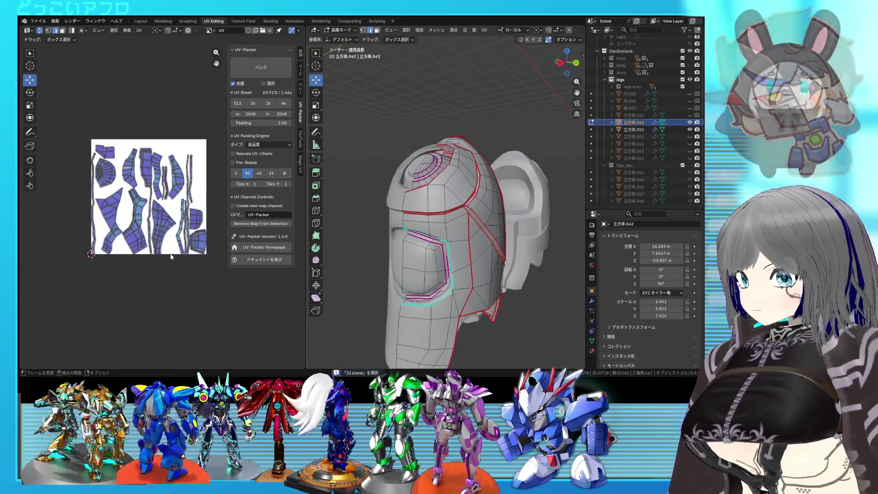
key(a)
key(u)
click(171, 238)
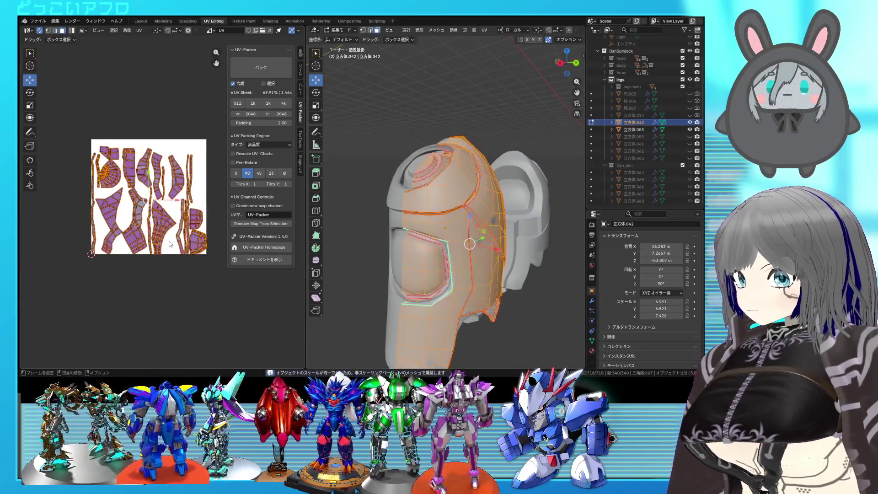
L-select the seam-bounded side island and unwrap its faces again.
key(l)
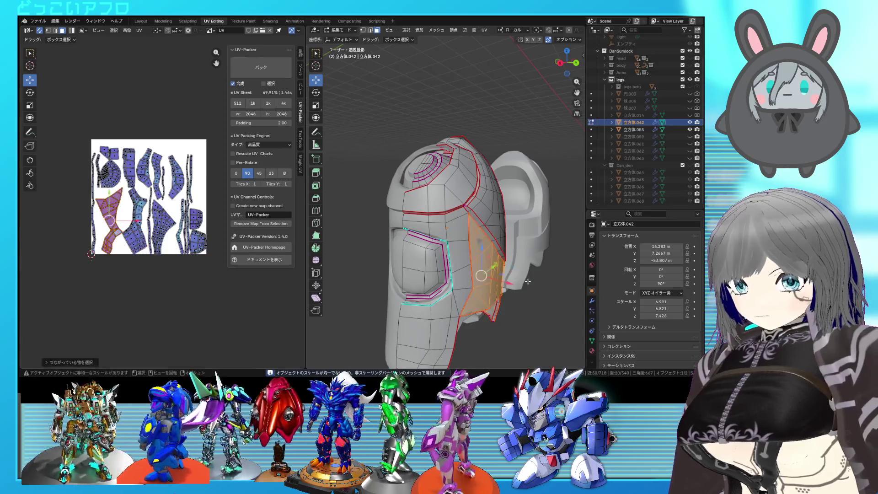
middle_drag(492, 267, 413, 235)
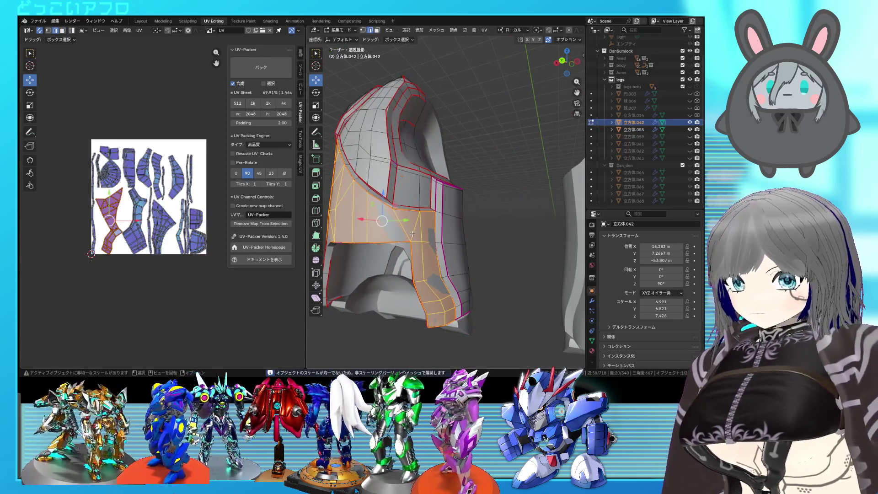
key(alt+a)
right_click(411, 235)
click(393, 274)
key(u)
click(90, 201)
key(alt+a)
scroll(207, 196, up, 2)
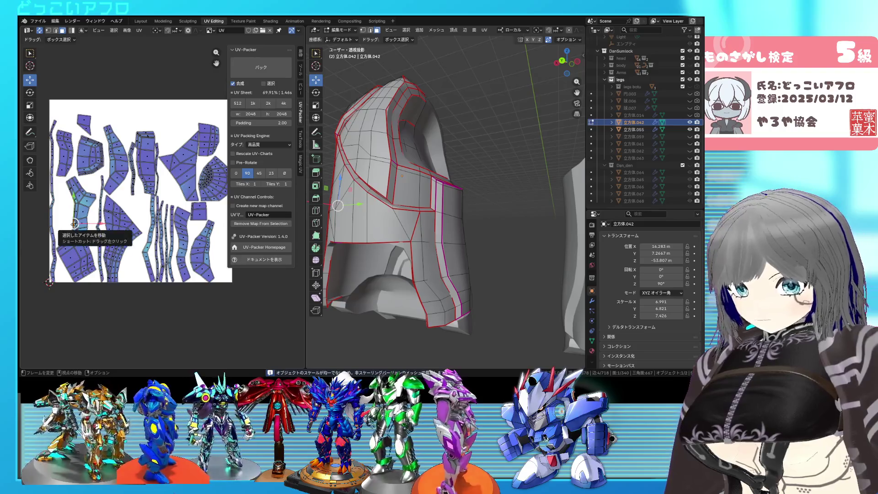
Mark an edge of the left UV island as a seam from the UV editor.
key(l)
shift+click(55, 203)
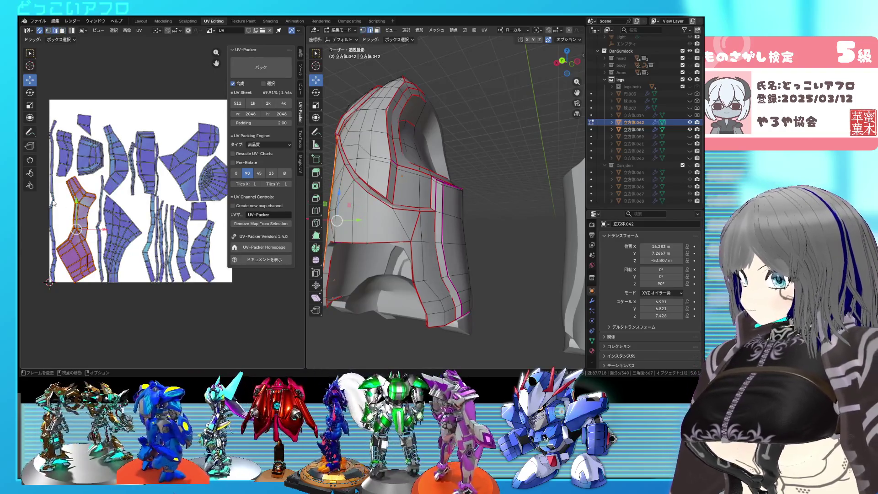
scroll(56, 204, up, 2)
scroll(137, 219, up, 1)
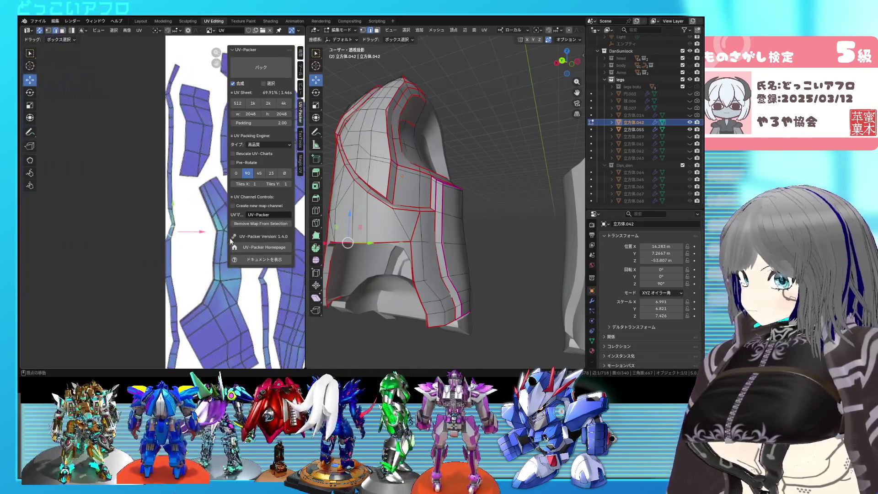
scroll(180, 235, up, 1)
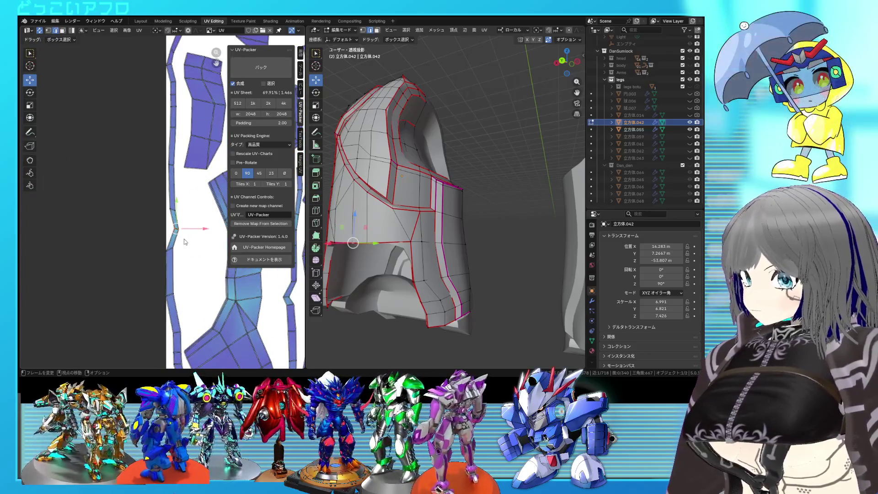
click(177, 229)
right_click(186, 232)
click(186, 237)
right_click(454, 257)
Select everything and repack the UV islands onto the full sheet.
key(a)
right_click(186, 214)
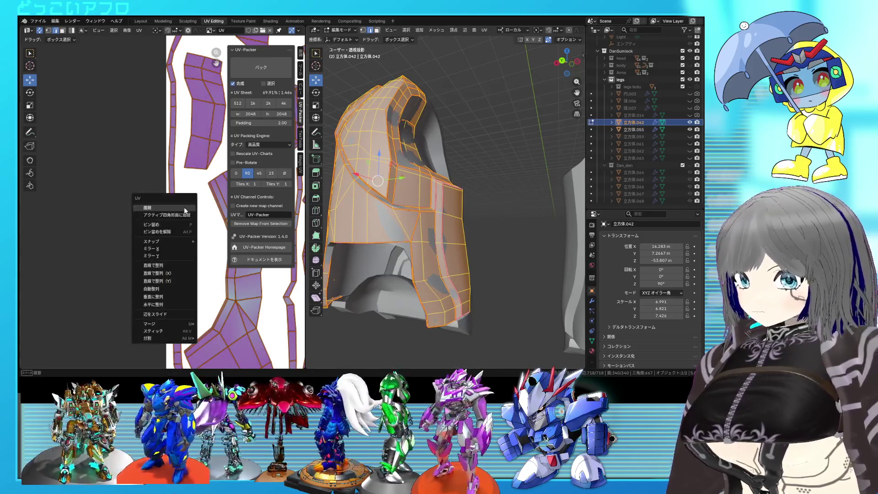
key(Home)
key(ctrl+s)
scroll(149, 223, down, 2)
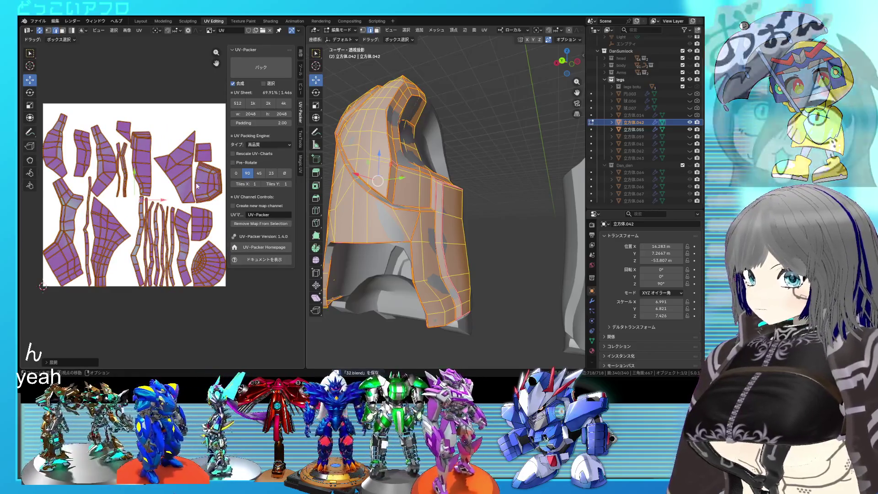
click(210, 187)
Check the seam-bounded eye faces, leave Edit Mode on 立方体.042 and reveal the second piece.
middle_drag(439, 206, 475, 251)
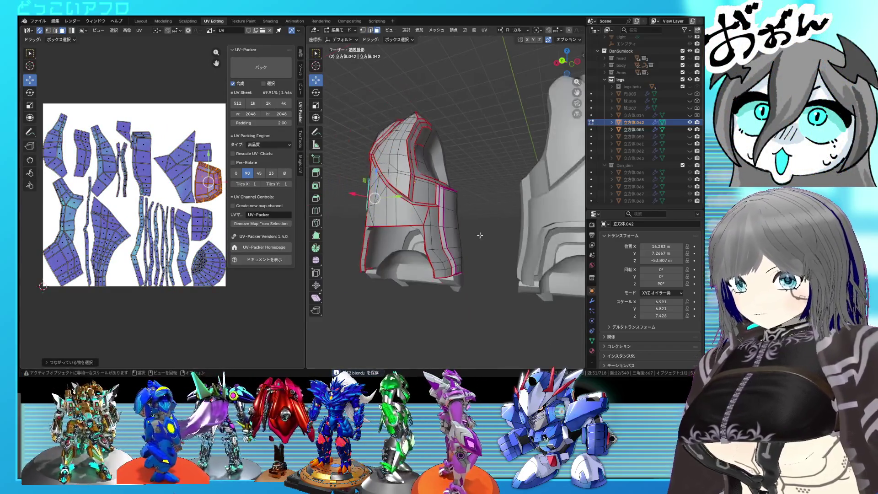
key(l)
scroll(476, 251, up, 3)
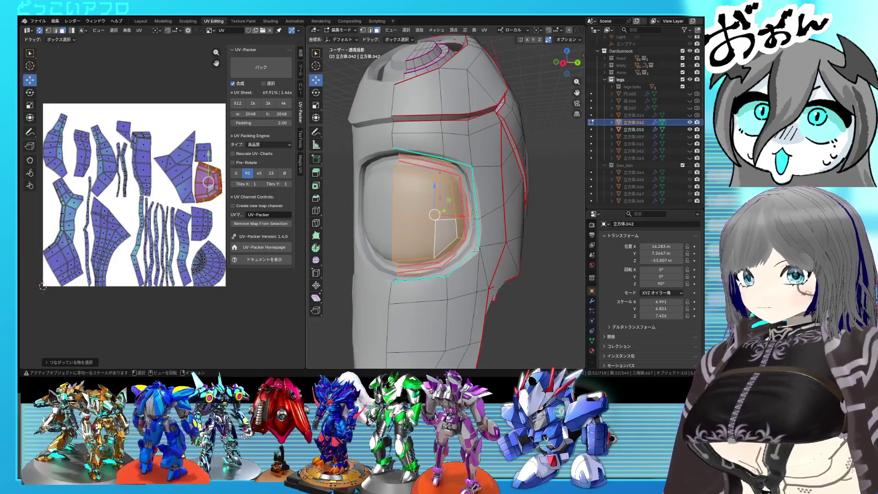
scroll(475, 251, down, 4)
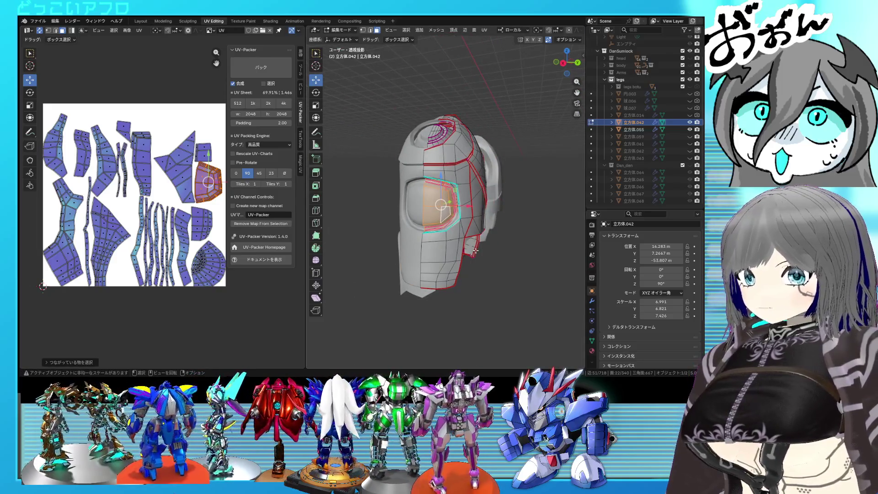
key(Tab)
click(687, 130)
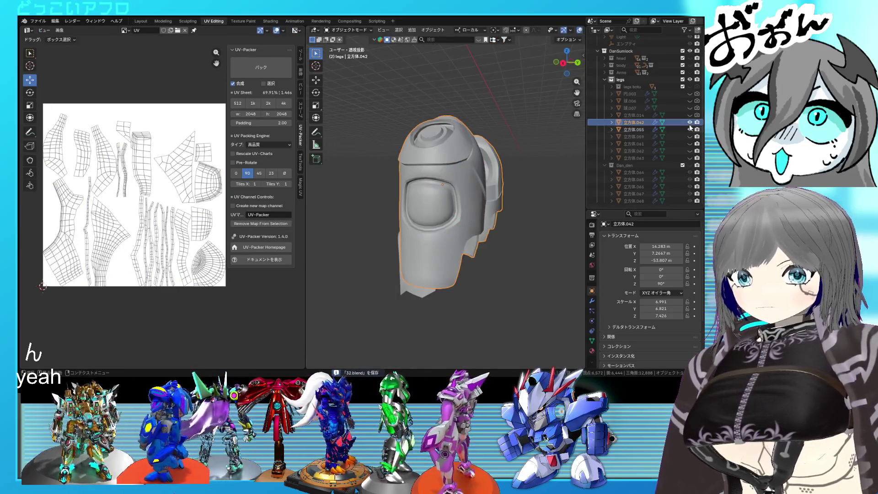
Make the unhidden 立方体.055 active and enter Edit Mode to inspect it.
shift+click(456, 251)
key(Tab)
scroll(466, 248, up, 3)
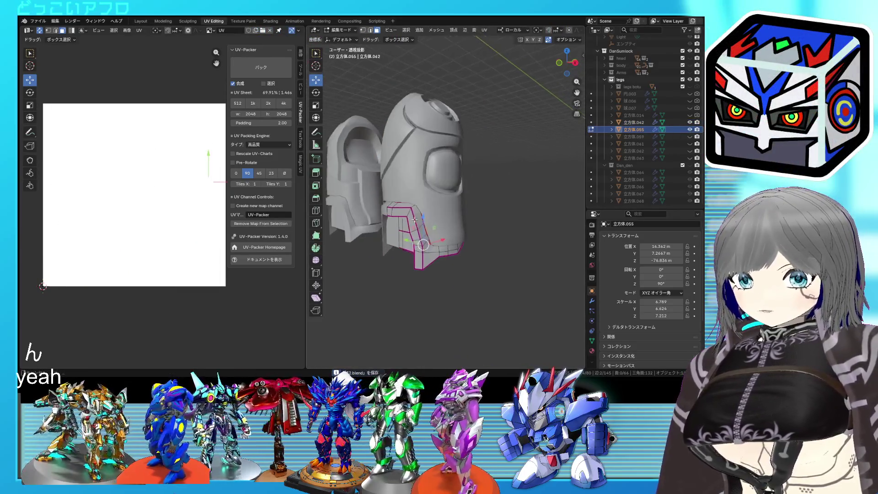
mouse_move(466, 249)
middle_down()
mouse_move(439, 240)
mouse_move(412, 254)
middle_up()
scroll(431, 236, up, 2)
scroll(432, 234, down, 4)
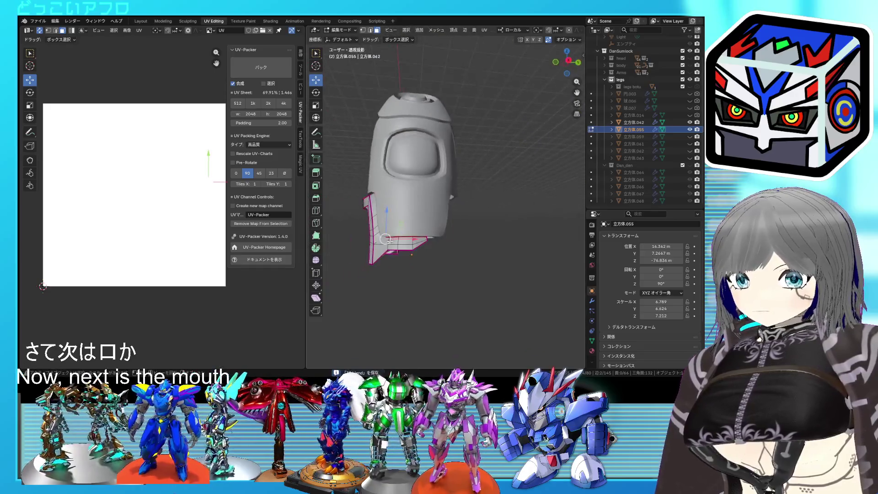
mouse_move(429, 112)
middle_down()
mouse_move(433, 169)
mouse_move(466, 158)
middle_up()
Switch back to the helmet 立方体.042 and select the linked faces around its top ring.
click(429, 117)
scroll(466, 157, up, 3)
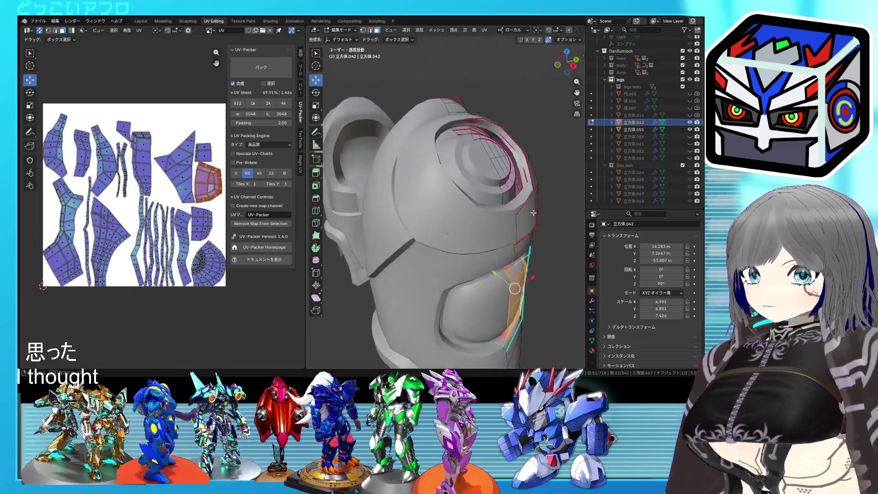
click(497, 136)
key(ctrl+l)
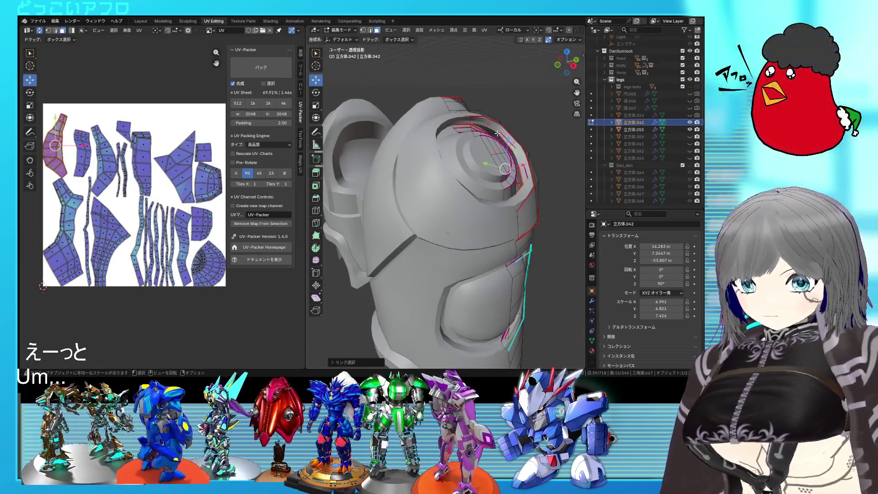
scroll(211, 181, down, 4)
scroll(165, 206, down, 1)
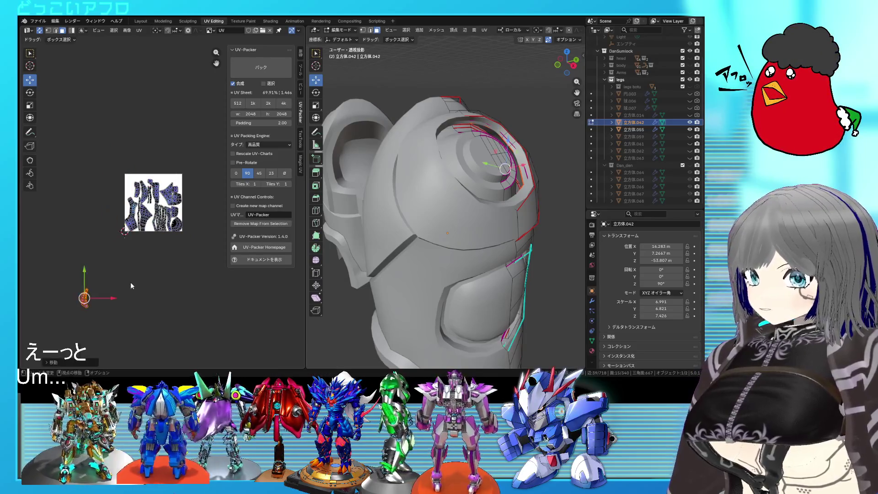
Pin the finished UV island and the helmet's interior-face island, then save.
right_click(131, 282)
click(108, 262)
mouse_move(425, 226)
middle_down()
mouse_move(460, 234)
mouse_move(466, 210)
middle_up()
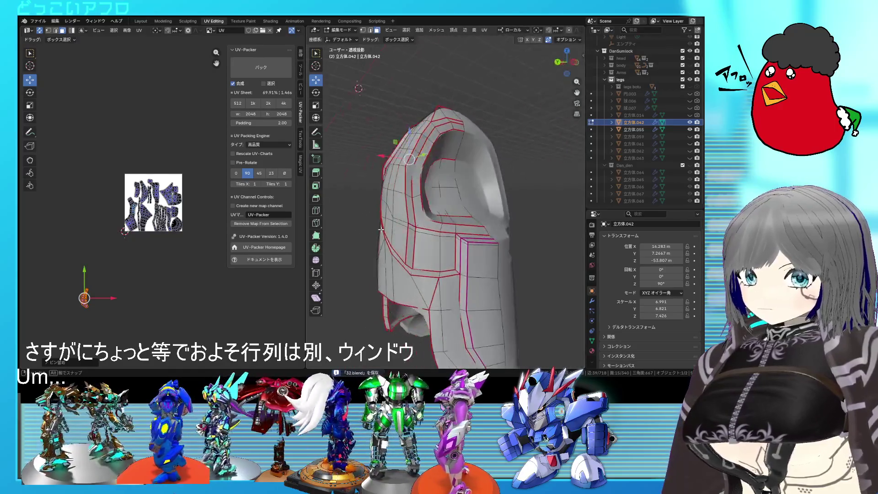
key(l)
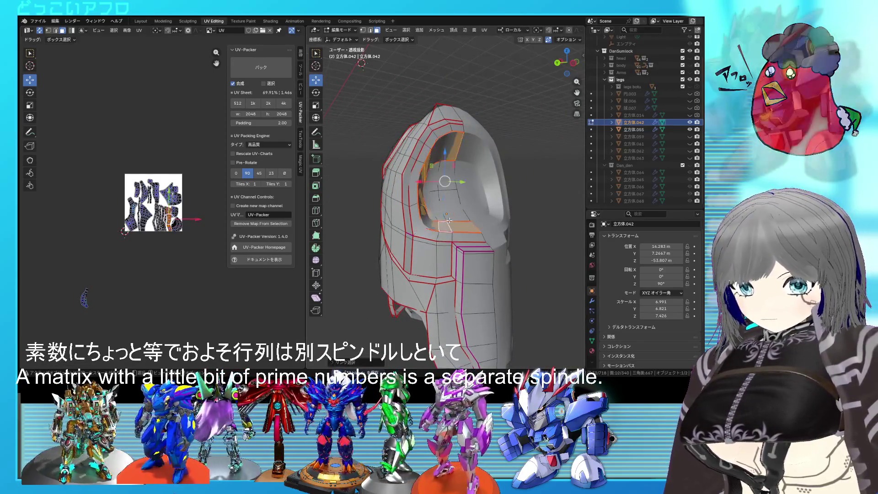
click(57, 297)
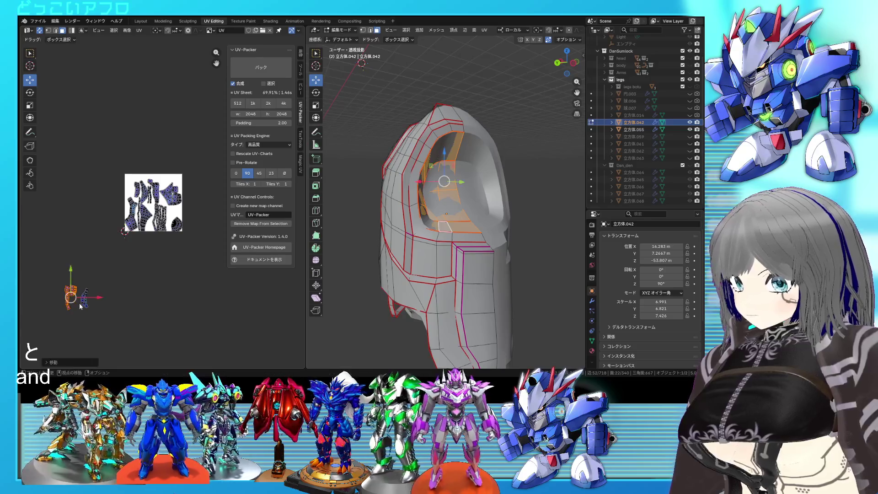
right_click(57, 297)
click(54, 265)
key(ctrl+s)
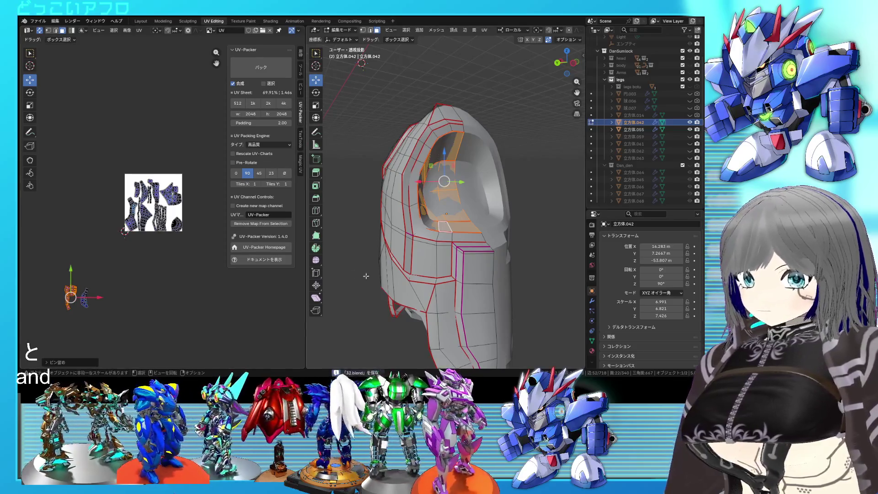
Select the whole helmet mesh and unwrap its UVs again.
mouse_move(412, 295)
middle_down()
mouse_move(445, 293)
mouse_move(390, 269)
middle_up()
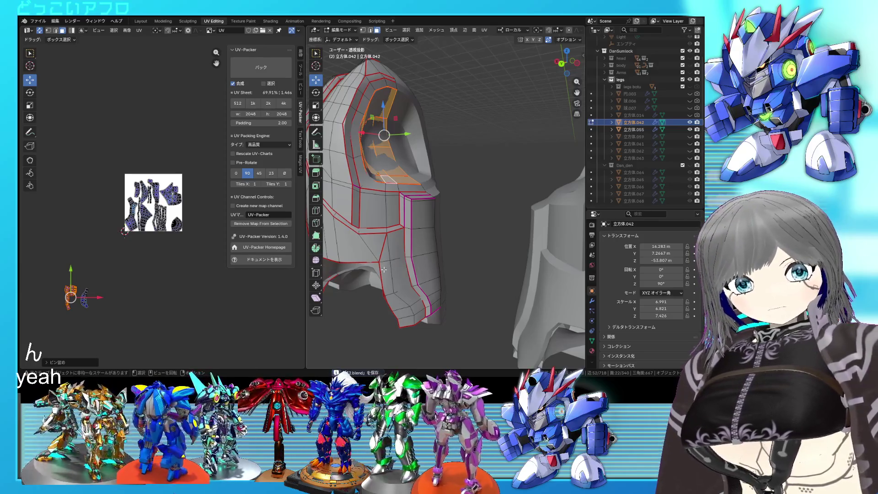
middle_drag(384, 269, 405, 268)
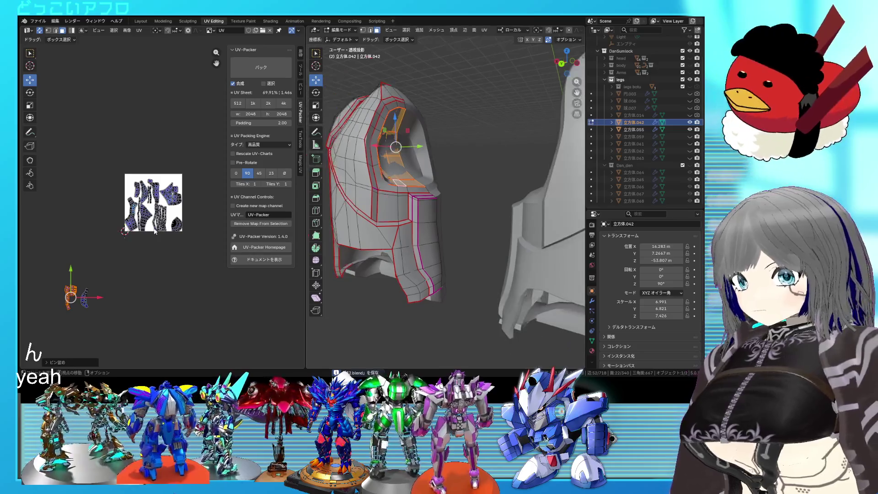
key(alt+a)
key(a)
key(u)
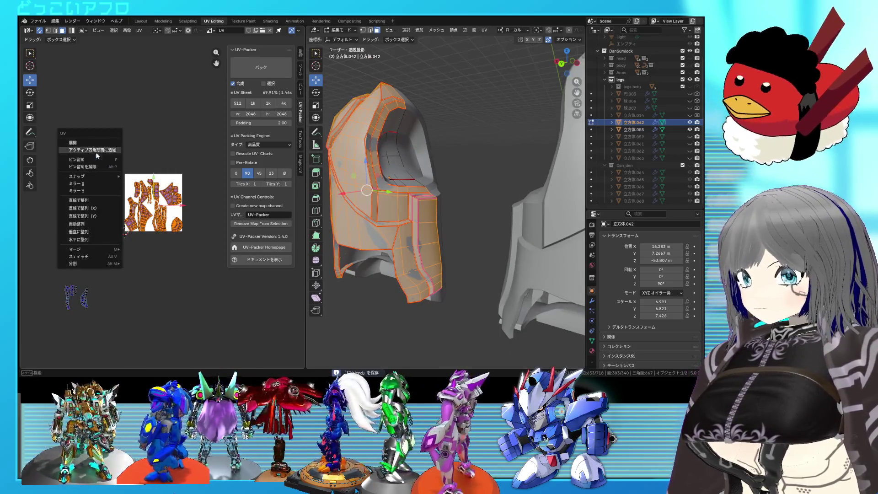
click(95, 152)
scroll(103, 179, up, 2)
key(alt+a)
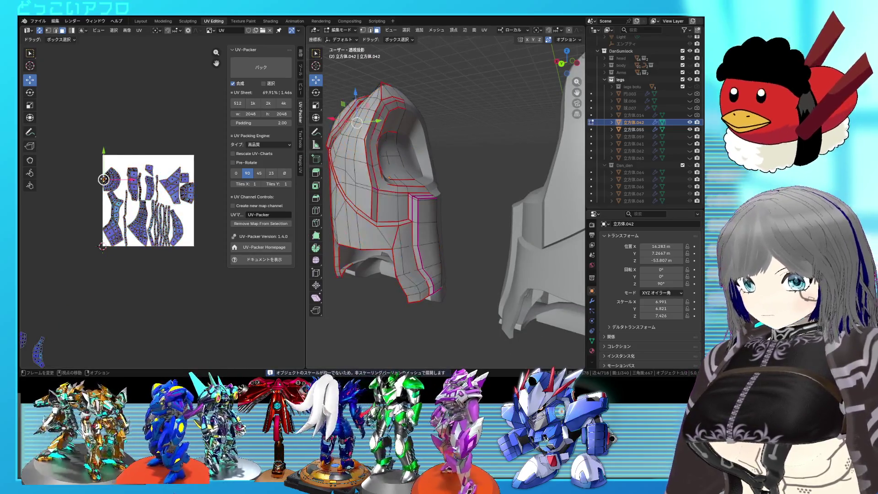
Mark the edge loops of the helmet's inner ring as seams.
middle_drag(426, 206, 449, 233)
scroll(448, 233, up, 2)
key(l)
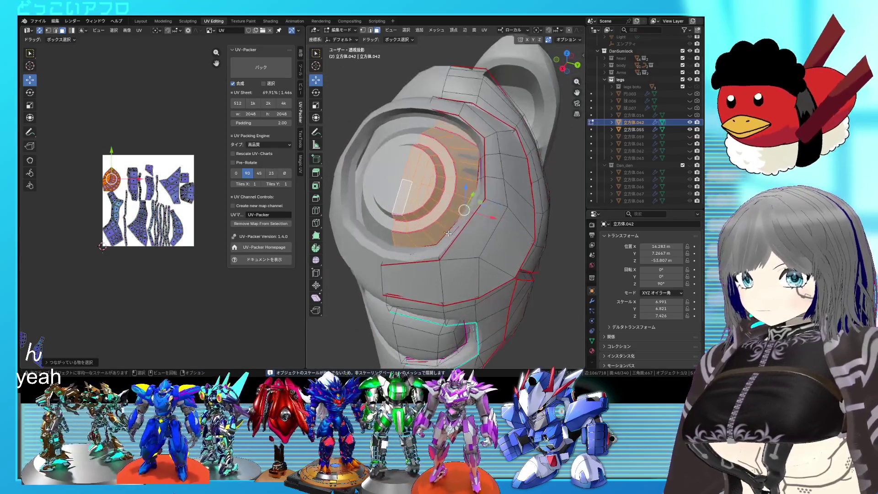
alt+click(439, 199)
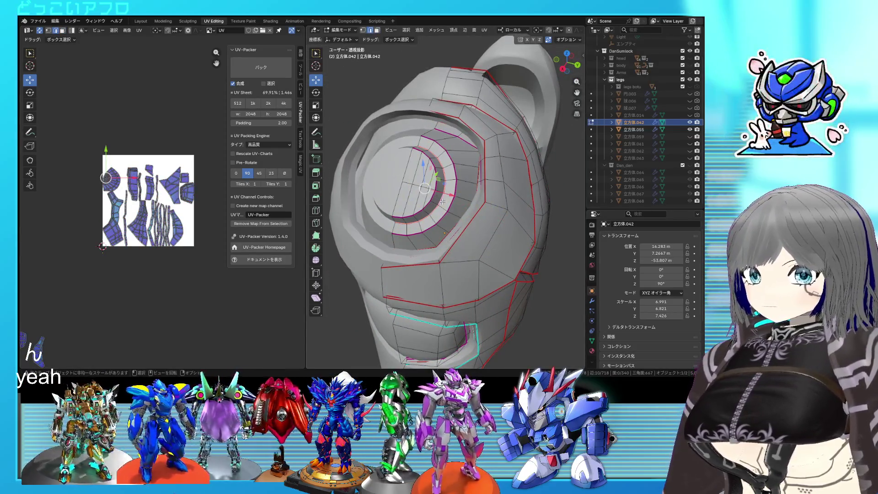
right_click(445, 205)
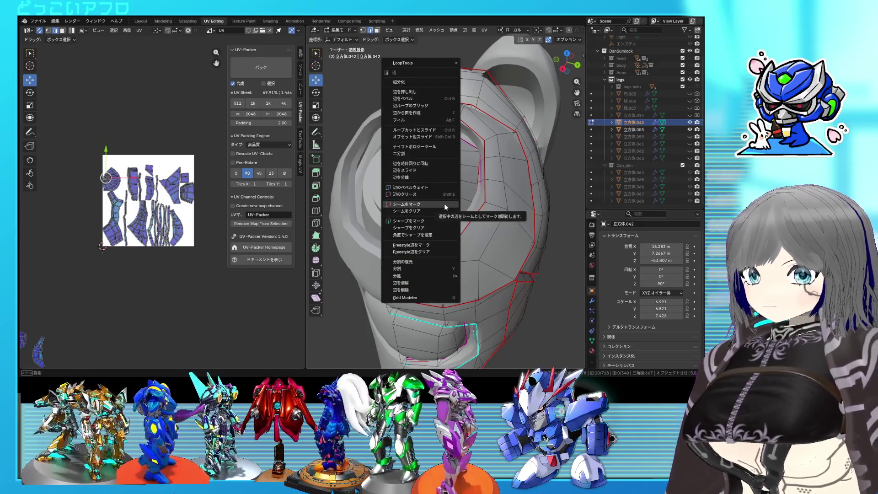
click(445, 205)
Re-unwrap the entire helmet using the new inner-ring seams.
key(a)
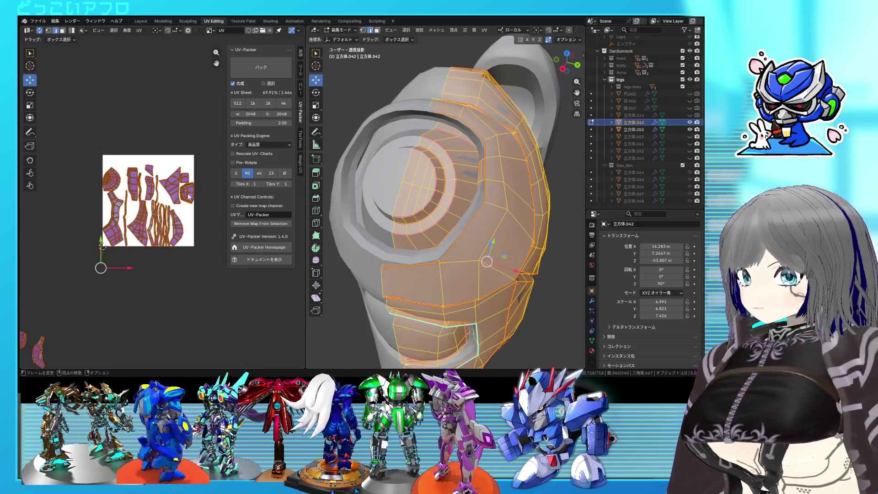
key(a)
key(a)
key(ctrl+s)
key(u)
click(78, 138)
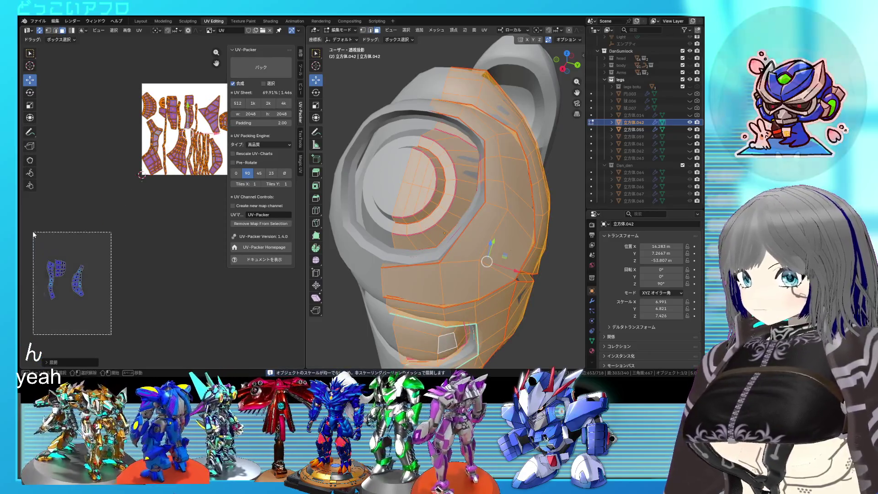
key(a)
key(u)
click(48, 234)
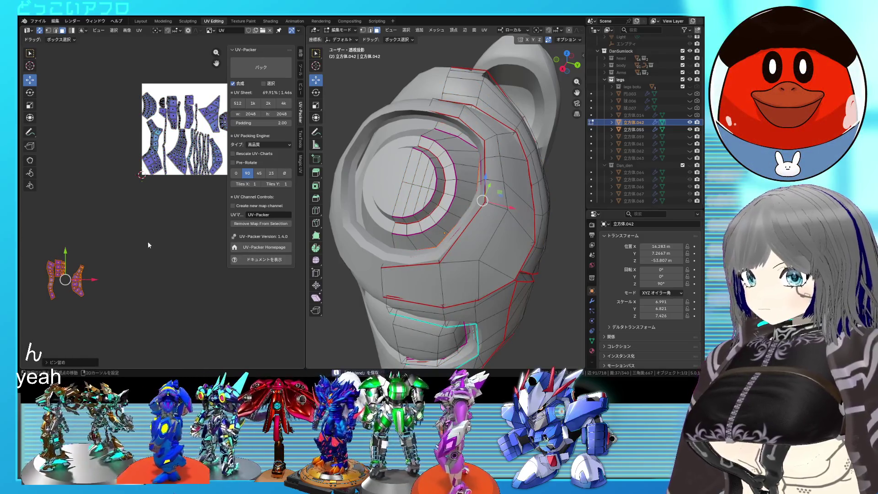
scroll(148, 242, up, 1)
Select the eye-opening's vertical edge loop, slide it and scale it.
middle_drag(164, 203, 129, 244)
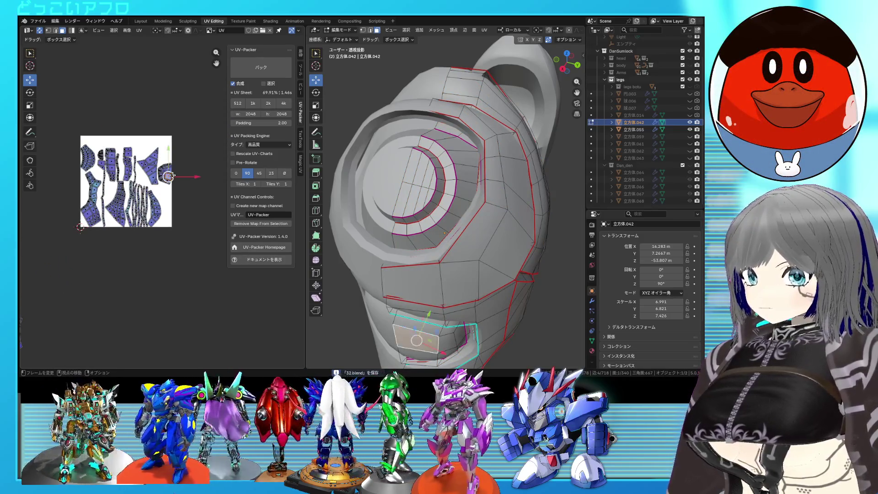
middle_drag(370, 274, 347, 283)
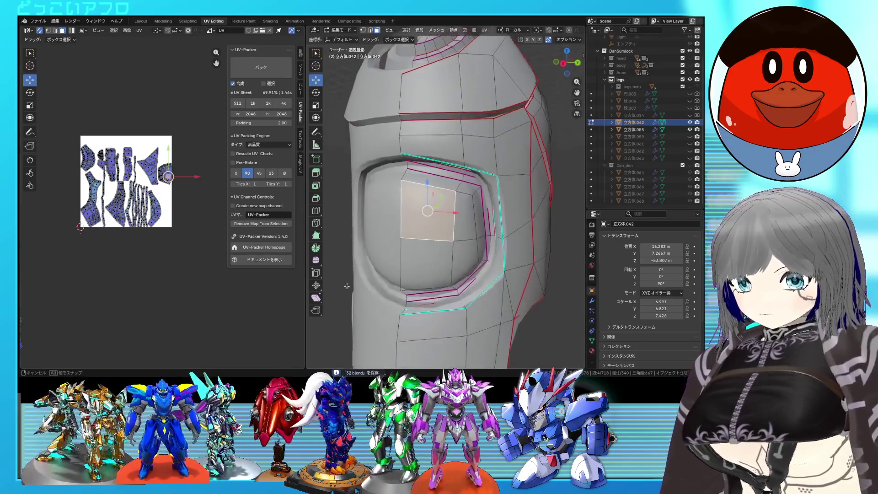
click(448, 201)
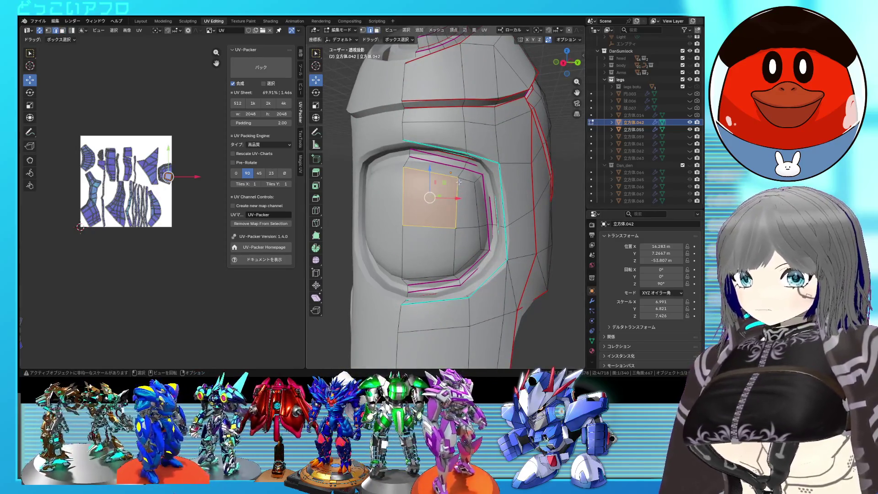
alt+click(470, 266)
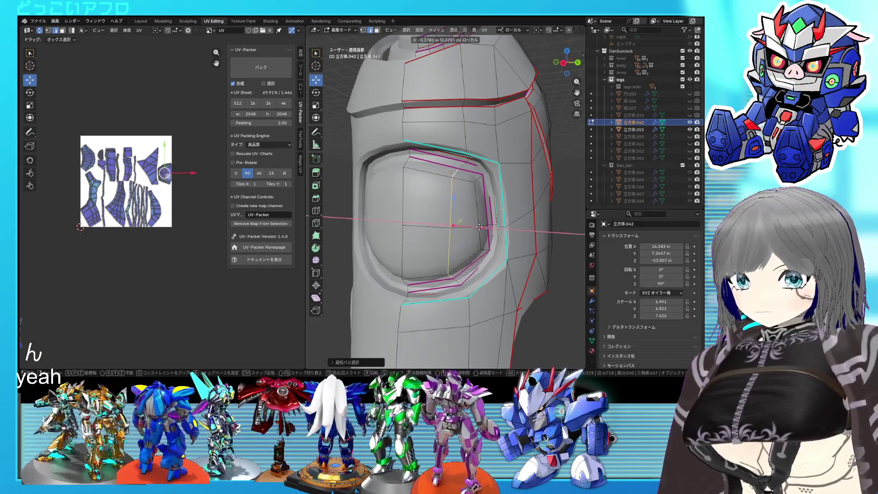
middle_drag(484, 234, 421, 249)
key(KP_Decimal)
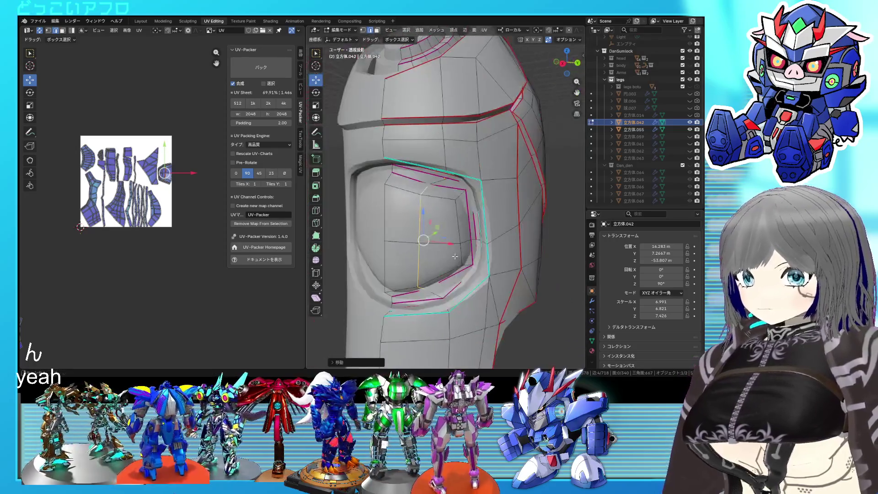
key(s)
click(511, 287)
Scale the inner eye-piece geometry and nudge it into place.
middle_drag(511, 287, 535, 278)
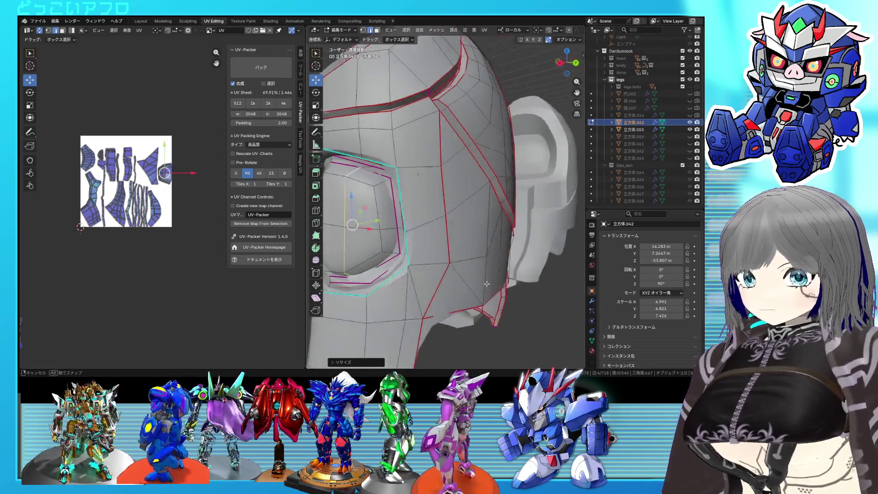
scroll(536, 281, up, 3)
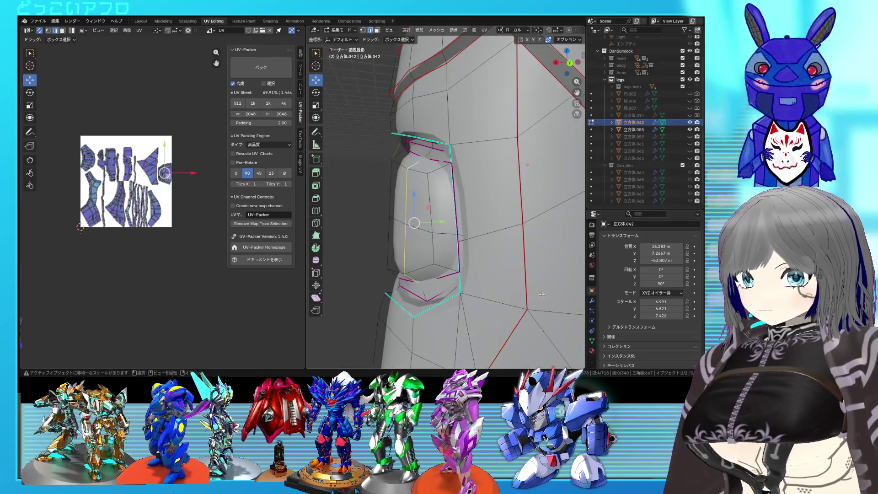
key(s)
click(549, 312)
mouse_move(549, 312)
middle_down()
mouse_move(414, 290)
mouse_move(438, 287)
middle_up()
key(ctrl+z)
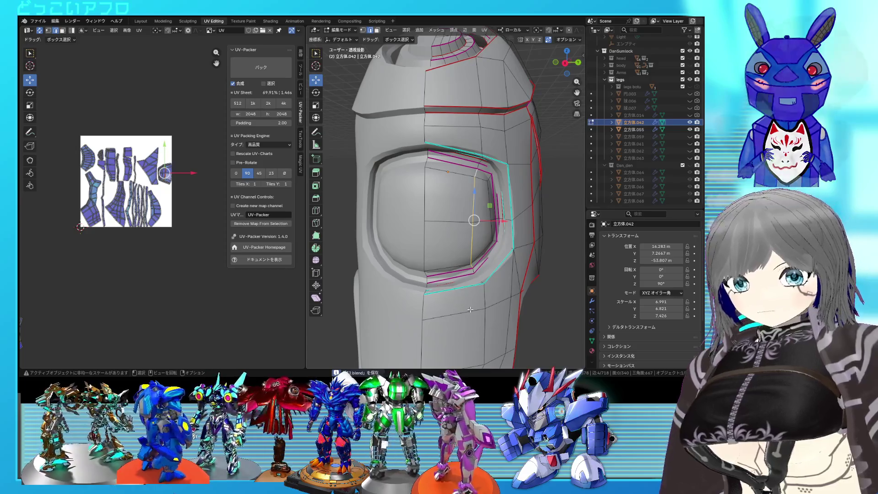
Check the helmet in Object Mode, then select 立方体.055 and enter Edit Mode on it.
key(Tab)
scroll(470, 309, down, 5)
key(Tab)
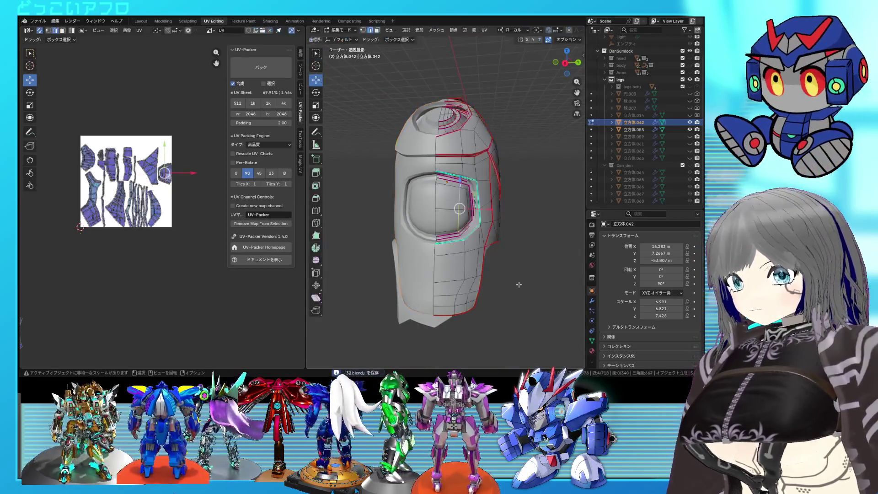
mouse_move(519, 288)
middle_down()
mouse_move(484, 299)
mouse_move(419, 262)
mouse_move(497, 249)
middle_up()
scroll(439, 261, up, 3)
key(Tab)
click(443, 243)
mouse_move(443, 243)
middle_down()
mouse_move(457, 294)
mouse_move(421, 298)
middle_up()
key(Tab)
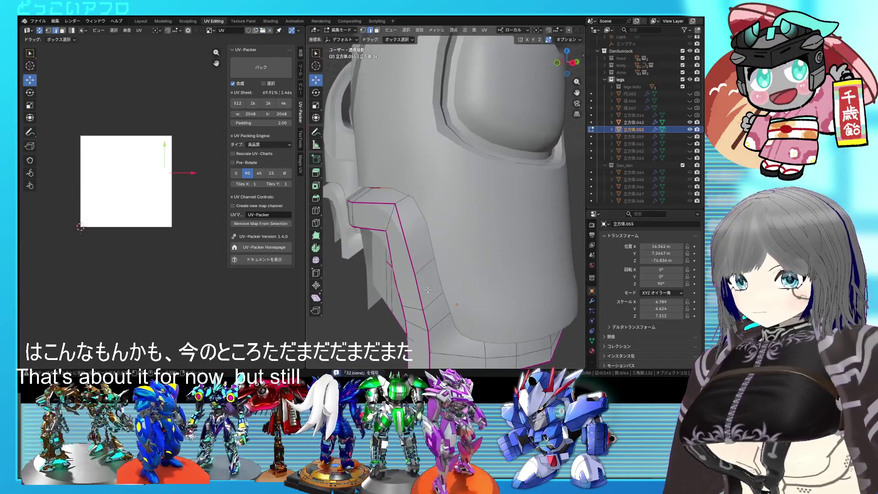
Reselect the shin armor piece and resume mesh editing in see-through wireframe.
key(Tab)
click(456, 257)
click(425, 256)
key(Tab)
middle_drag(425, 257, 449, 215)
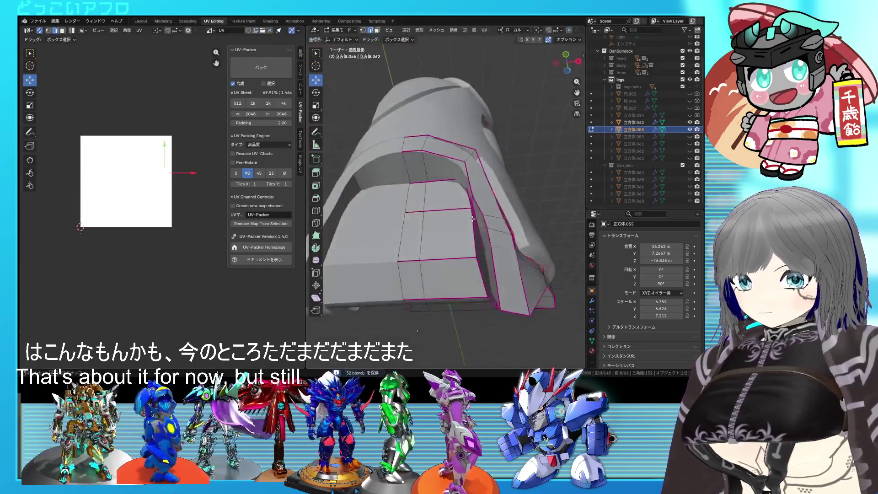
key(shift+z)
scroll(448, 215, up, 3)
scroll(432, 209, up, 2)
scroll(411, 204, up, 3)
Select an edge on the groove and inspect it through wireframe and solid shading.
click(412, 203)
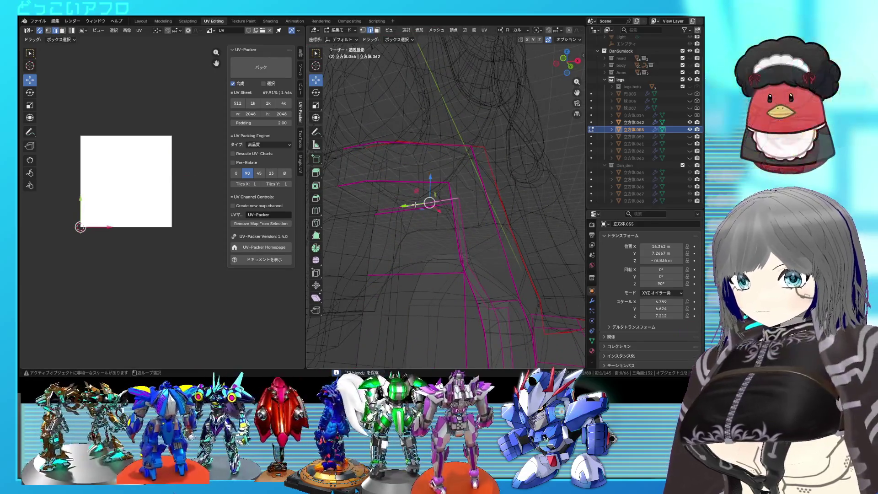
mouse_move(454, 221)
middle_down()
mouse_move(466, 199)
mouse_move(473, 234)
mouse_move(432, 268)
middle_up()
key(shift+z)
key(shift+z)
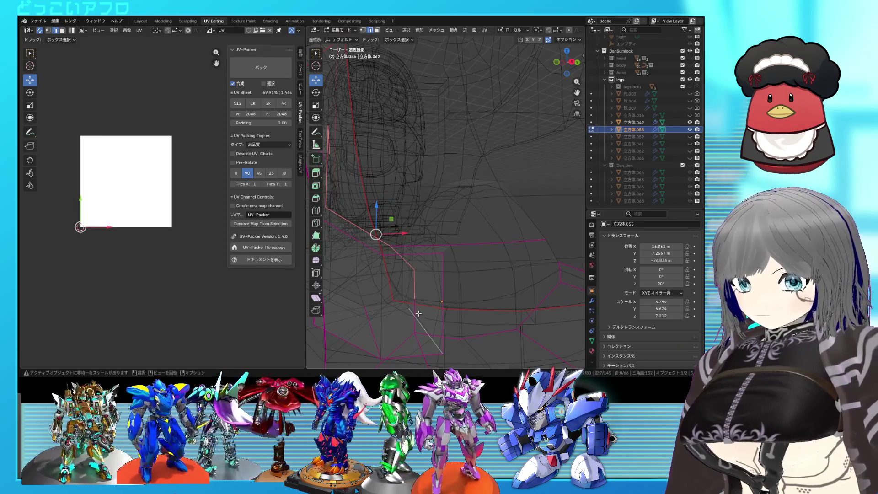
mouse_move(417, 312)
middle_down()
mouse_move(436, 268)
mouse_move(404, 278)
middle_up()
key(shift+z)
key(shift+z)
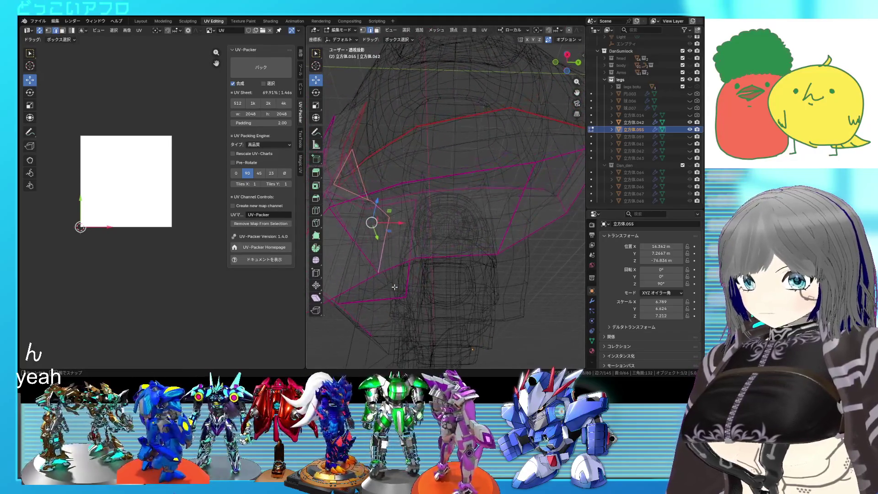
mouse_move(395, 295)
middle_down()
mouse_move(413, 274)
mouse_move(418, 233)
mouse_move(382, 231)
middle_up()
key(shift+z)
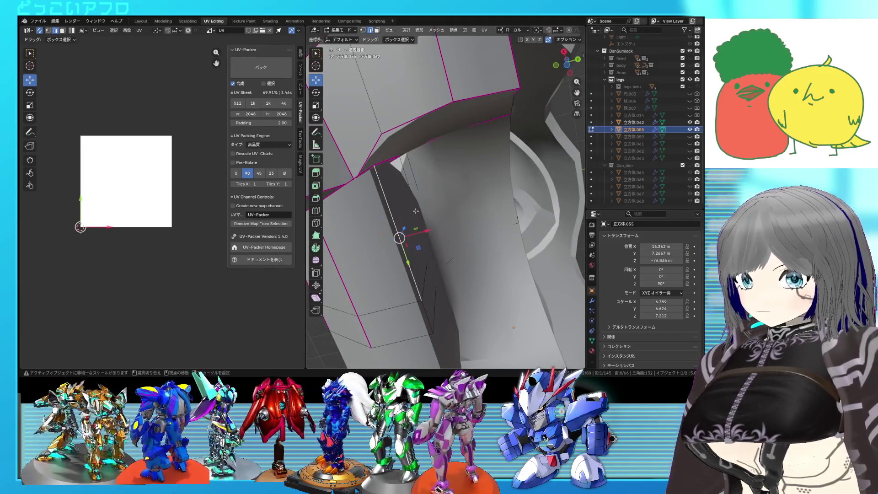
middle_drag(417, 209, 417, 292)
key(shift+z)
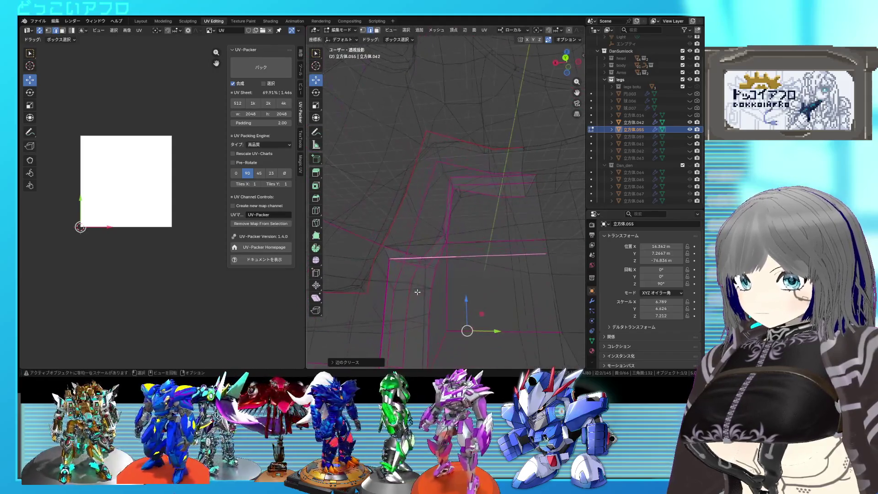
mouse_move(498, 308)
middle_down()
mouse_move(520, 270)
mouse_move(479, 263)
mouse_move(499, 266)
middle_up()
Slide the groove edge into place with G and crease it with Shift+E.
key(g)
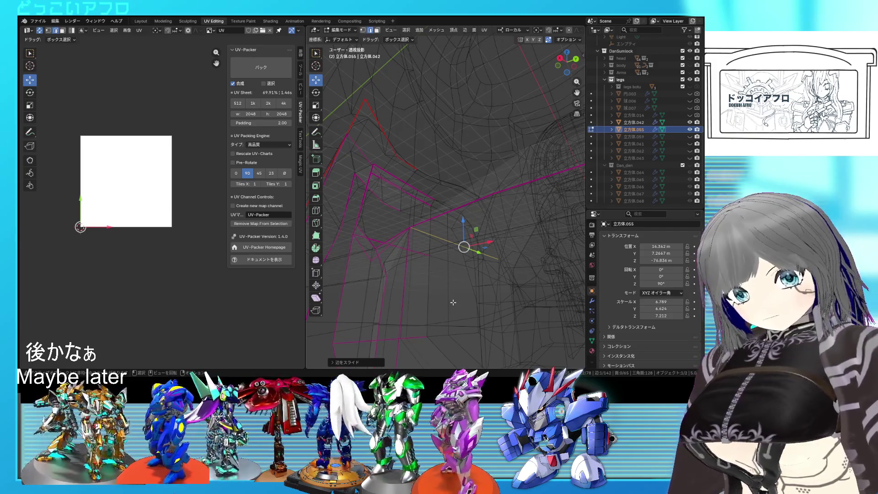
mouse_move(453, 301)
middle_down()
mouse_move(455, 293)
mouse_move(435, 280)
mouse_move(434, 296)
mouse_move(421, 270)
mouse_move(479, 287)
mouse_move(508, 331)
middle_up()
key(shift+z)
key(shift+z)
click(435, 280)
key(shift+z)
key(shift+e)
click(411, 298)
Save the file and orbit around the arch-shaped armor piece between saves.
key(ctrl+s)
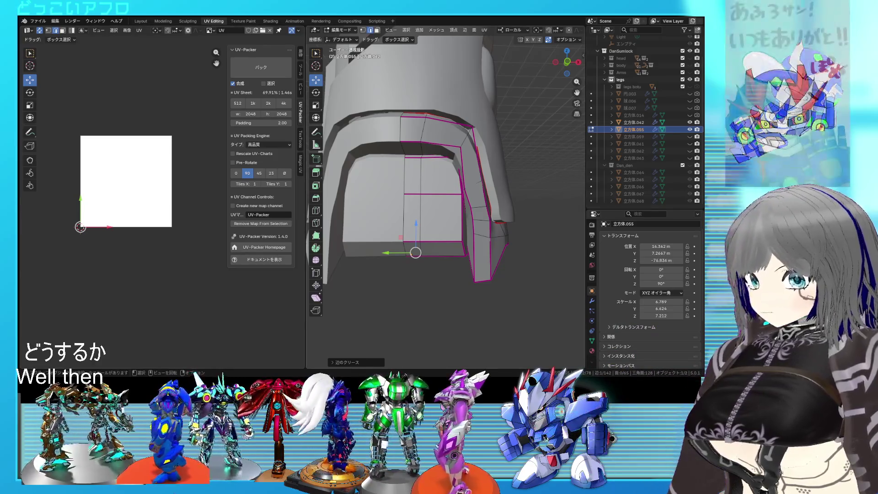
mouse_move(425, 219)
middle_down()
mouse_move(465, 219)
mouse_move(364, 188)
mouse_move(454, 199)
mouse_move(564, 231)
mouse_move(511, 263)
middle_up()
key(ctrl+s)
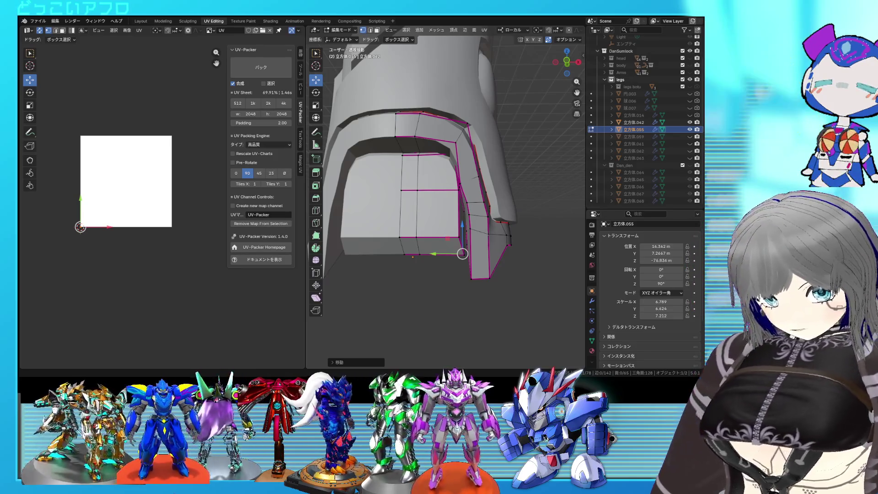
mouse_move(460, 254)
middle_down()
mouse_move(449, 251)
mouse_move(493, 259)
middle_up()
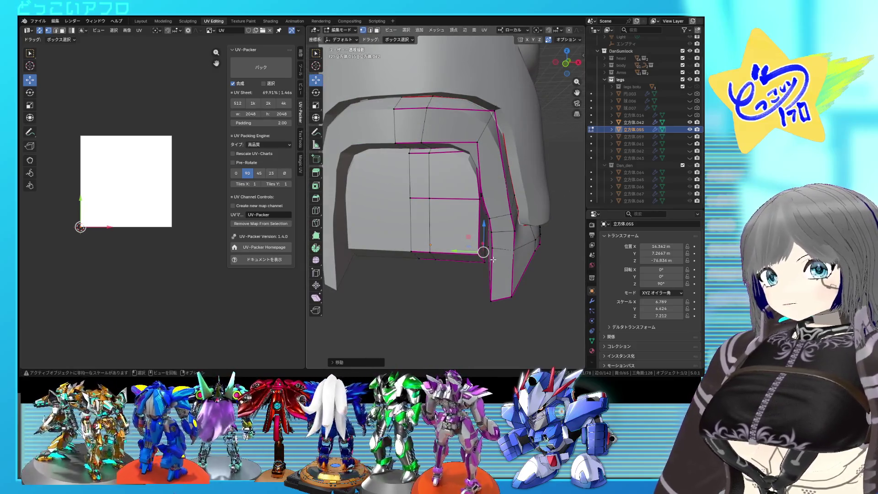
Select all linked faces of the arch piece and make the mesh see-through.
click(453, 223)
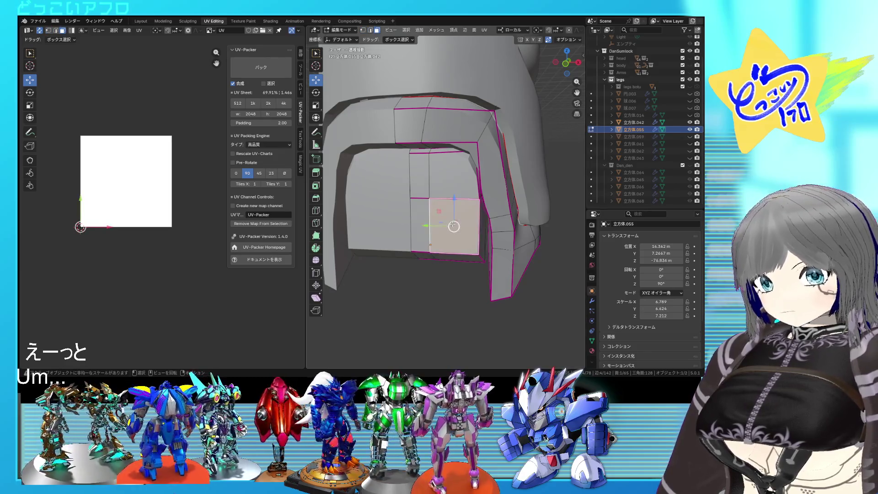
key(ctrl+l)
mouse_move(452, 224)
middle_down()
mouse_move(471, 235)
mouse_move(452, 250)
mouse_move(438, 241)
mouse_move(424, 193)
mouse_move(415, 208)
middle_up()
key(alt+z)
scroll(445, 258, up, 5)
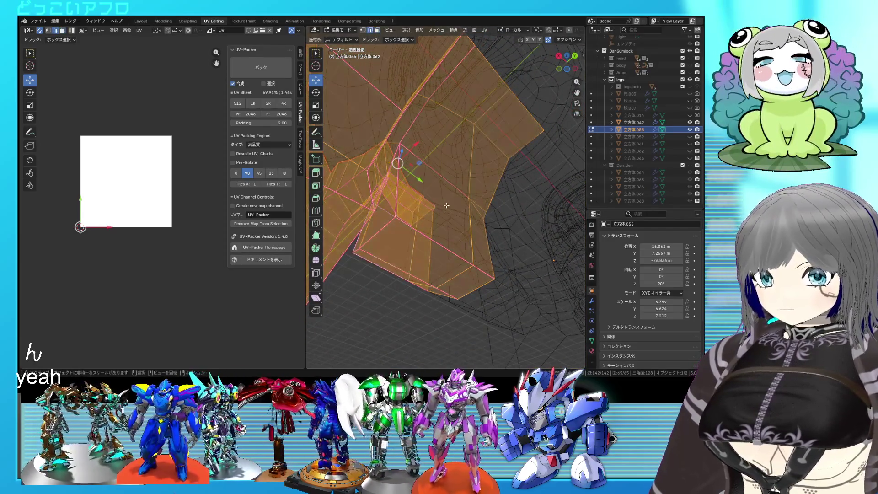
Slide a groove vertex with Shift+V and crease the edge.
click(463, 194)
key(shift+v)
click(485, 211)
key(Return)
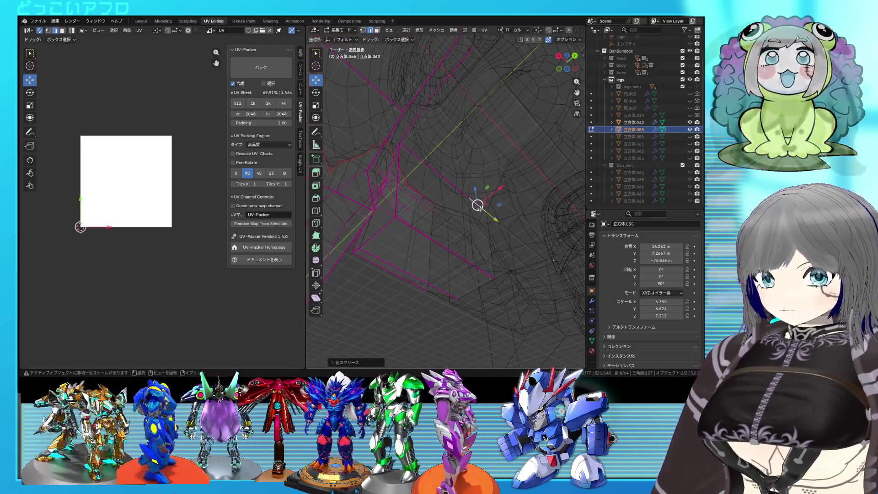
Pick further edges along the groove in solid shading for the next edge operation.
shift+right_click(422, 183)
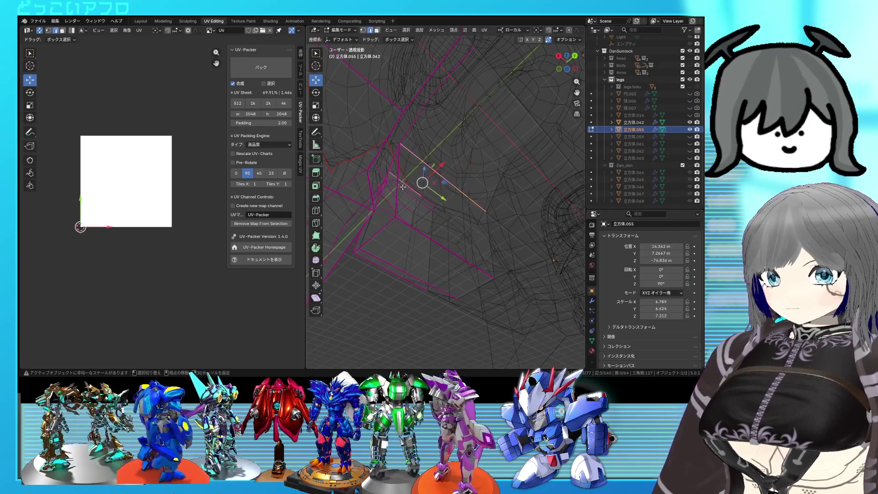
key(shift+z)
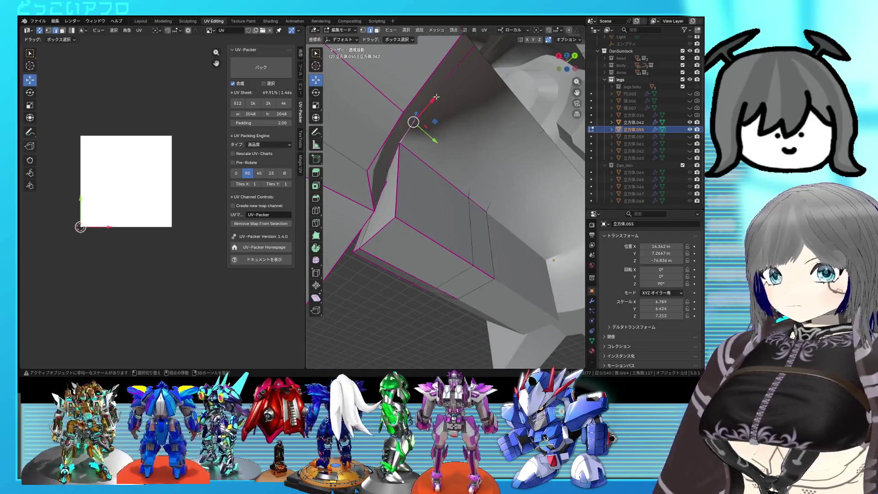
shift+right_click(433, 100)
shift+right_click(485, 173)
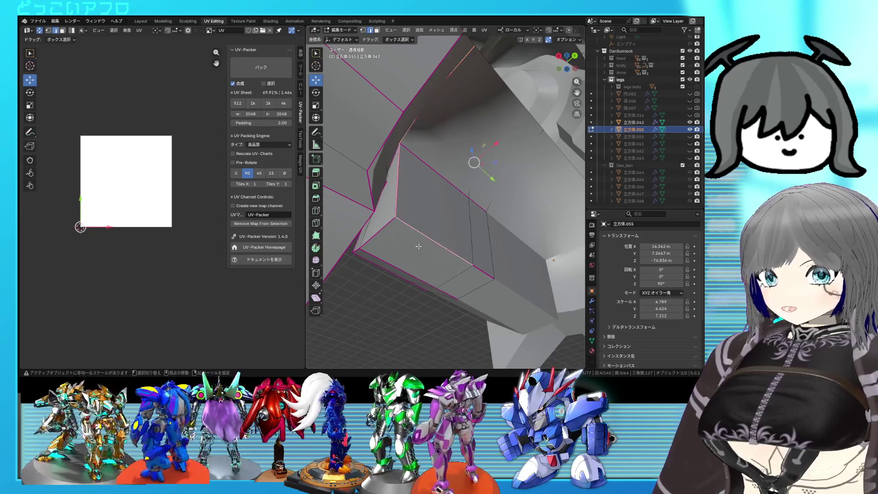
right_click(480, 267)
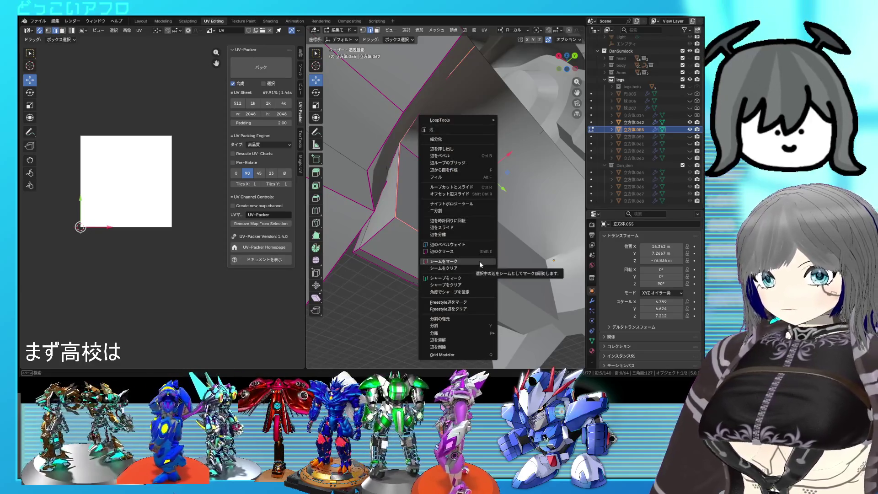
Mark two more sets of selected edges as seams, checking them in see-through wireframe.
click(480, 260)
middle_drag(479, 260, 432, 201)
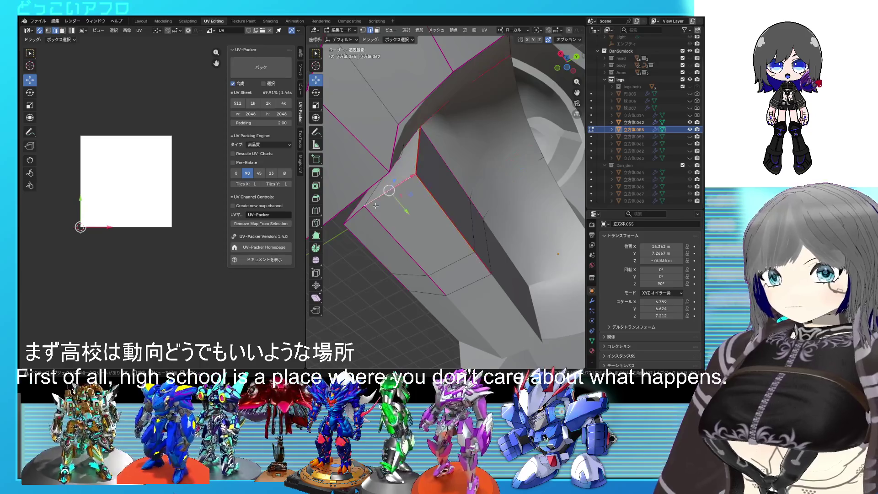
middle_drag(375, 205, 457, 232)
key(shift+z)
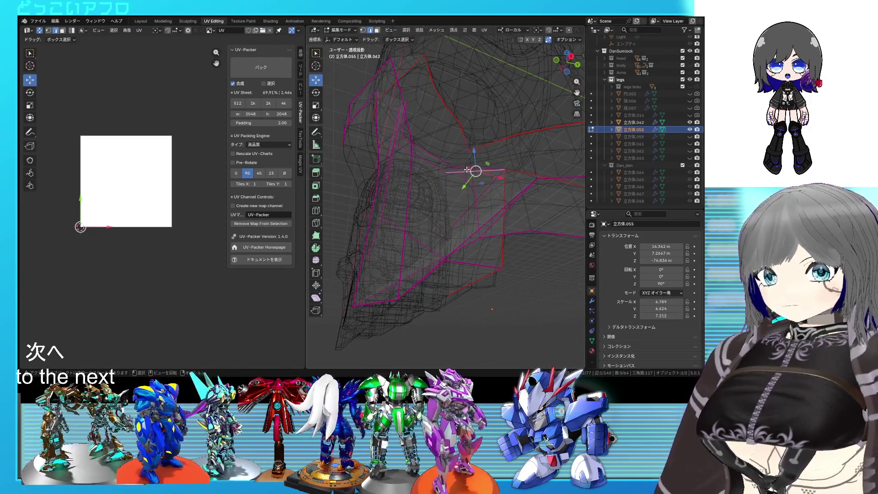
mouse_move(467, 168)
middle_down()
mouse_move(387, 158)
mouse_move(474, 205)
middle_up()
right_click(473, 205)
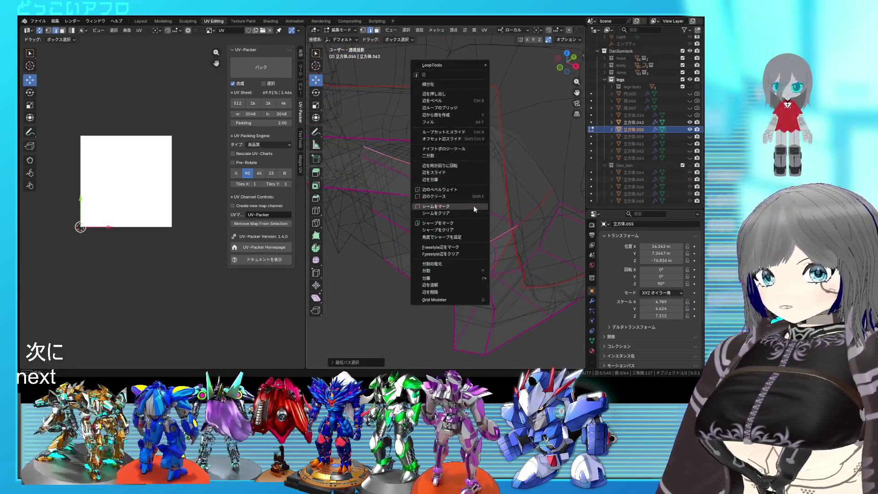
click(473, 205)
scroll(470, 208, up, 2)
key(alt+z)
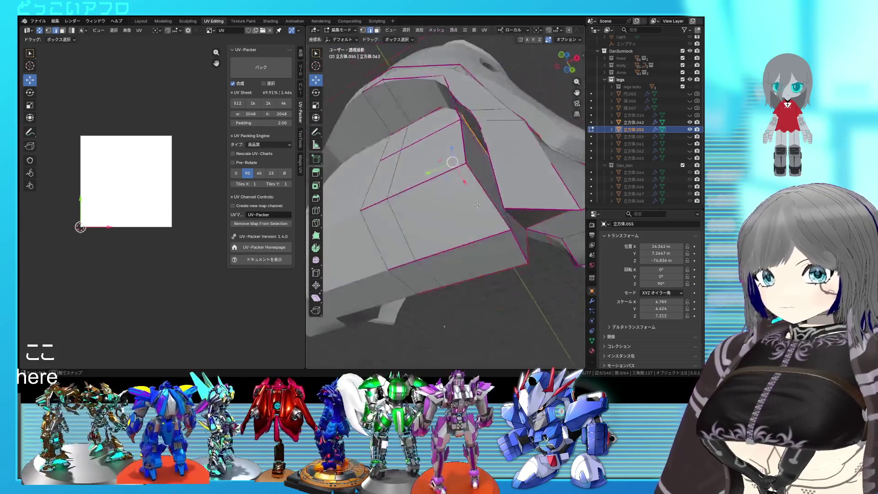
Inspect individual faces of the armor from several angles, toggling see-through shading.
click(466, 211)
middle_drag(466, 212, 465, 174)
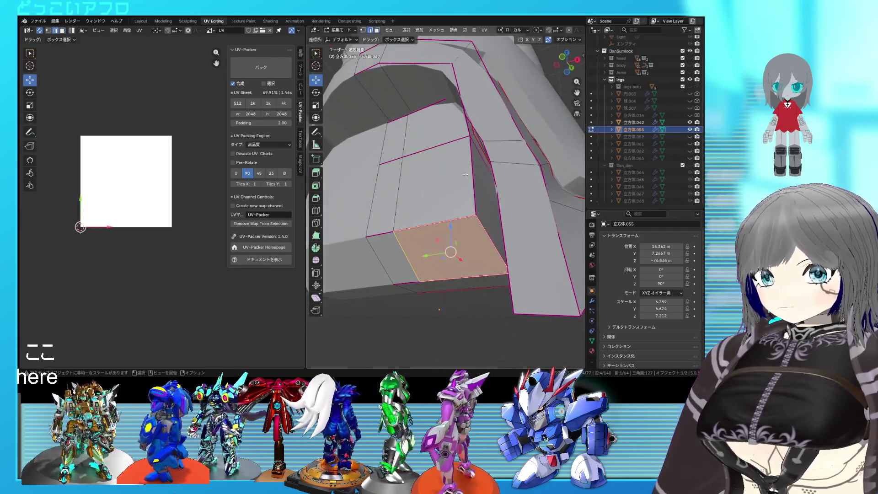
click(463, 129)
key(alt+z)
middle_drag(467, 152, 456, 128)
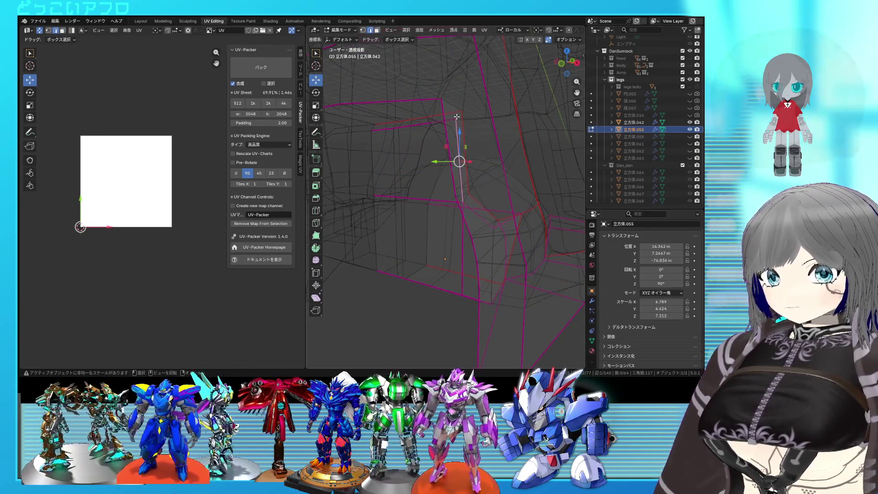
middle_drag(456, 117, 473, 177)
key(alt+z)
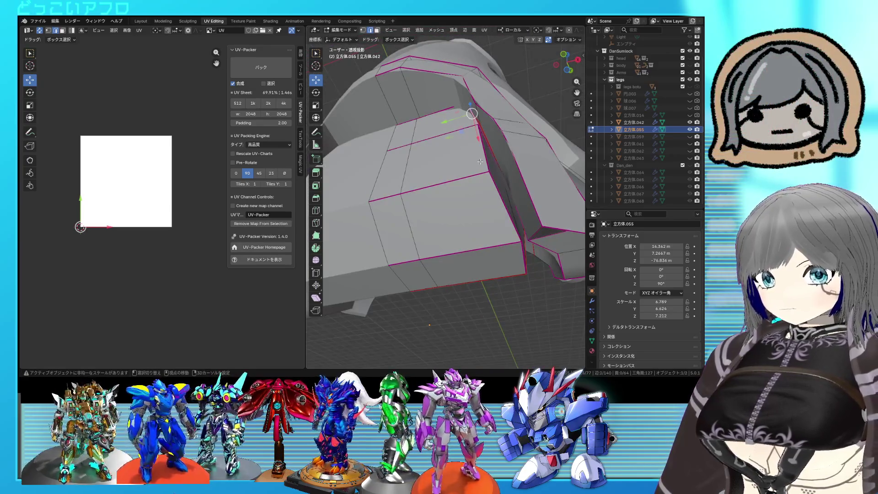
middle_drag(511, 232, 480, 229)
key(alt+z)
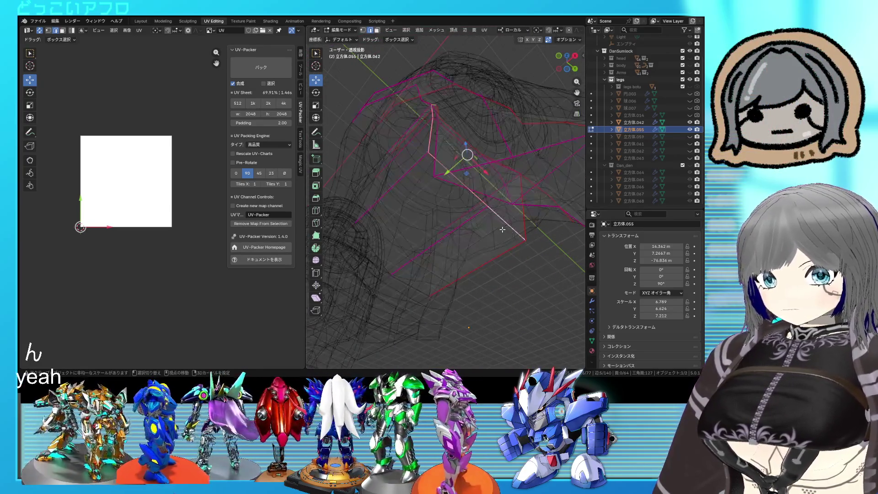
key(alt+z)
Select the whole armor mesh and all its UVs, then pin the UVs in the UV editor.
right_click(502, 228)
click(468, 229)
key(ctrl+s)
right_click(176, 181)
click(177, 181)
right_click(177, 181)
click(172, 188)
right_click(172, 188)
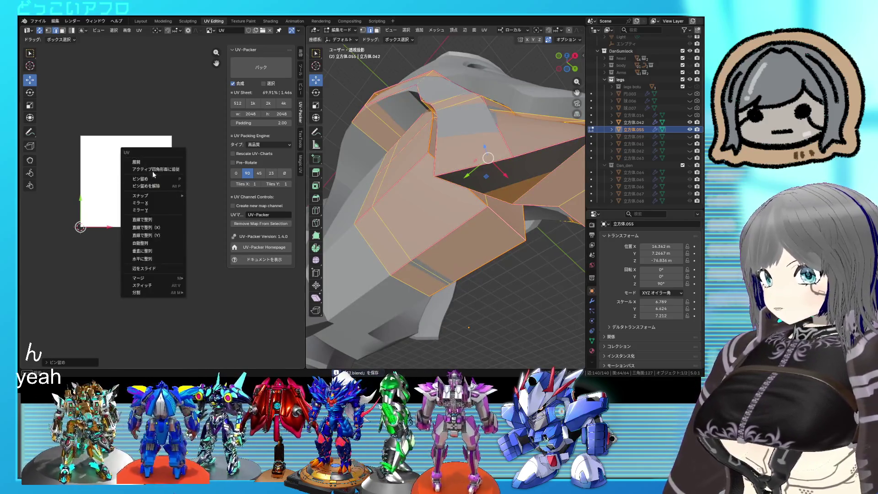
Unwrap the armor piece's UVs and check the linked region from a top face.
click(152, 171)
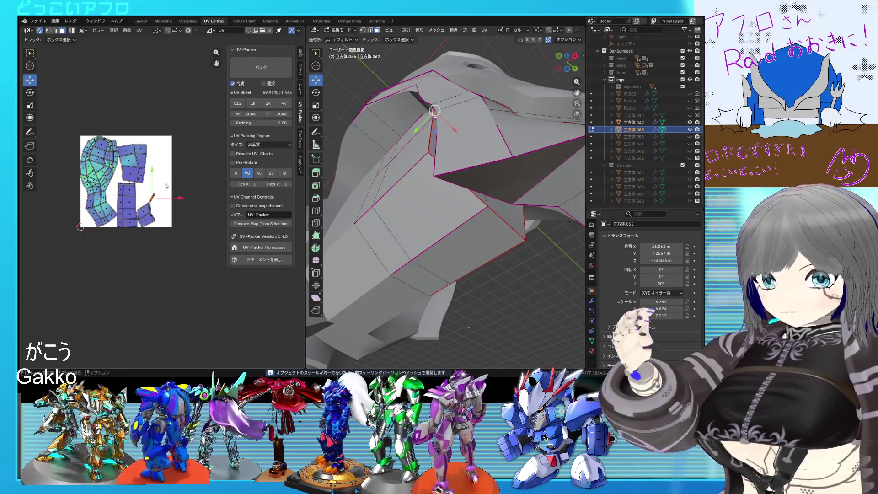
middle_drag(487, 229, 354, 204)
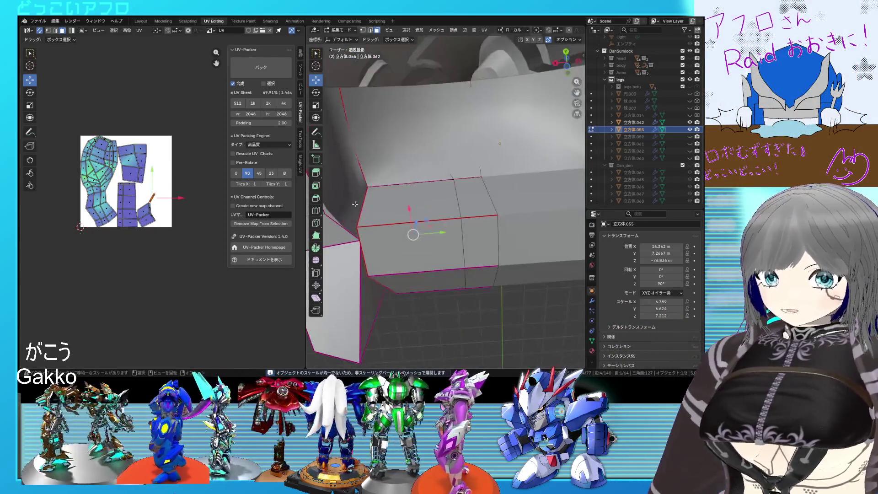
click(402, 195)
key(ctrl+l)
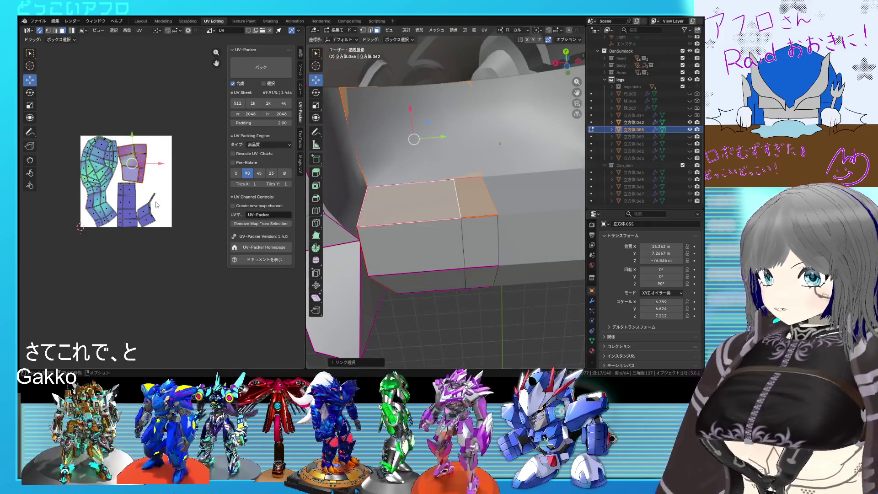
scroll(168, 198, down, 2)
mouse_move(439, 205)
middle_down()
mouse_move(474, 235)
mouse_move(433, 281)
mouse_move(523, 297)
mouse_move(480, 274)
mouse_move(470, 259)
mouse_move(490, 194)
mouse_move(475, 244)
mouse_move(498, 225)
mouse_move(461, 237)
mouse_move(458, 264)
middle_up()
click(473, 274)
Select edge loops along the lower panel of the shin armor and mark them as seams.
right_click(491, 212)
click(492, 212)
key(l)
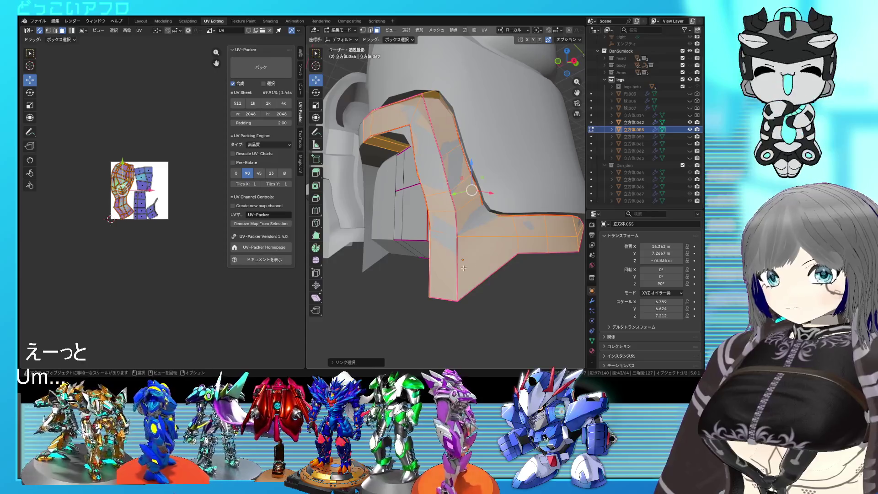
click(457, 267)
click(486, 276)
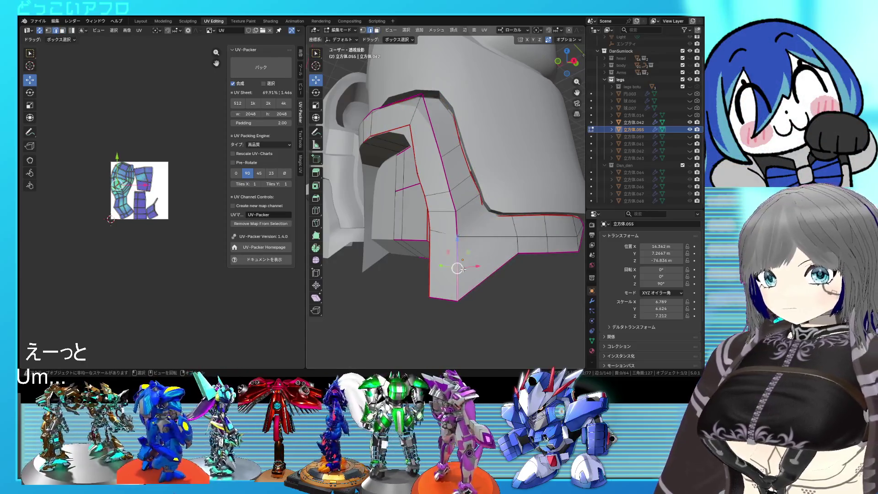
middle_drag(461, 269, 447, 204)
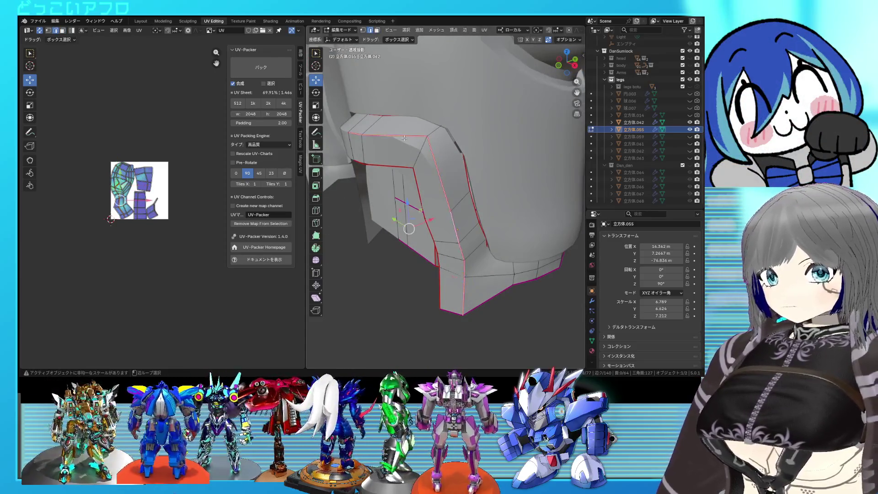
key(alt+z)
key(alt+z)
middle_drag(404, 137, 478, 190)
right_click(478, 190)
click(479, 204)
click(490, 258)
mouse_move(501, 249)
middle_down()
mouse_move(460, 223)
mouse_move(500, 211)
middle_up()
right_click(453, 209)
click(453, 210)
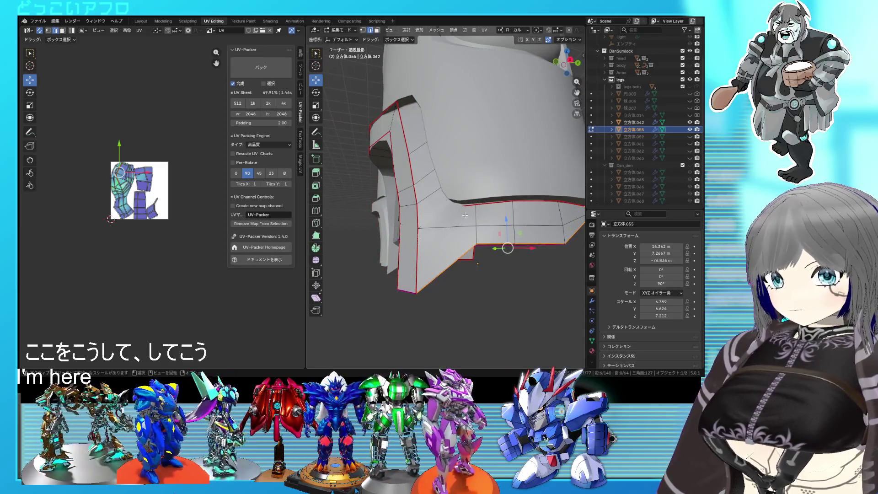
Mark the edge near the groove as a seam and select the connected island to verify it.
key(alt+z)
key(alt+z)
click(444, 213)
right_click(443, 214)
click(445, 215)
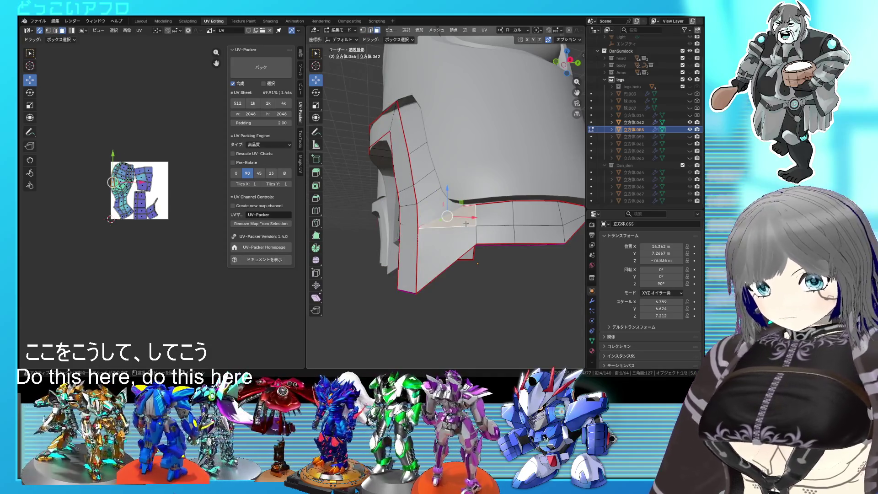
key(ctrl+l)
mouse_move(415, 205)
middle_down()
mouse_move(473, 240)
mouse_move(484, 221)
middle_up()
key(alt+z)
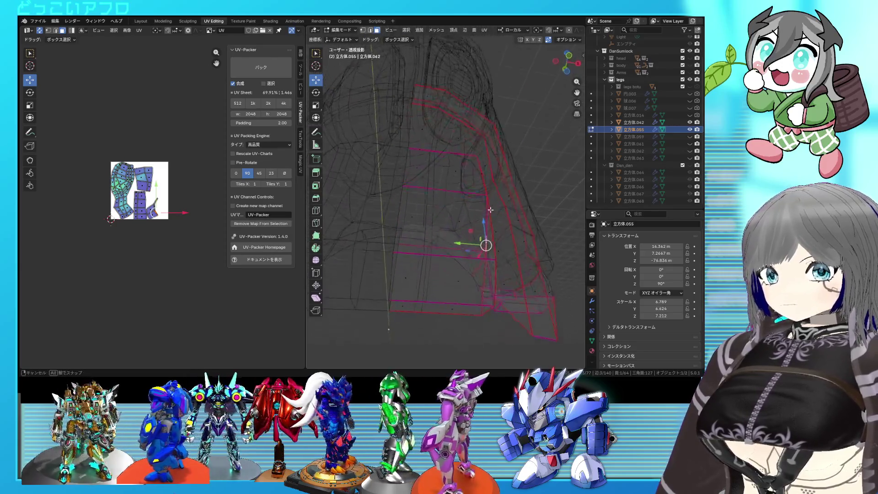
Check the linked mesh part, deselect, and mark the groove edges as seams via Ctrl+E.
key(alt+z)
mouse_move(504, 215)
middle_down()
mouse_move(474, 270)
mouse_move(495, 260)
middle_up()
key(ctrl+l)
key(alt+z)
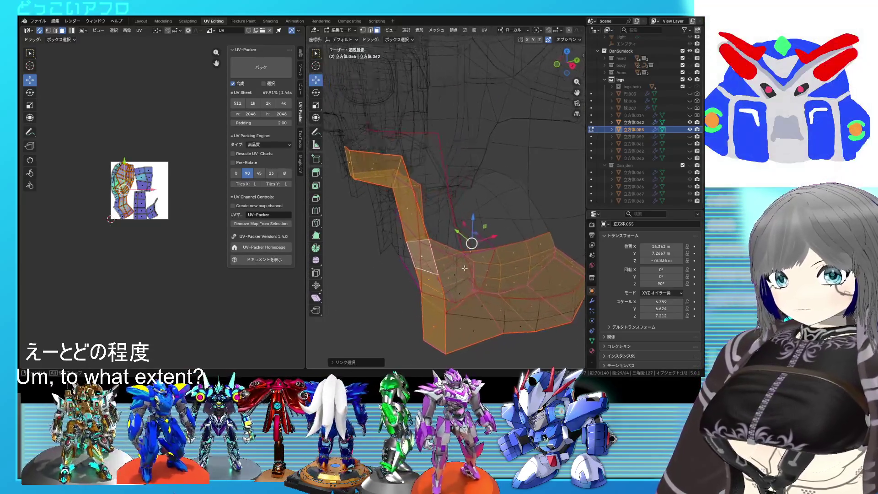
key(alt+a)
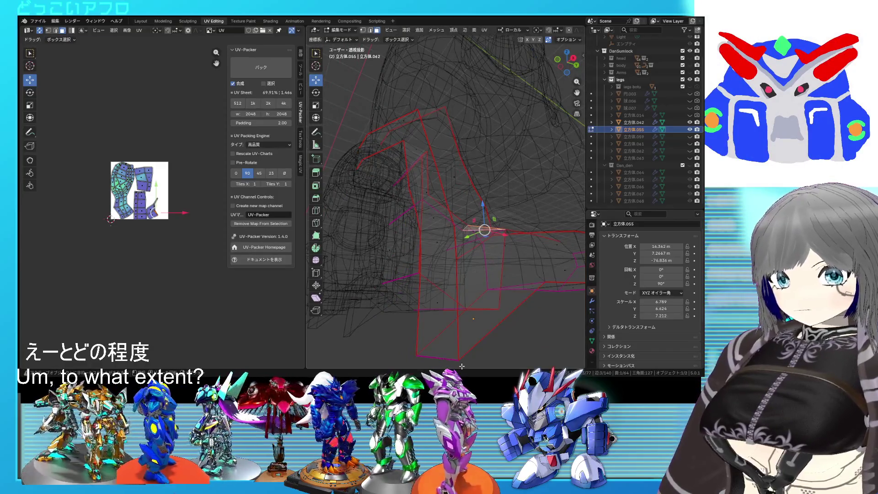
key(alt+z)
key(ctrl+e)
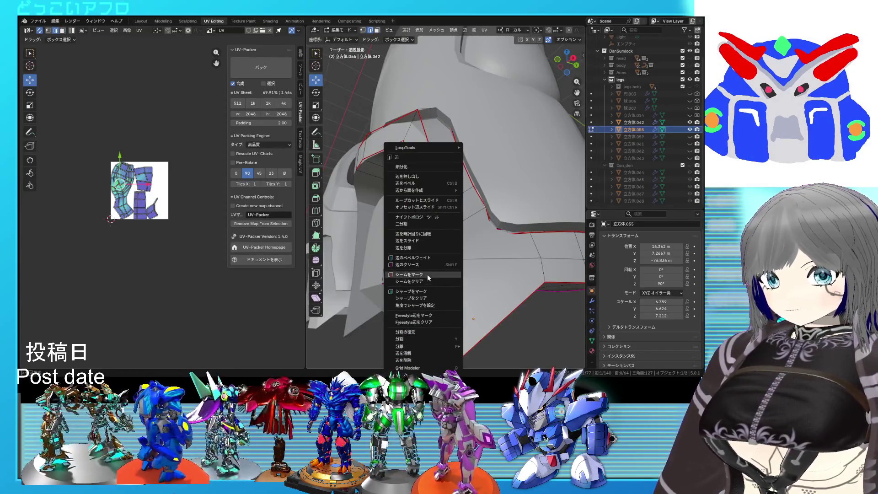
click(428, 274)
Select linked face islands around the arch to inspect the split, saving the file.
click(466, 279)
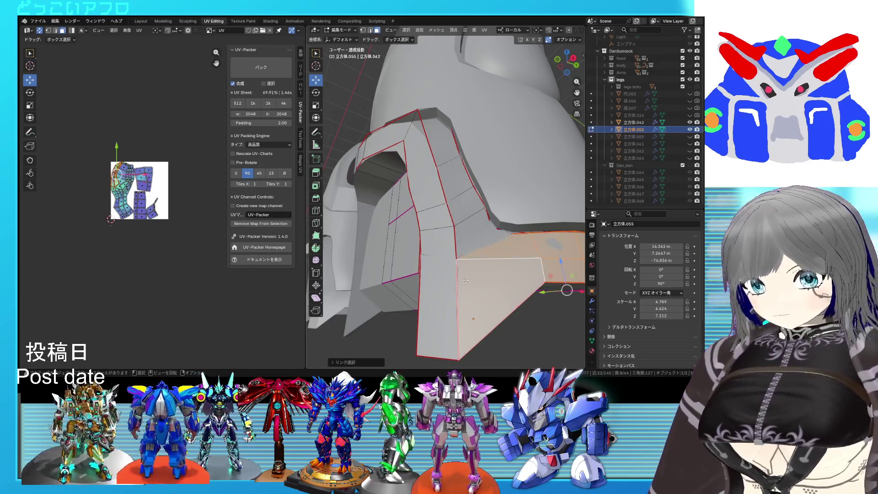
key(ctrl+l)
mouse_move(466, 279)
middle_down()
mouse_move(512, 245)
mouse_move(508, 269)
middle_up()
key(ctrl+s)
middle_drag(450, 223, 461, 247)
key(l)
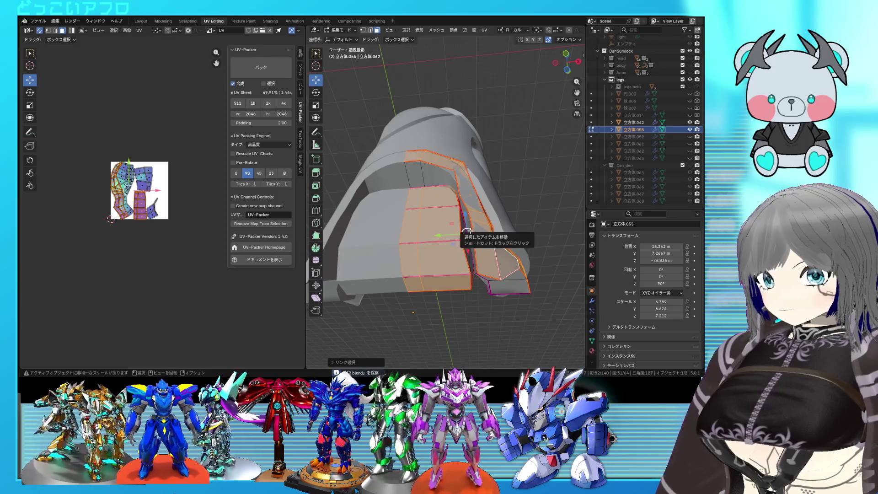
mouse_move(440, 247)
middle_down()
mouse_move(461, 266)
mouse_move(480, 217)
middle_up()
click(479, 218)
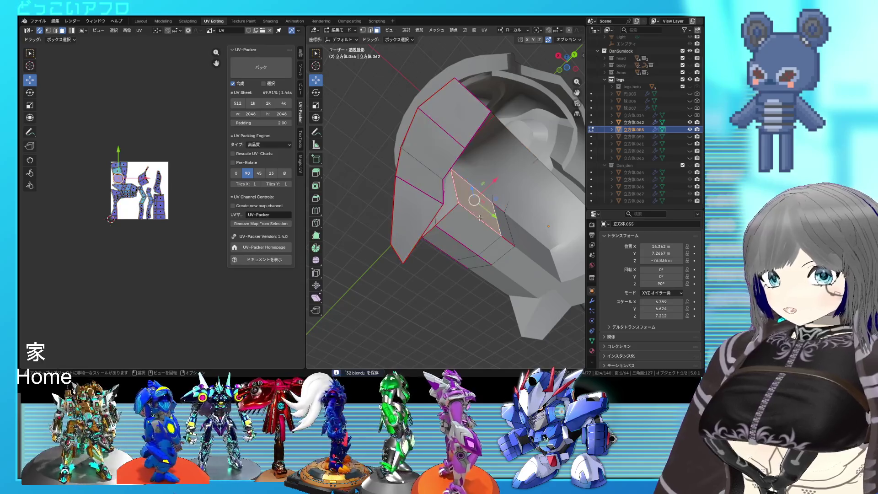
Move the small UV island outside the texture square and pin it there.
key(l)
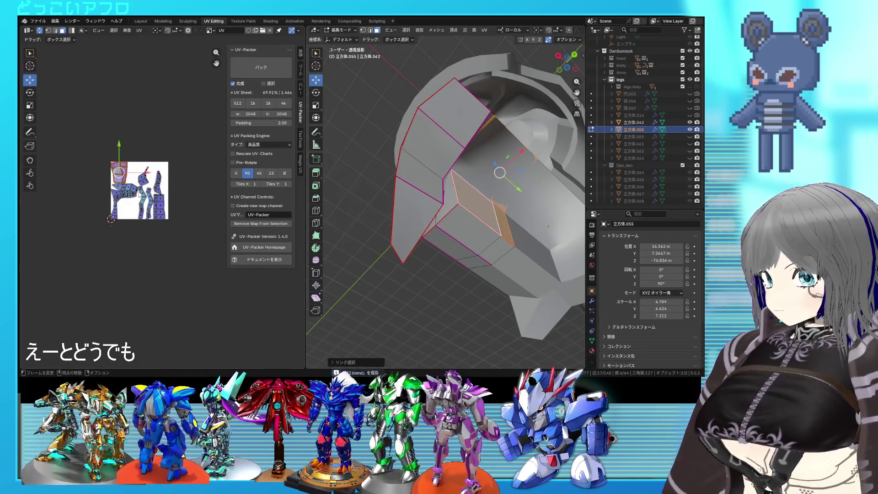
drag(120, 170, 71, 310)
right_click(70, 313)
click(46, 253)
Probe the connected face selection on the armor, cancelling a stray move.
mouse_move(412, 254)
middle_down()
mouse_move(456, 257)
mouse_move(432, 202)
middle_up()
key(g)
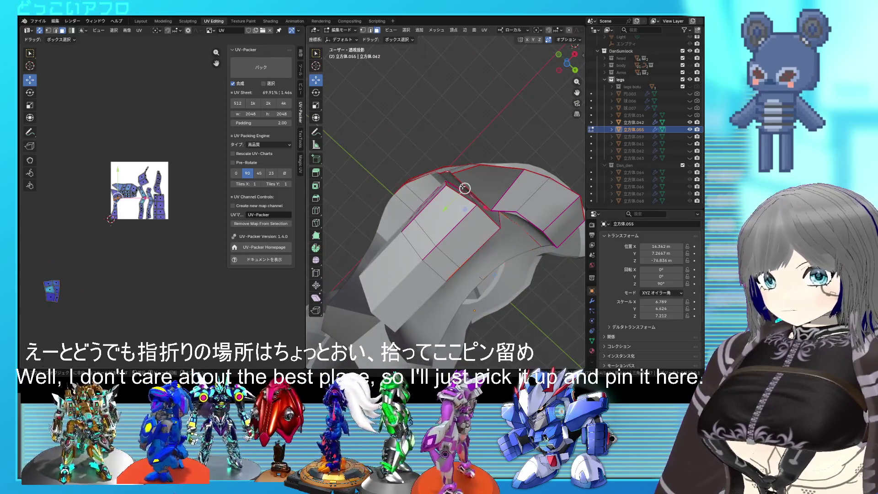
key(Escape)
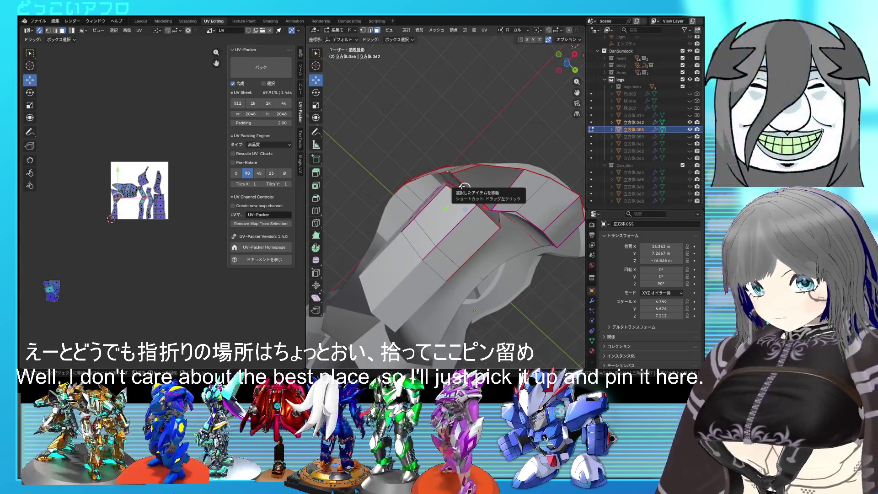
key(l)
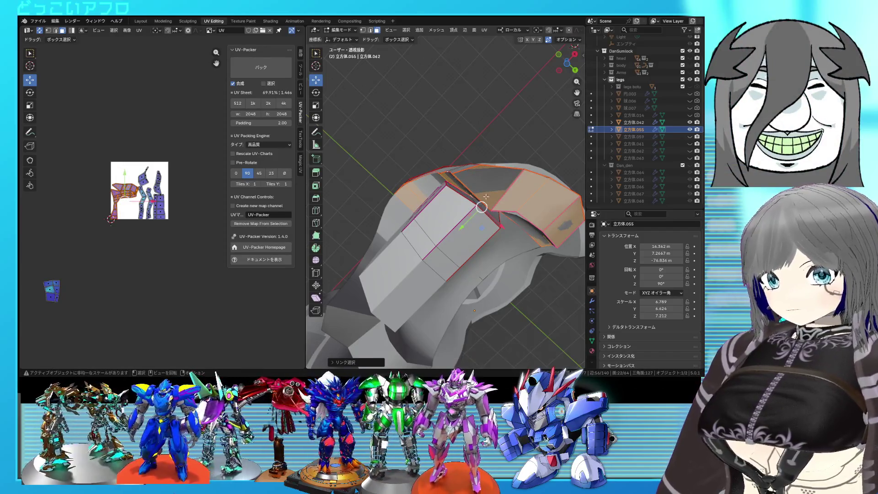
key(ctrl+z)
right_click(480, 192)
key(Escape)
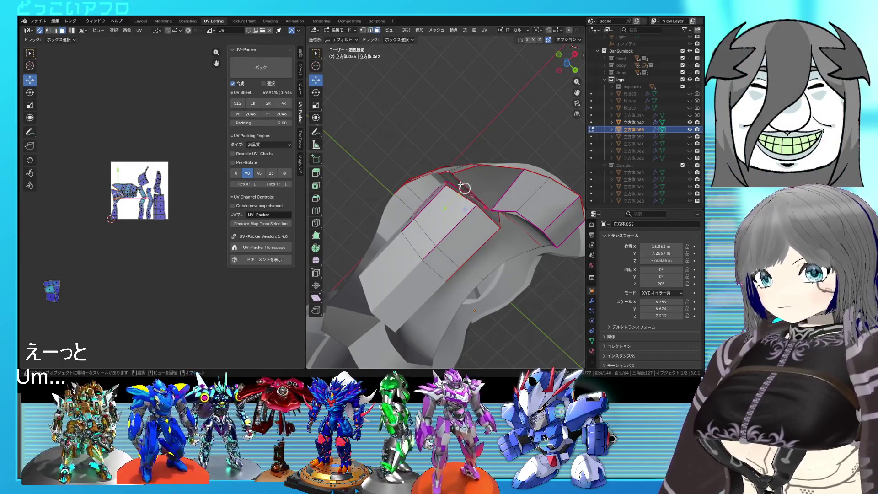
key(l)
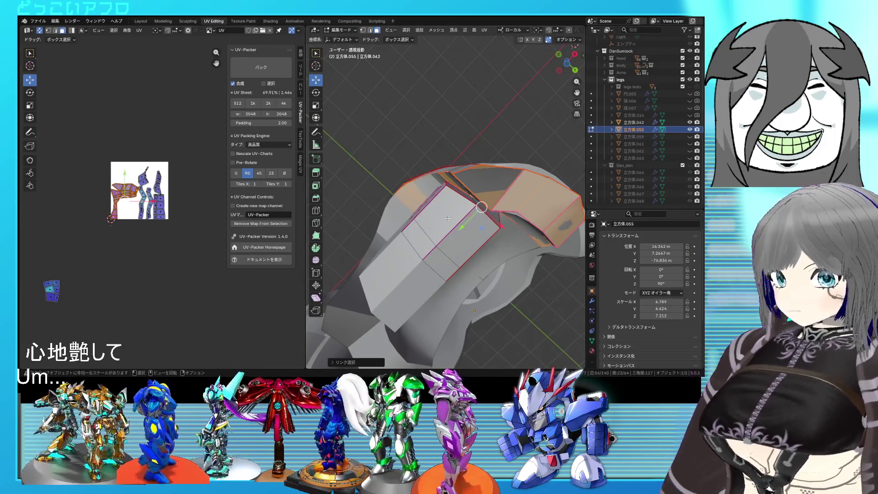
Mark the small lower-corner edge as a seam in see-through wireframe view.
mouse_move(447, 218)
middle_down()
mouse_move(515, 300)
mouse_move(466, 303)
middle_up()
key(shift+z)
click(515, 300)
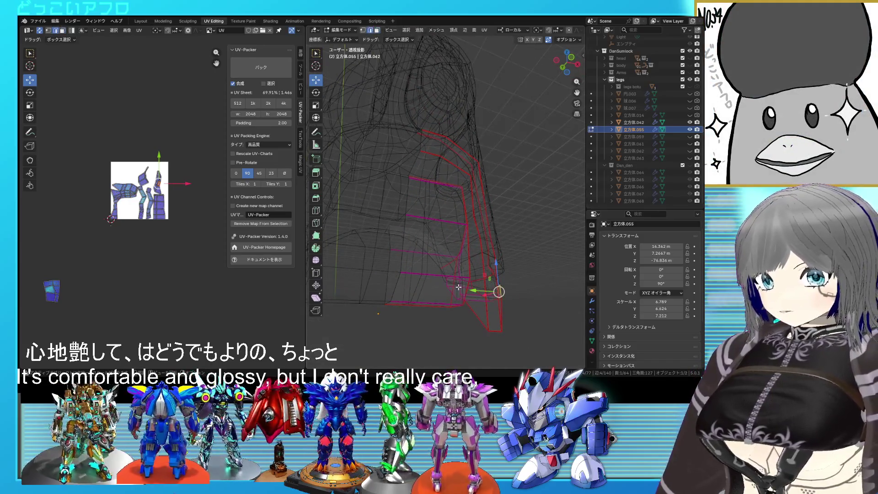
right_click(459, 286)
click(470, 287)
mouse_move(471, 286)
middle_down()
mouse_move(444, 215)
mouse_move(420, 218)
middle_up()
mouse_move(423, 171)
middle_down()
mouse_move(406, 210)
mouse_move(446, 235)
middle_up()
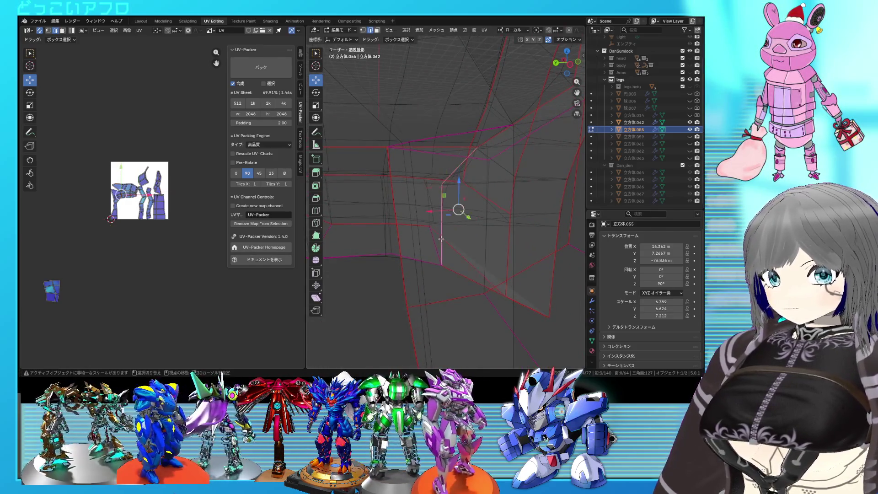
mouse_move(441, 238)
middle_down()
mouse_move(420, 227)
mouse_move(432, 226)
middle_up()
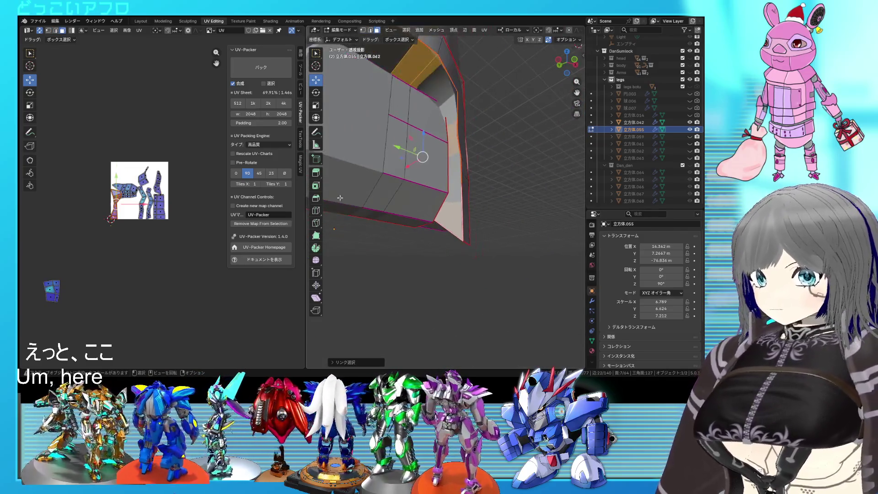
Pin the selected UV islands, select everything in the UV editor, and clear the mesh selection.
right_click(131, 214)
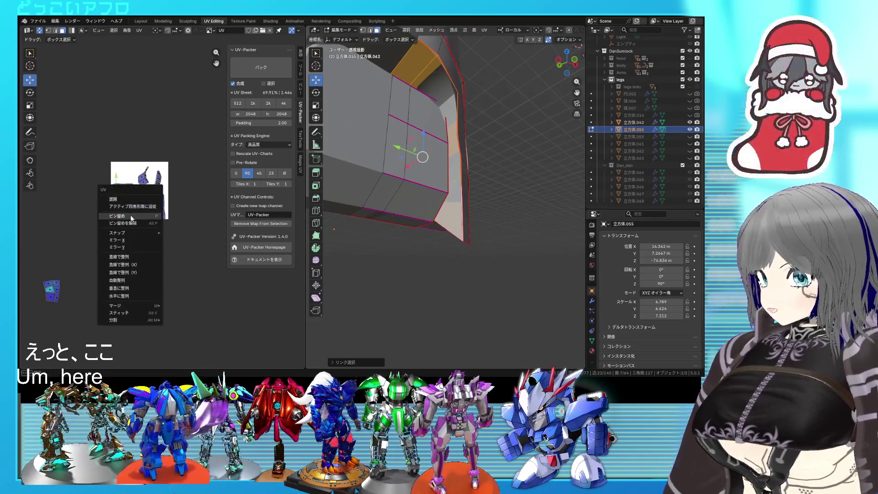
click(121, 199)
key(g)
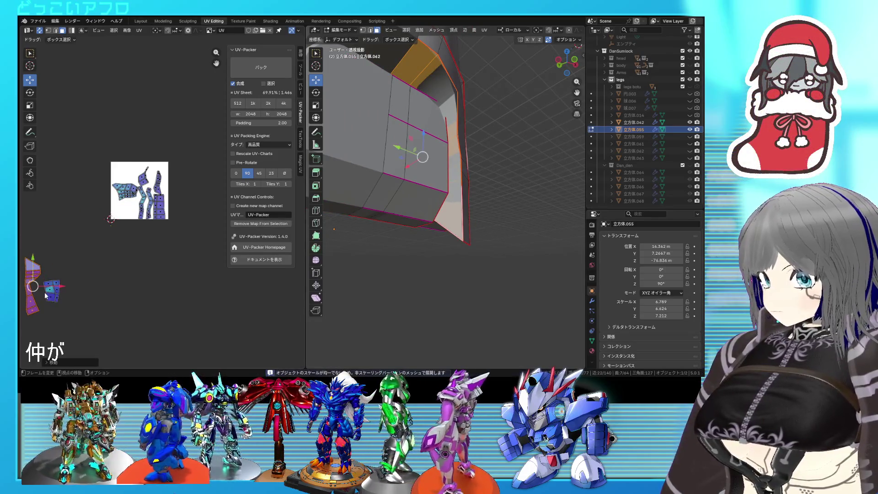
drag(175, 234, 85, 138)
mouse_move(425, 192)
middle_down()
mouse_move(394, 208)
mouse_move(390, 119)
middle_up()
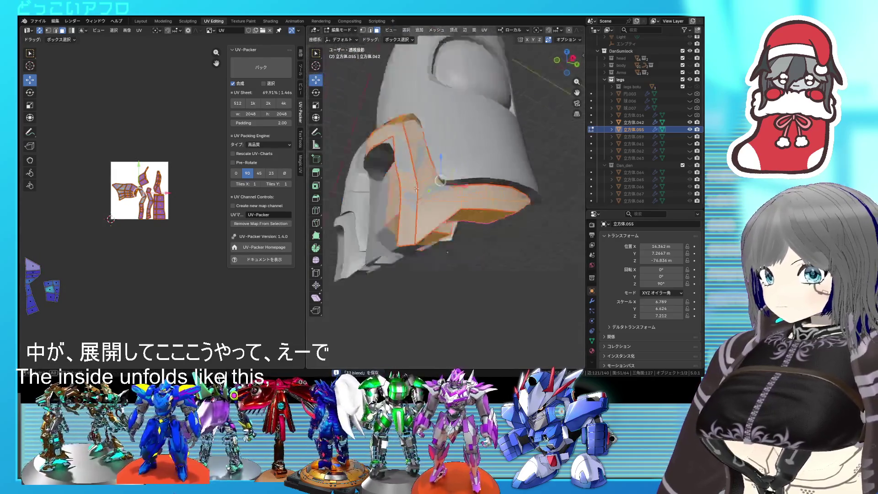
middle_drag(487, 196, 465, 205)
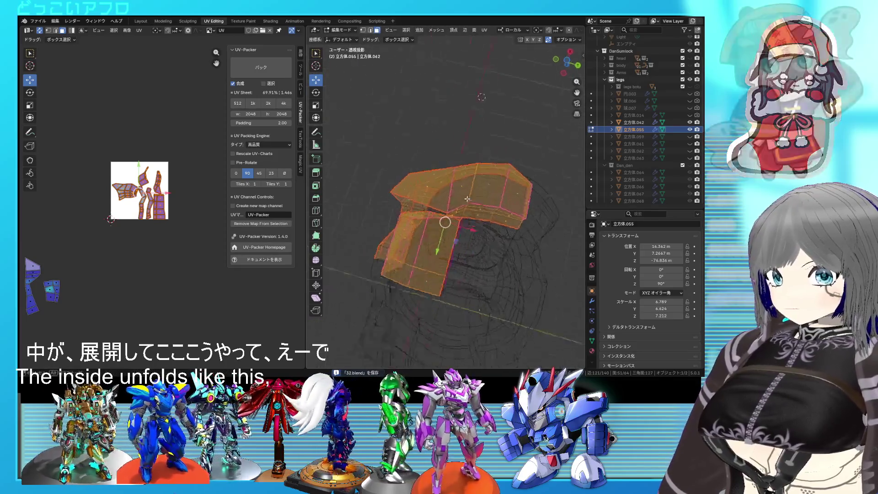
key(alt+a)
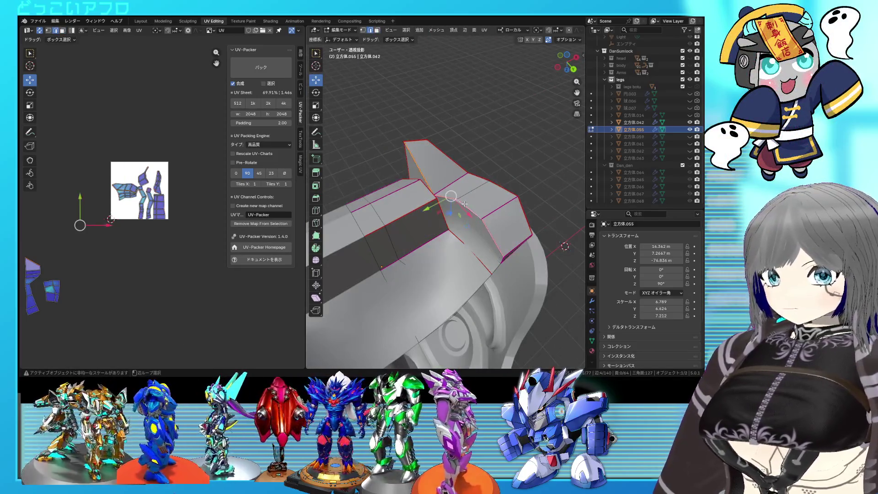
Select the face near the groove and its connected faces, checking them see-through.
right_click(476, 214)
click(477, 223)
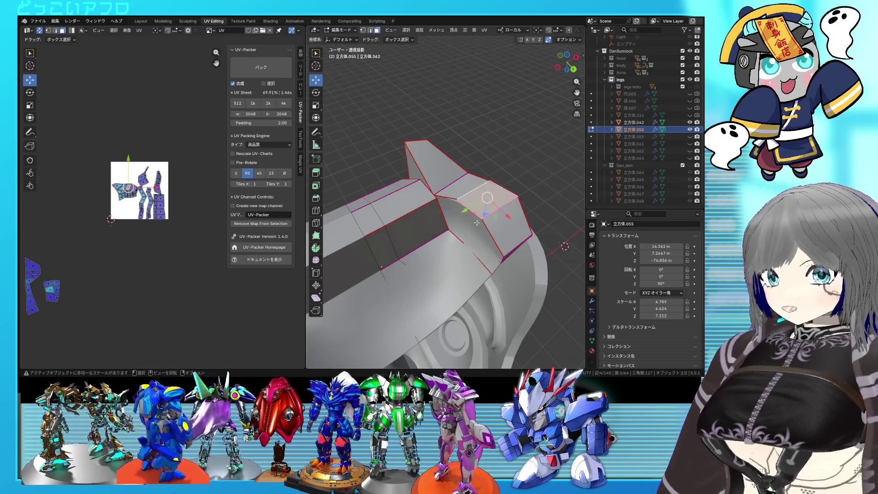
key(ctrl+l)
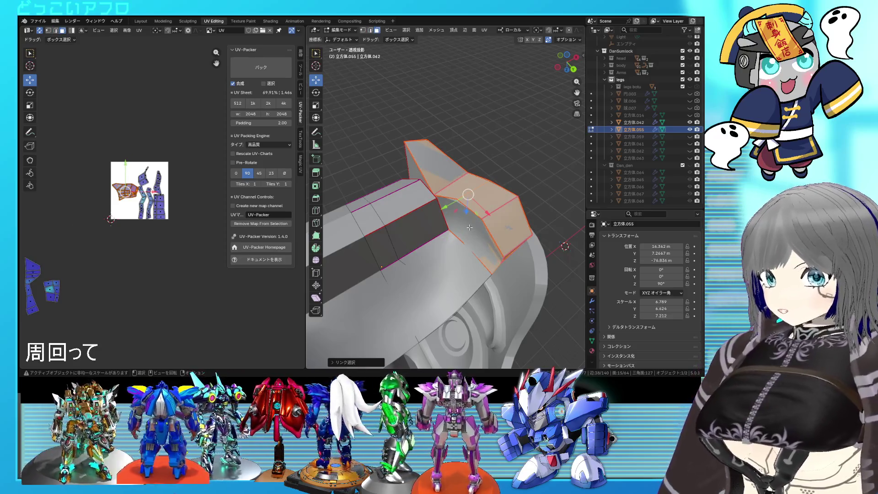
key(alt+z)
middle_drag(469, 227, 456, 213)
key(alt+z)
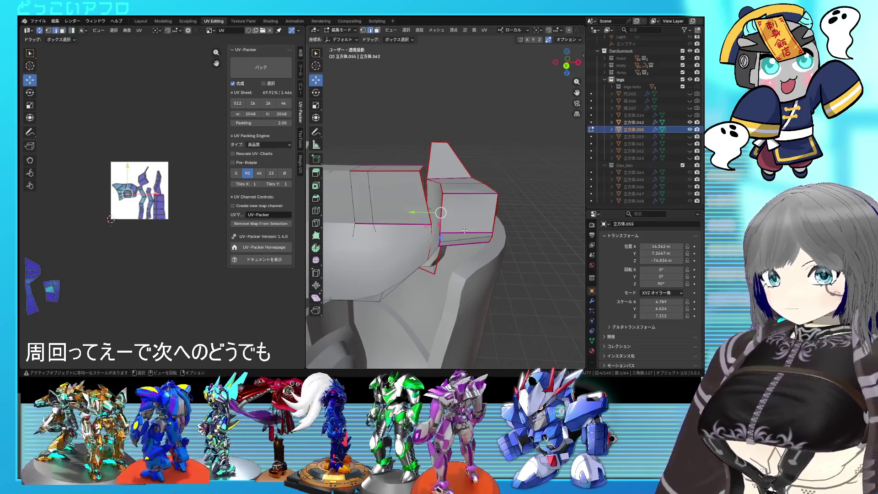
scroll(465, 231, up, 3)
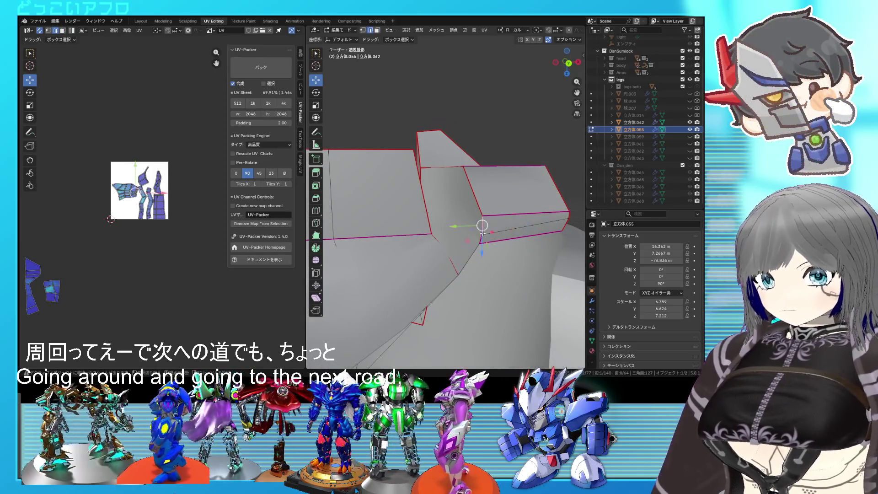
Save the file, pick the block's top face and front edge, and switch to face select mode.
right_click(482, 236)
click(482, 235)
key(ctrl+s)
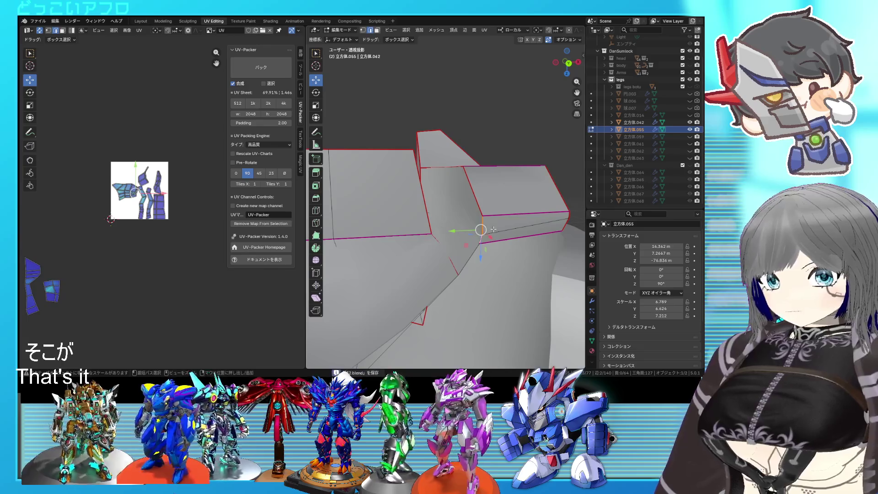
click(509, 204)
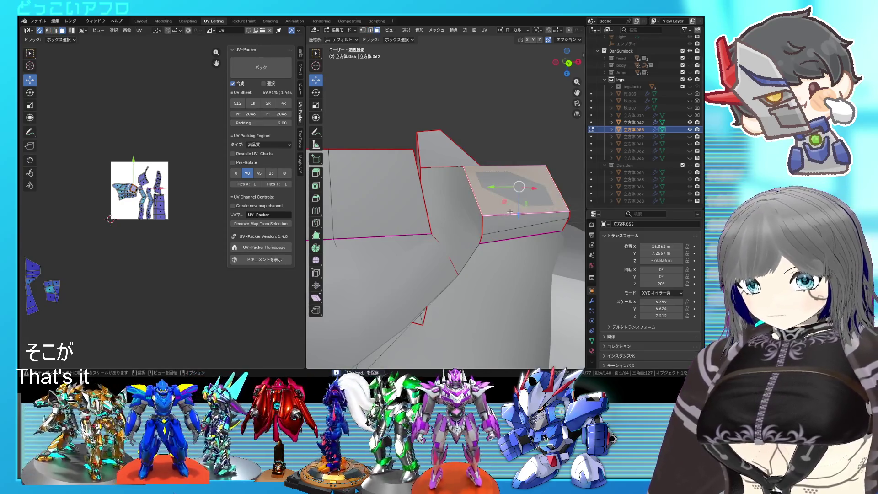
right_click(509, 211)
click(509, 211)
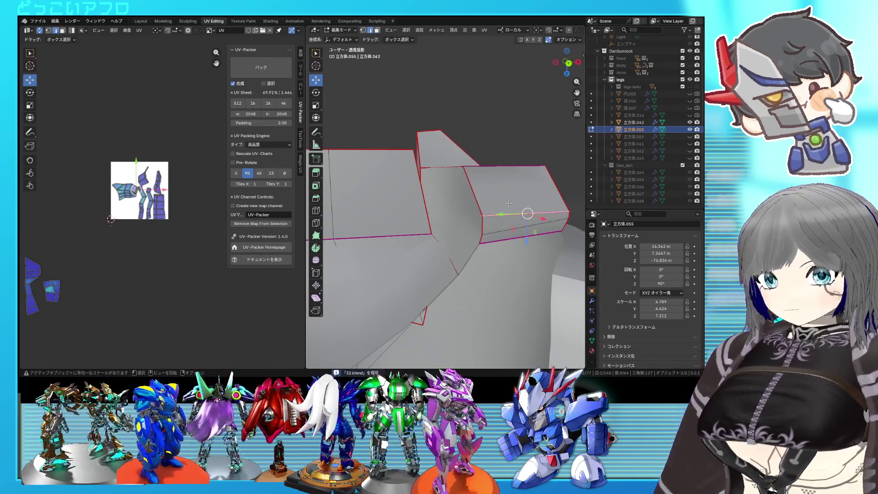
key(3)
scroll(162, 206, down, 1)
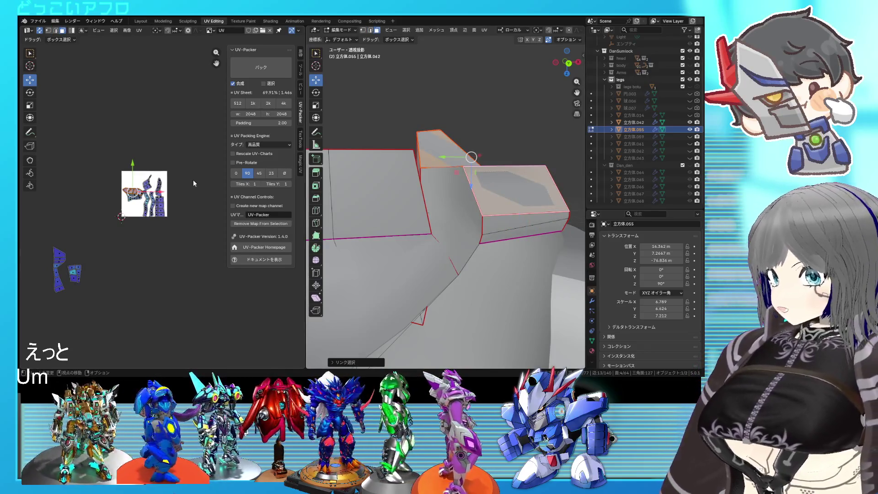
Select the whole armor mesh and re-unwrap its UVs.
middle_drag(458, 206, 480, 309)
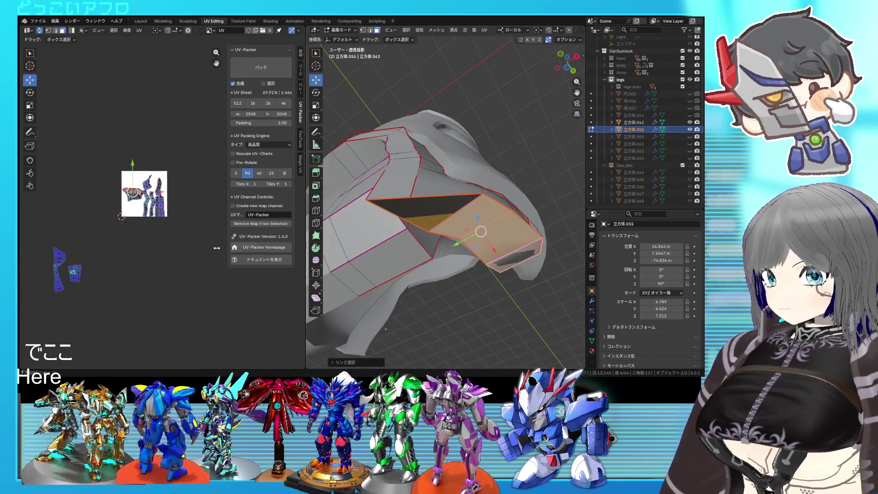
scroll(154, 214, up, 2)
middle_drag(479, 232, 466, 217)
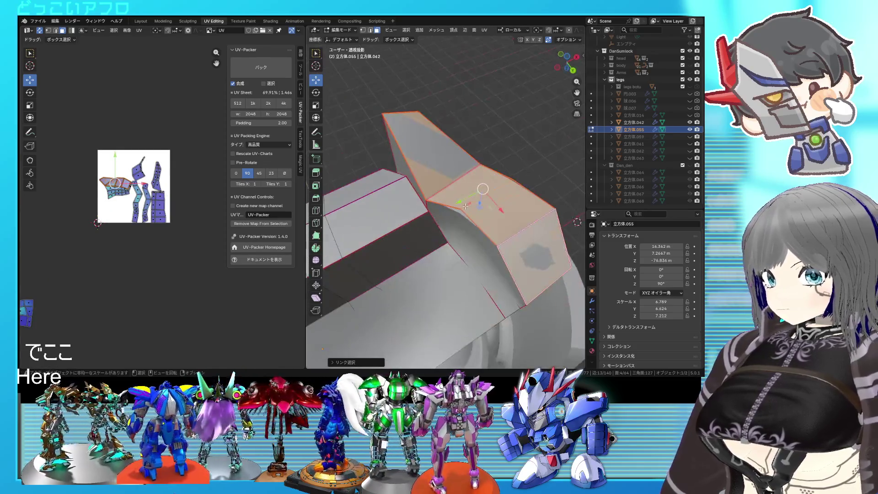
key(a)
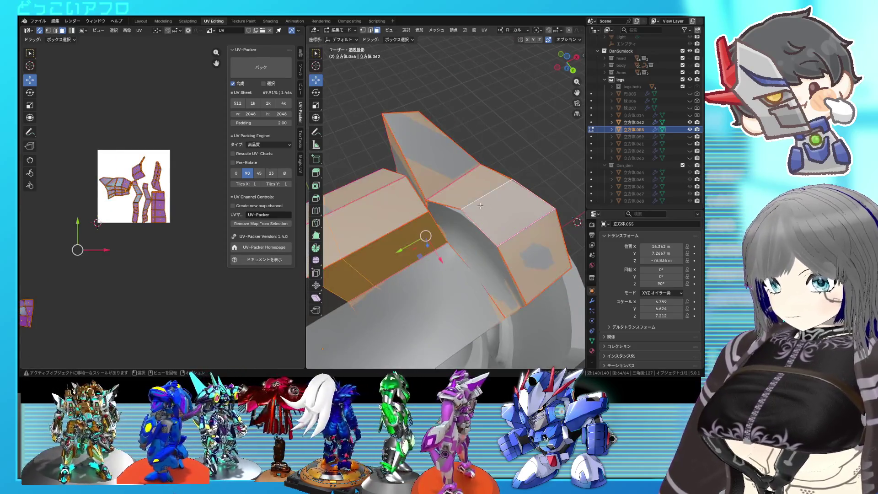
key(u)
click(151, 201)
Select the linked curved region and pin its UV island.
click(496, 252)
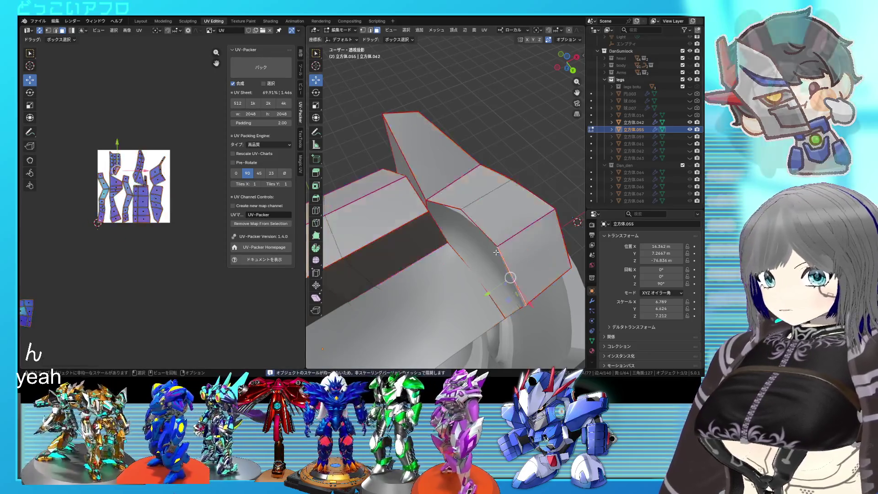
middle_drag(496, 252, 486, 295)
key(ctrl+l)
mouse_move(481, 241)
middle_down()
mouse_move(487, 251)
mouse_move(466, 227)
middle_up()
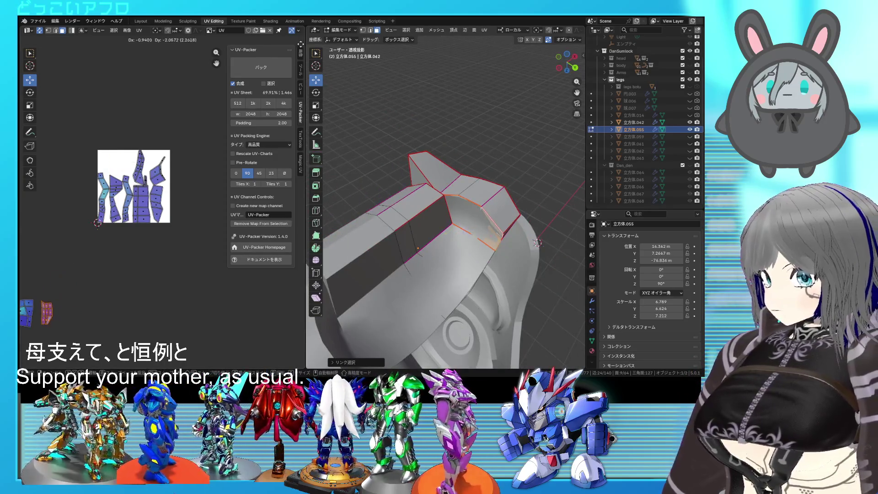
right_click(182, 164)
click(168, 181)
Save the file, return to object mode and go to the Layout workspace.
key(ctrl+s)
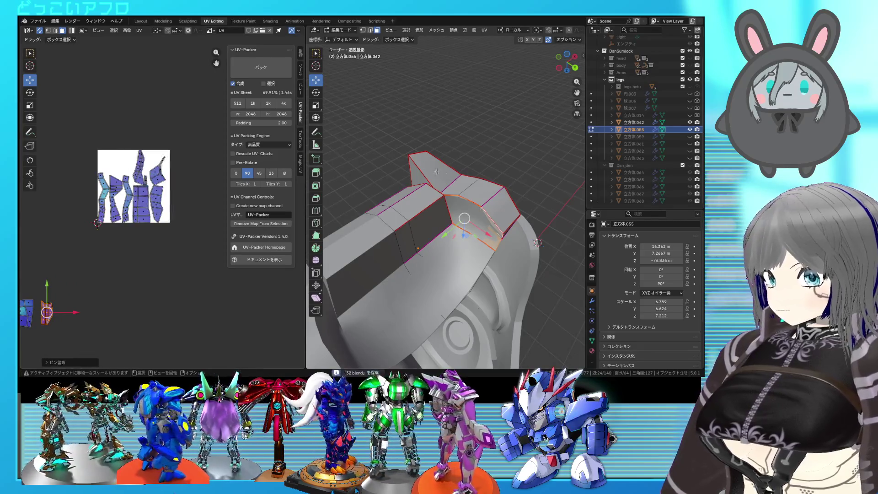
scroll(473, 185, down, 3)
key(Tab)
click(418, 158)
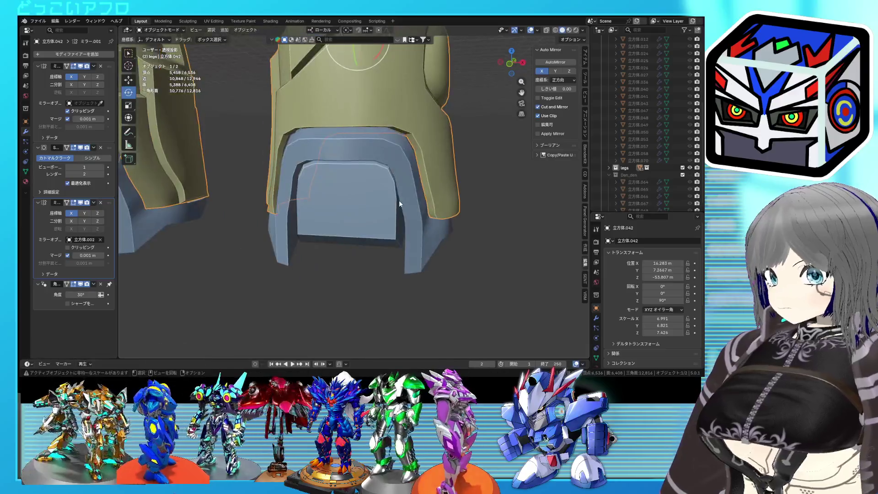
Preview the mirror on the yellow armor, then apply the Mirror modifier on both the yellow and blue pieces.
key(Tab)
mouse_move(433, 171)
middle_down()
mouse_move(365, 159)
mouse_move(363, 148)
mouse_move(370, 152)
middle_up()
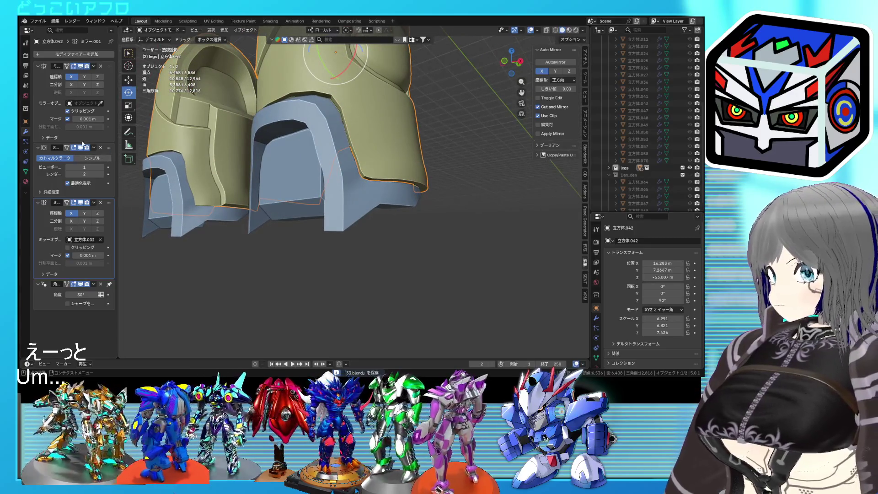
click(79, 67)
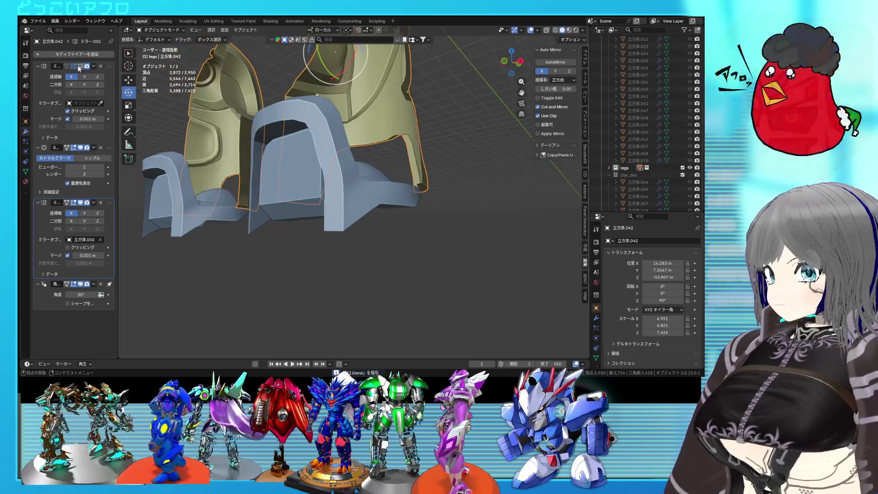
middle_drag(465, 232, 424, 235)
click(83, 66)
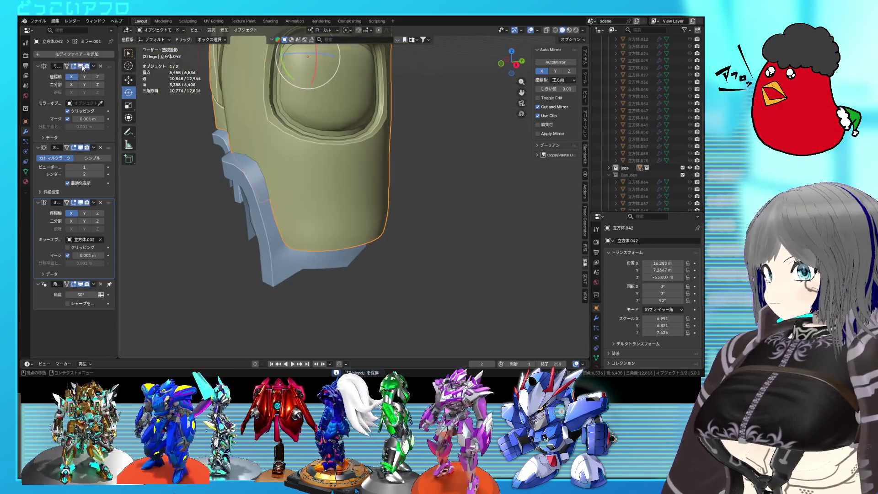
key(ctrl+a)
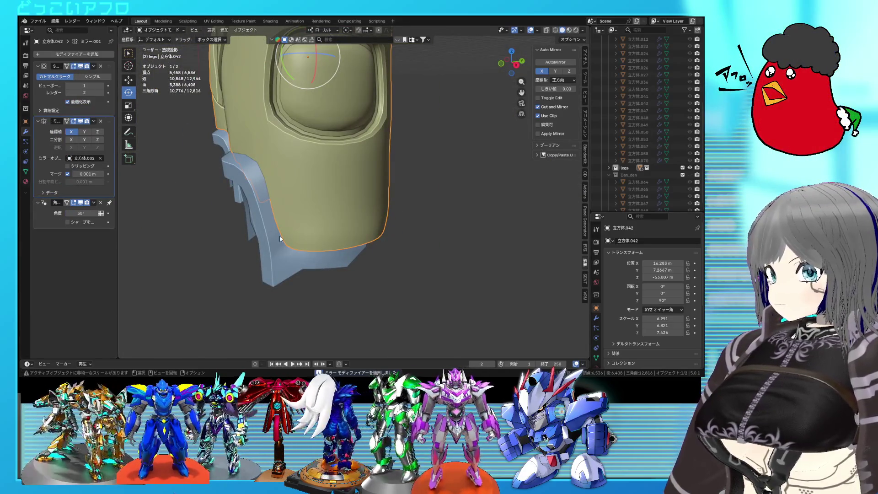
click(280, 240)
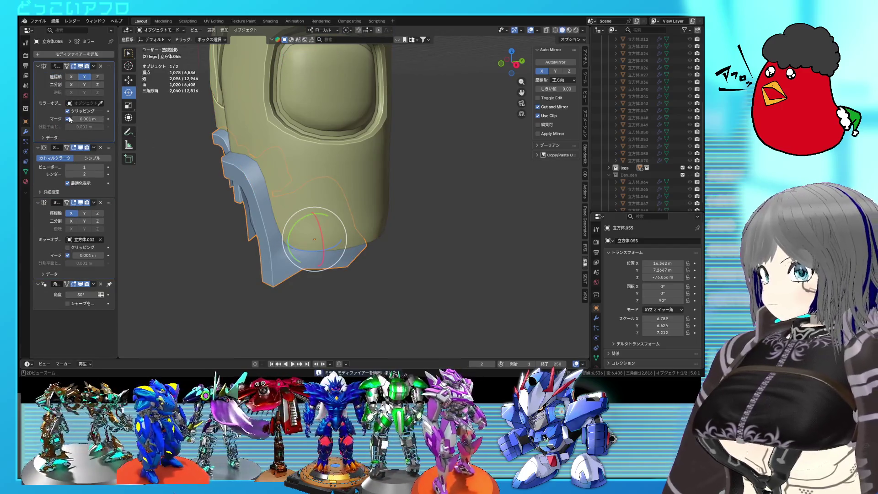
key(ctrl+a)
Join the blue piece into the yellow shin armor and start editing the merged mesh's groove edges.
key(Tab)
middle_drag(299, 183, 349, 156)
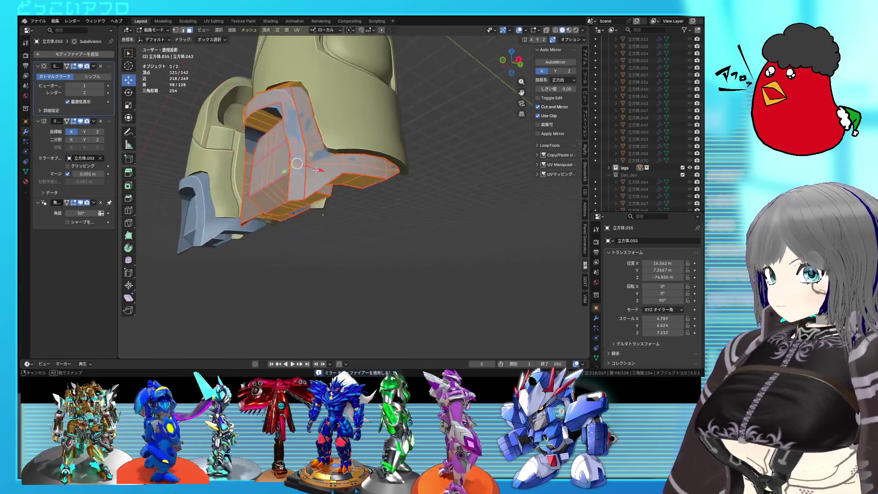
key(Tab)
shift+click(350, 155)
right_click(366, 170)
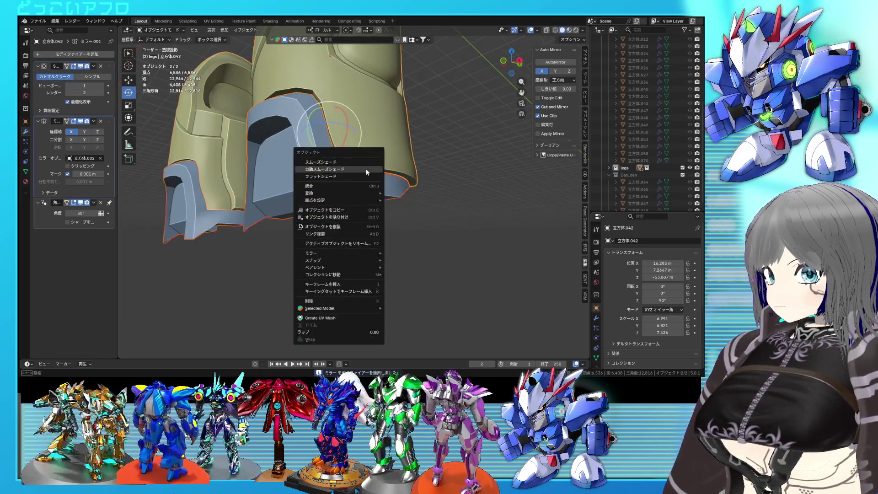
click(331, 187)
middle_drag(332, 187, 329, 191)
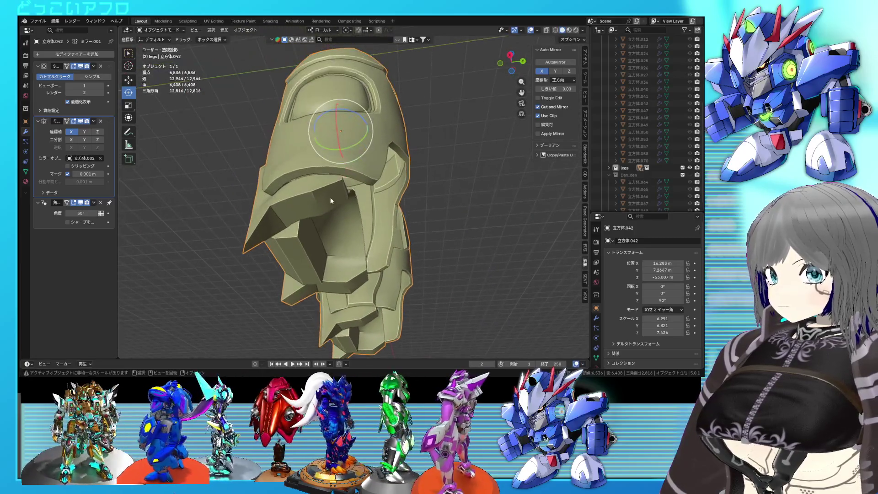
key(Tab)
scroll(333, 189, up, 2)
click(323, 165)
Crease the selected groove edges fully (Shift+E, value 1) using X-ray to reach hidden edges.
mouse_move(324, 165)
middle_down()
mouse_move(323, 183)
mouse_move(302, 175)
mouse_move(339, 181)
middle_up()
scroll(322, 182, up, 2)
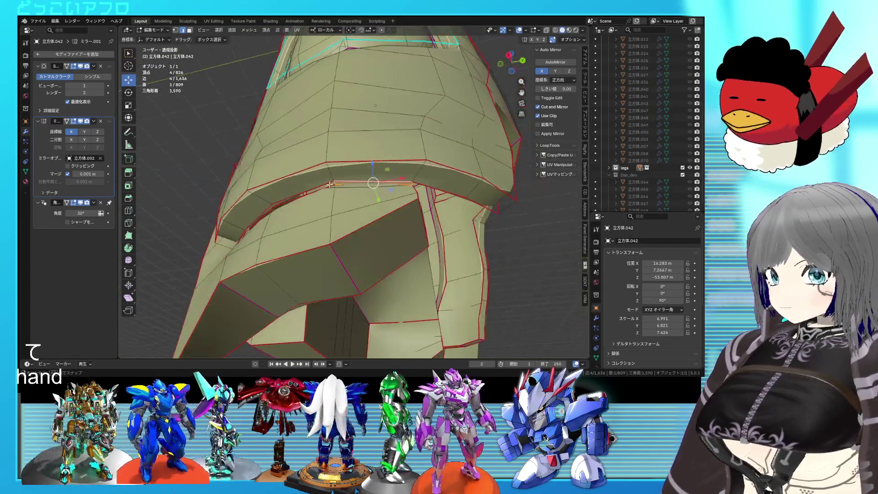
click(339, 182)
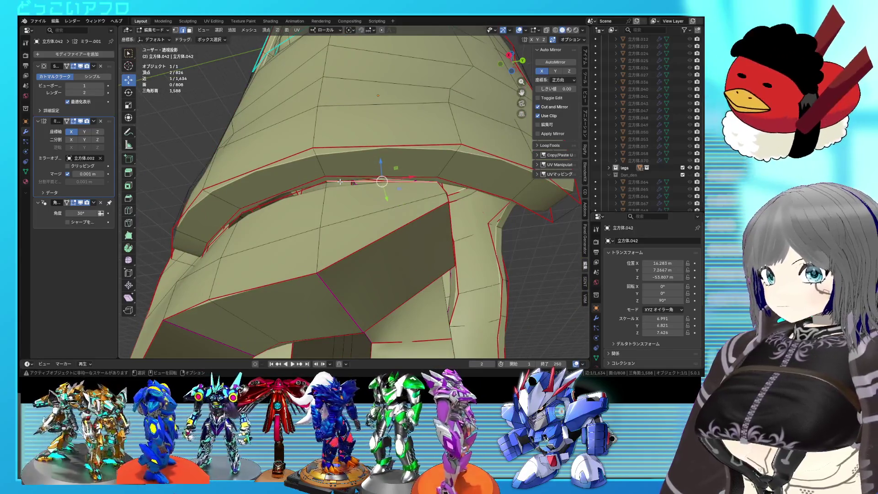
middle_drag(344, 179, 413, 200)
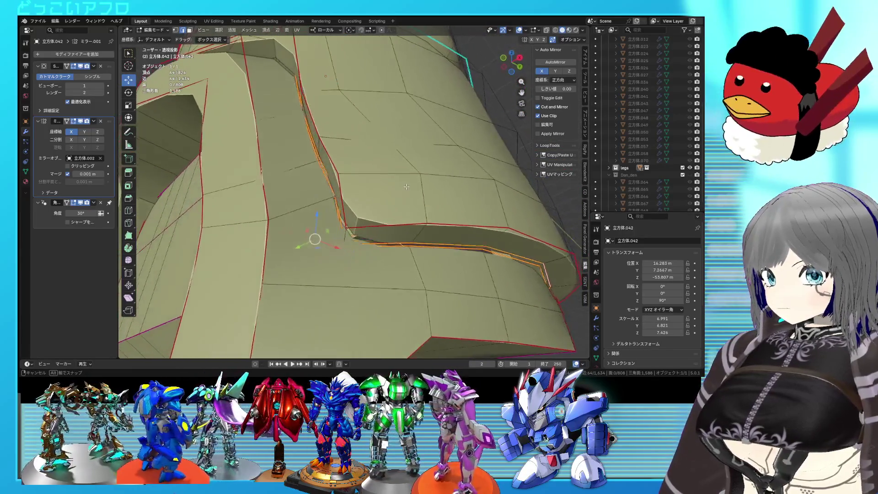
key(alt+z)
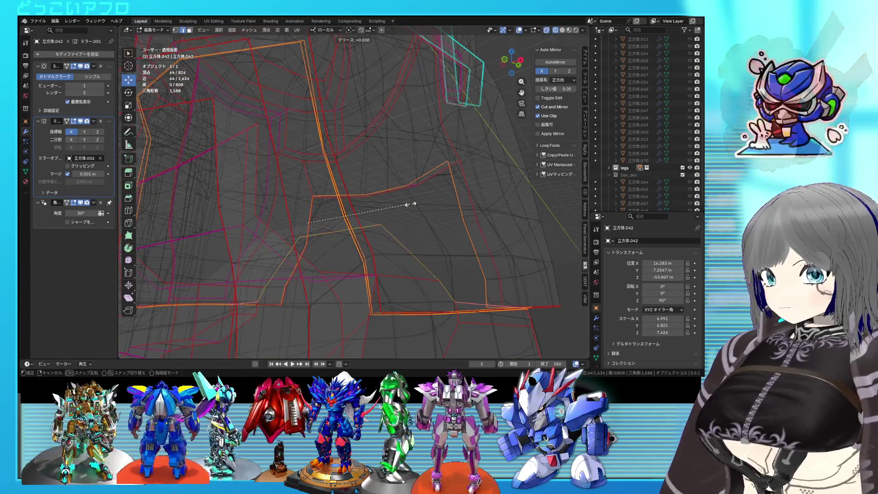
key(shift+e)
Select the groove's edge loop and mark it sharp from the edge menu.
key(alt+z)
middle_drag(410, 204, 387, 218)
scroll(386, 218, up, 2)
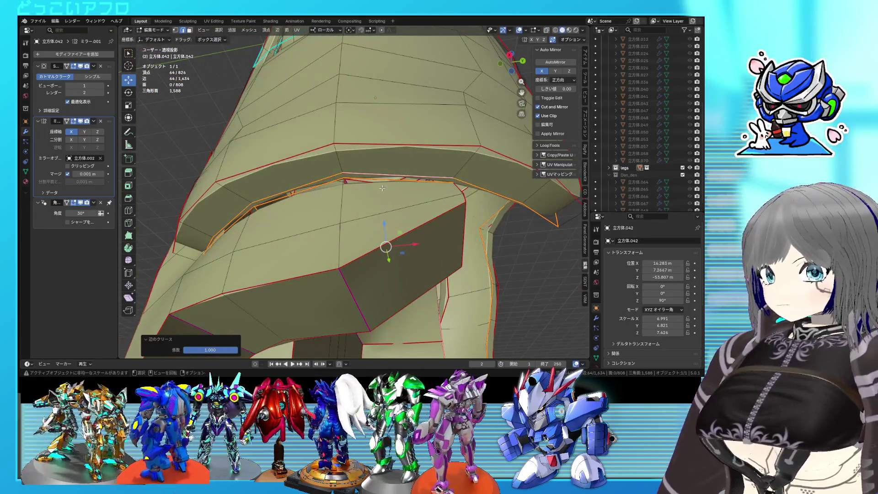
alt+click(382, 187)
key(ctrl+e)
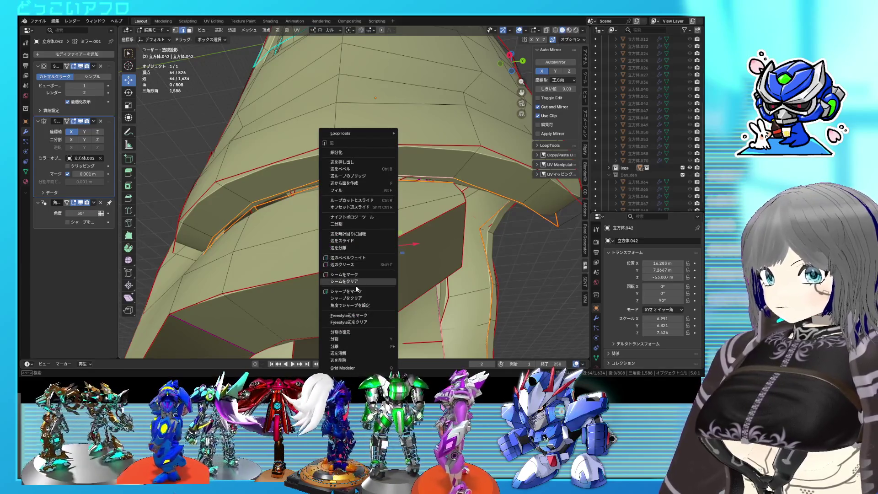
click(356, 291)
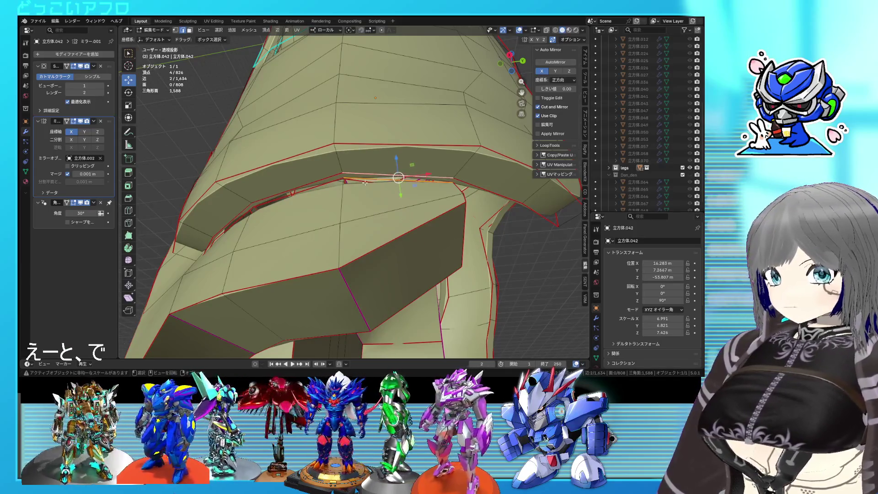
mouse_move(369, 187)
middle_down()
mouse_move(439, 197)
mouse_move(445, 216)
mouse_move(382, 225)
middle_up()
Inspect the groove in X-ray and wireframe, then slide a groove rim vertex along its edge and confirm.
key(alt+z)
key(alt+z)
key(Tab)
scroll(387, 219, down, 5)
mouse_move(388, 219)
middle_down()
mouse_move(449, 246)
mouse_move(490, 247)
mouse_move(455, 239)
middle_up()
key(Tab)
scroll(434, 231, up, 2)
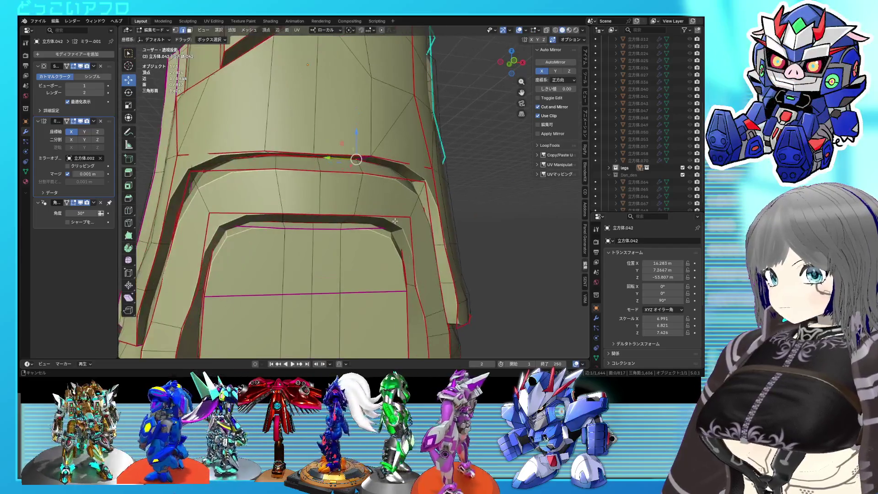
scroll(419, 215, up, 1)
mouse_move(366, 220)
middle_down()
mouse_move(405, 186)
mouse_move(433, 191)
mouse_move(448, 165)
mouse_move(484, 158)
middle_up()
scroll(448, 165, up, 2)
scroll(448, 166, down, 3)
scroll(484, 158, up, 3)
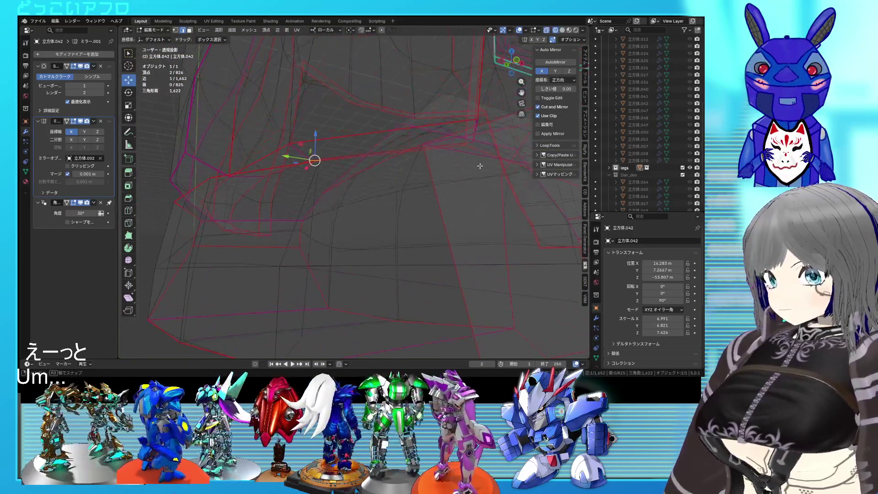
scroll(486, 164, down, 3)
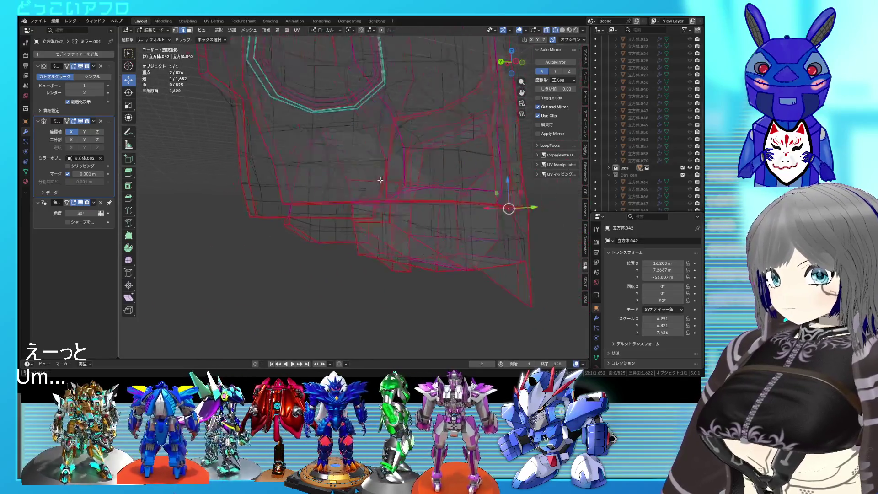
scroll(380, 179, down, 3)
mouse_move(379, 179)
middle_down()
mouse_move(307, 196)
mouse_move(454, 183)
mouse_move(492, 190)
mouse_move(374, 172)
mouse_move(338, 177)
mouse_move(357, 196)
mouse_move(334, 199)
mouse_move(303, 181)
mouse_move(376, 183)
mouse_move(356, 186)
mouse_move(359, 167)
middle_up()
key(shift+z)
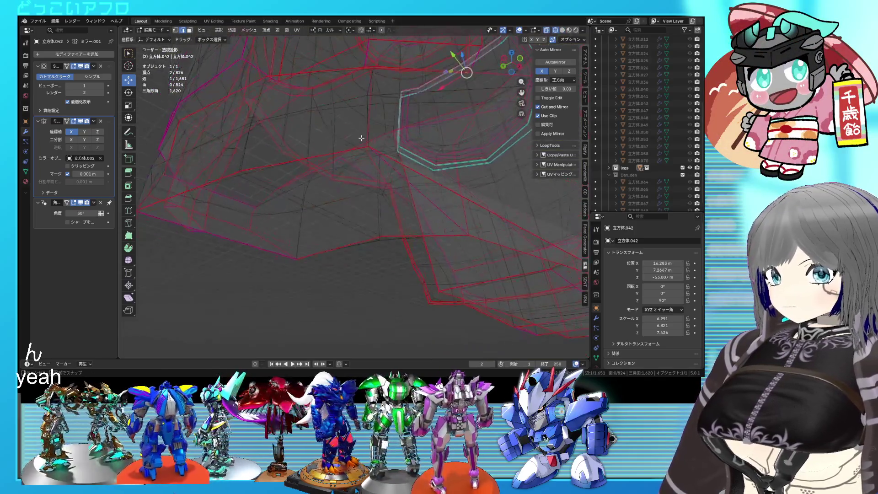
scroll(361, 163, up, 2)
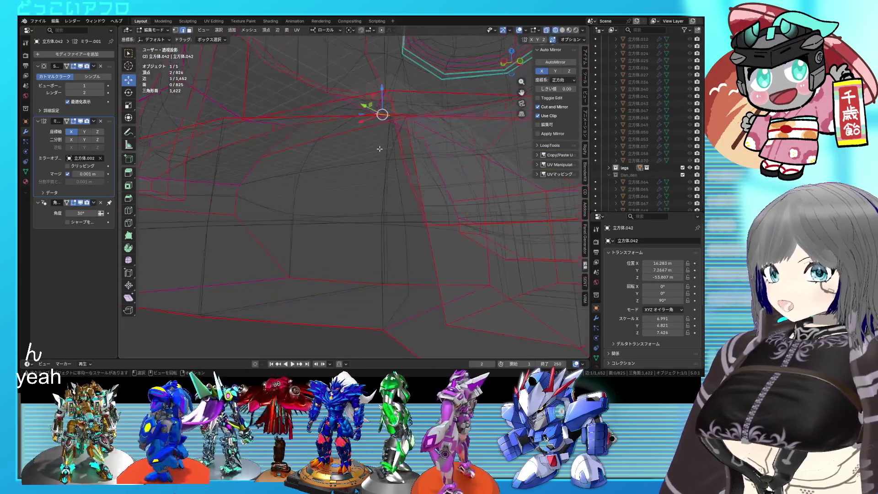
key(shift+z)
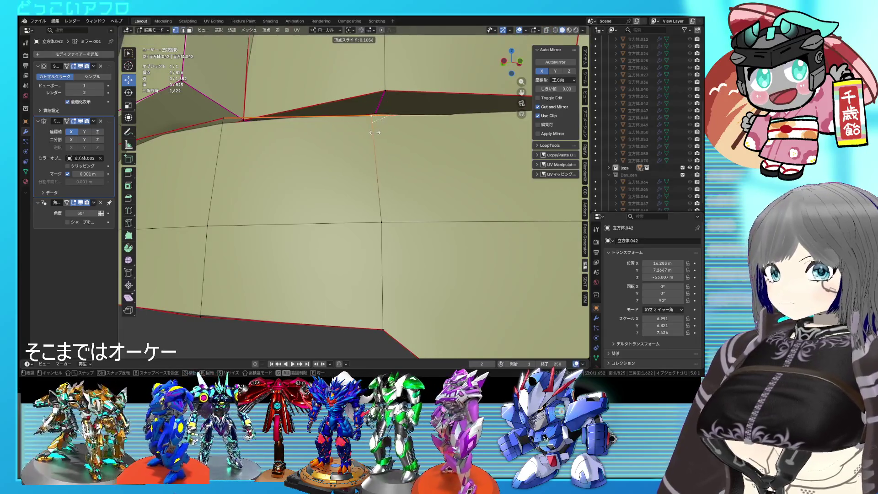
key(Escape)
Check the groove surface from several angles and move the groove vertex into its new position.
middle_drag(375, 137, 349, 155)
key(shift+z)
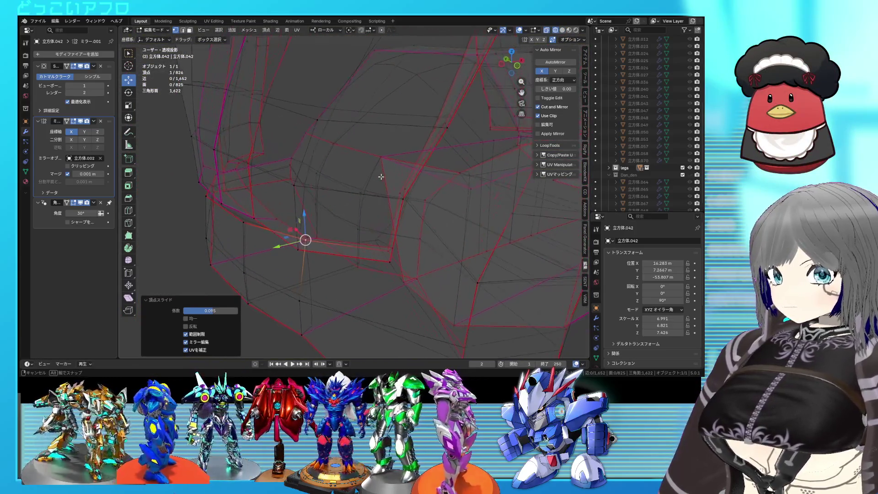
mouse_move(343, 188)
middle_down()
mouse_move(351, 178)
mouse_move(354, 209)
middle_up()
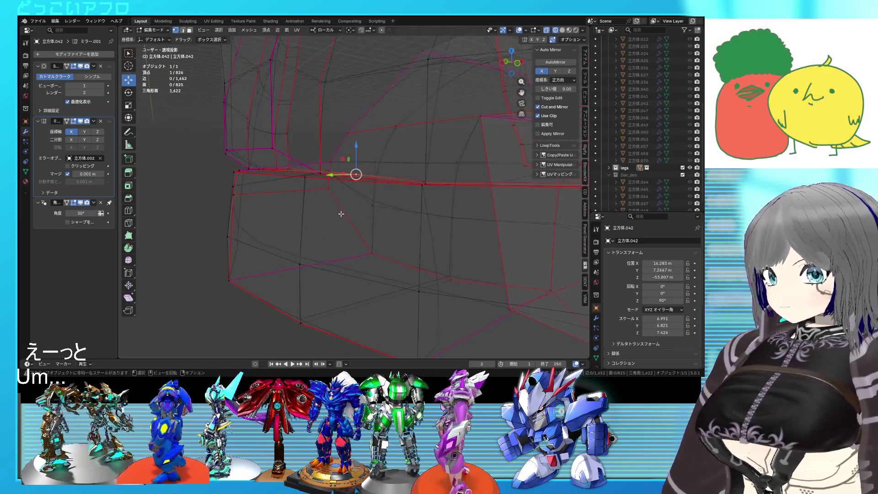
key(alt+z)
mouse_move(341, 215)
middle_down()
mouse_move(408, 202)
mouse_move(376, 218)
mouse_move(384, 212)
middle_up()
key(alt+z)
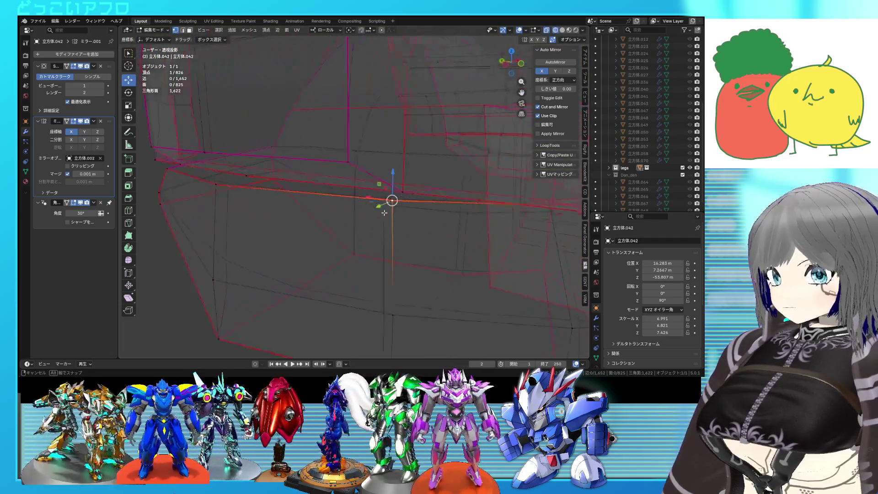
middle_drag(223, 189, 315, 220)
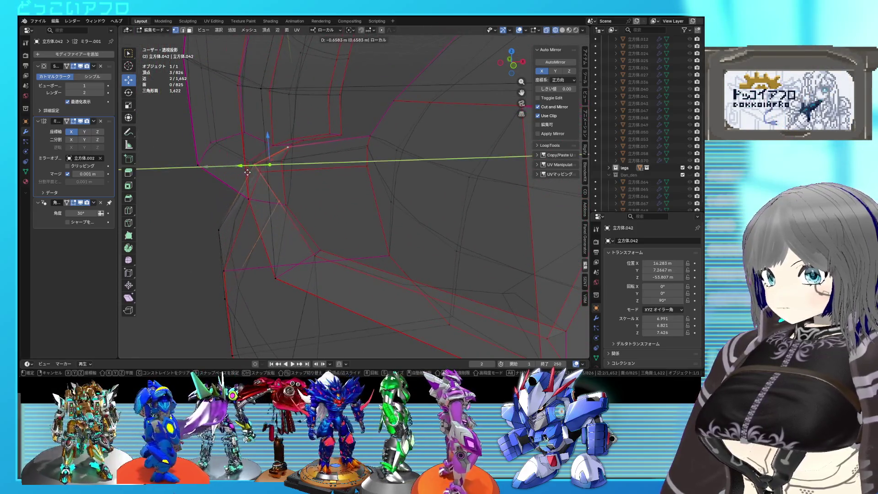
mouse_move(285, 170)
middle_down()
mouse_move(405, 168)
mouse_move(397, 173)
mouse_move(416, 164)
middle_up()
key(alt+z)
click(446, 146)
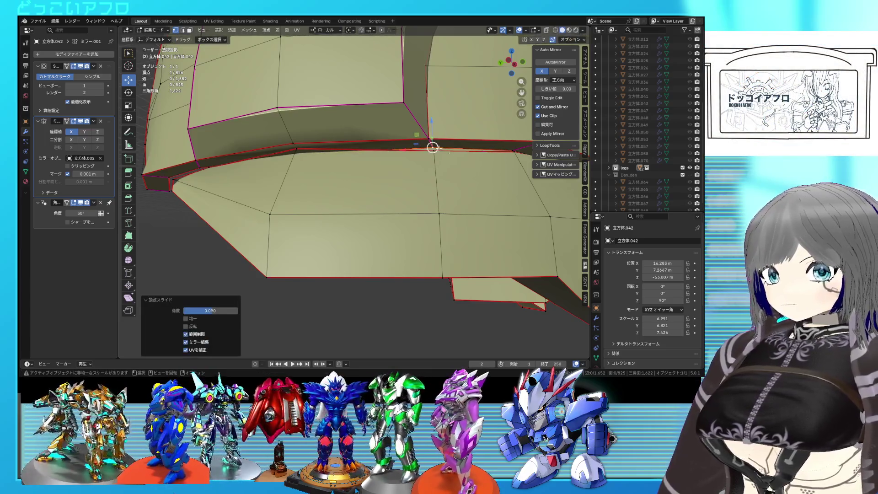
Using front and left side views with X-ray, slide another groove vertex to tidy the groove corner.
middle_drag(507, 155, 412, 185)
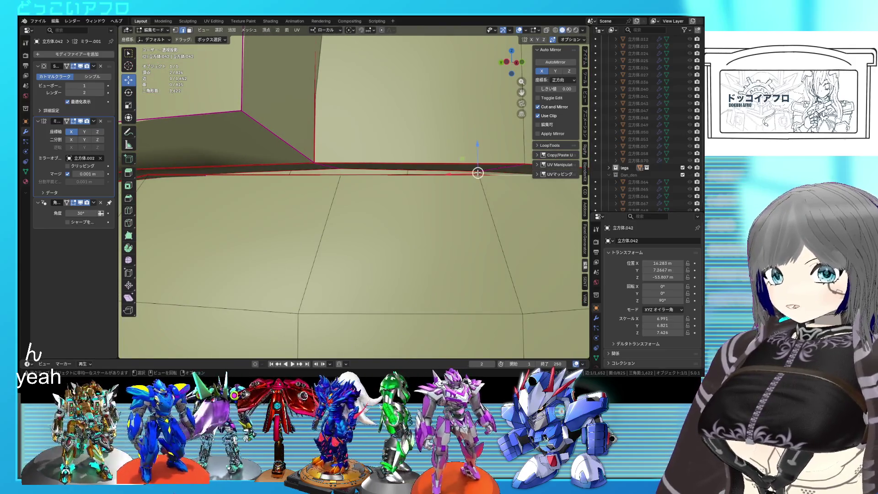
middle_drag(477, 172, 458, 166)
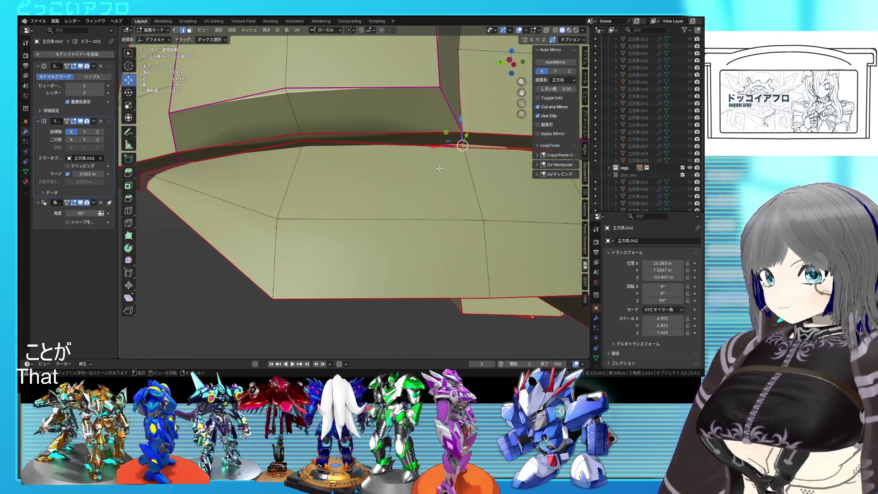
key(alt+z)
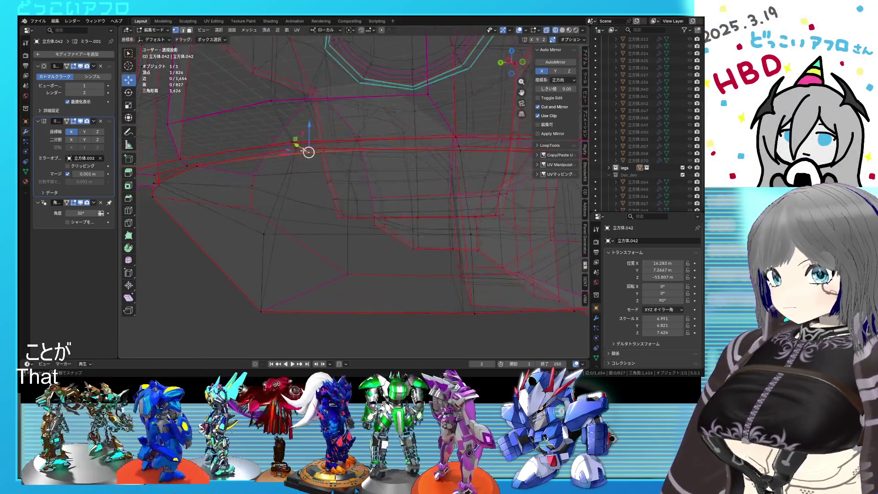
alt+middle_drag(289, 147, 277, 152)
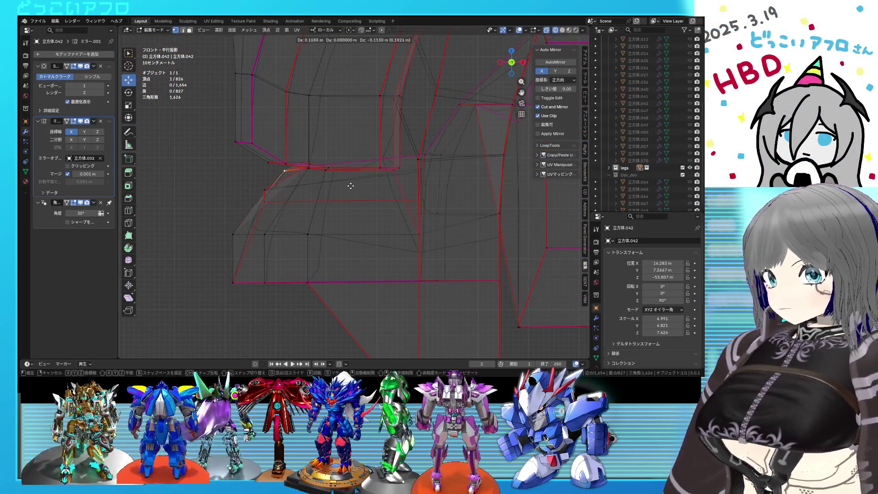
key(alt+z)
mouse_move(340, 182)
middle_down()
mouse_move(412, 189)
mouse_move(370, 182)
middle_up()
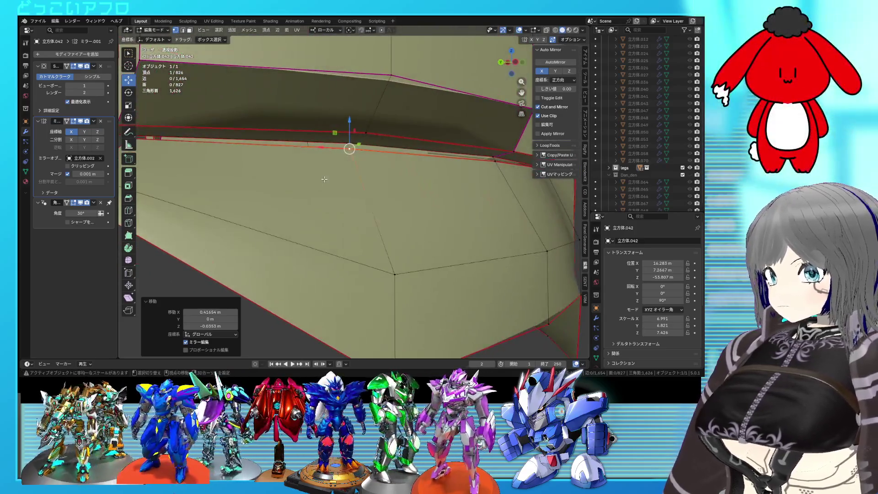
middle_drag(369, 181, 401, 185)
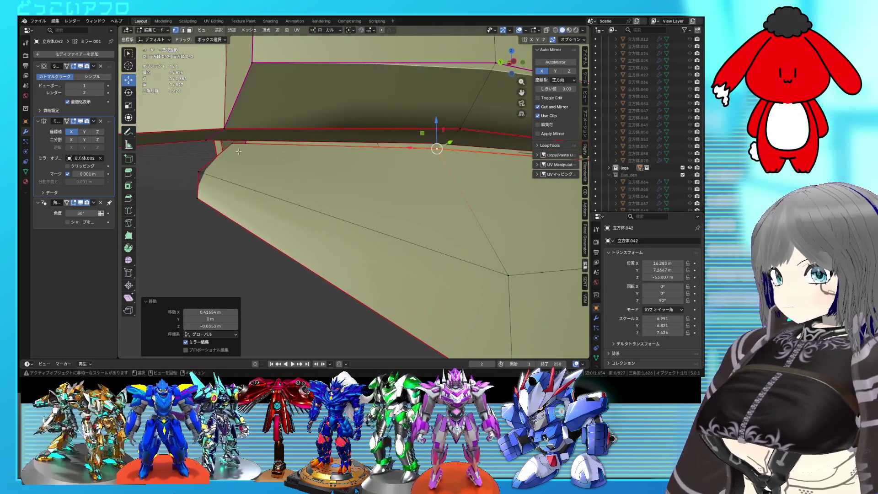
key(ctrl+KP_3)
key(alt+z)
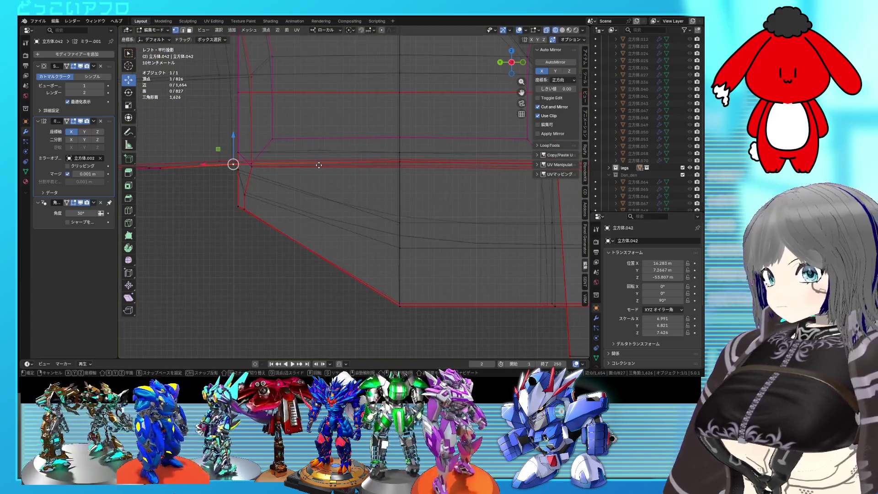
click(337, 164)
Move the groove vertices into place, save the file, and return to mesh editing.
mouse_move(337, 163)
middle_down()
mouse_move(382, 197)
mouse_move(351, 199)
middle_up()
key(alt+z)
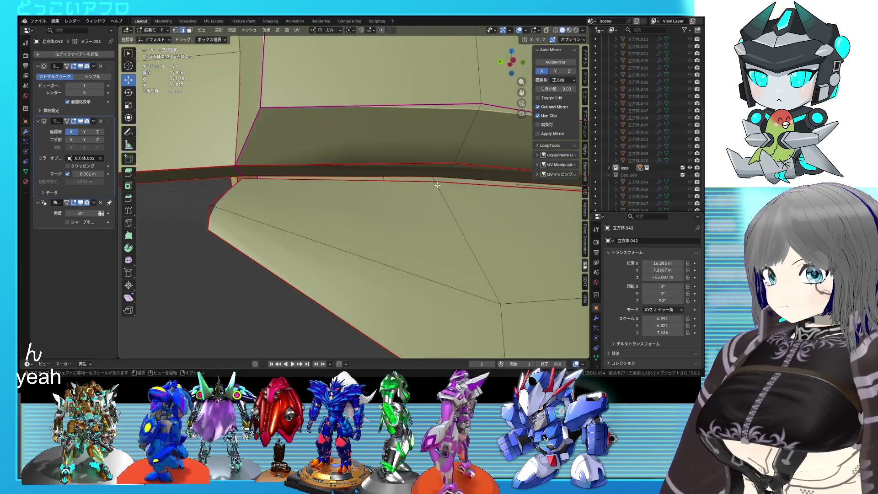
mouse_move(434, 178)
middle_down()
mouse_move(411, 168)
mouse_move(355, 200)
mouse_move(356, 184)
middle_up()
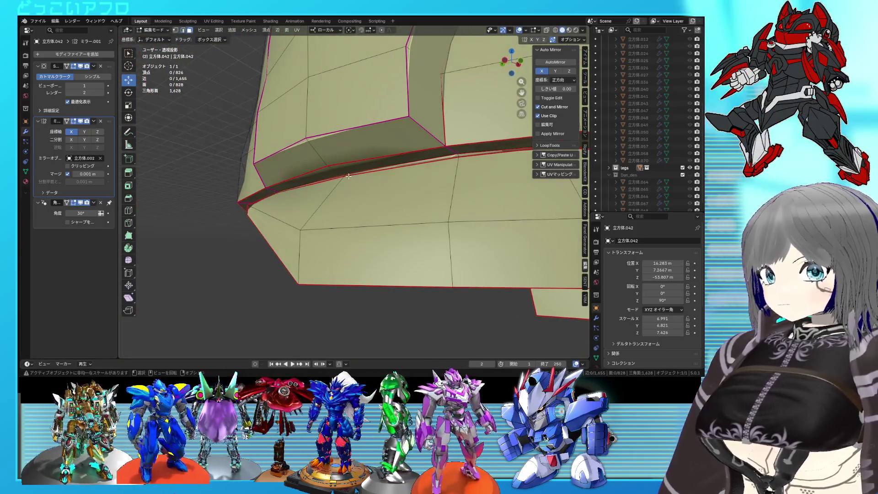
middle_drag(364, 175, 327, 183)
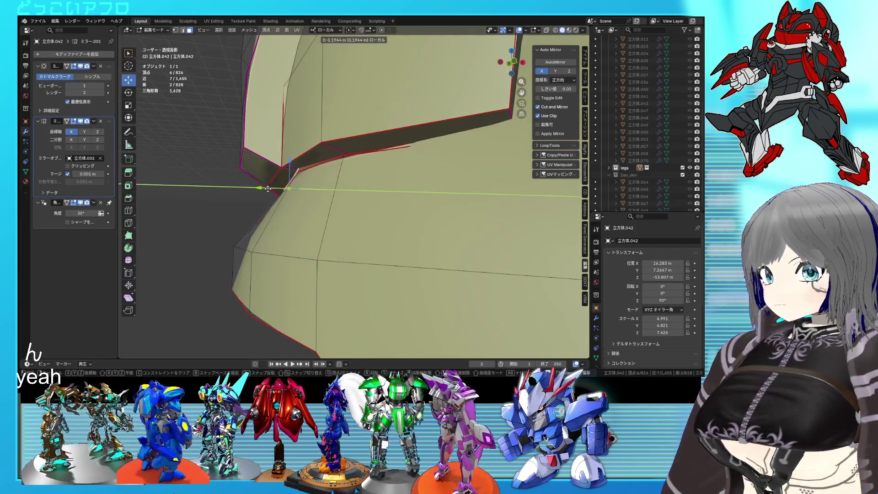
click(265, 189)
mouse_move(265, 189)
middle_down()
mouse_move(371, 198)
mouse_move(378, 180)
mouse_move(373, 195)
mouse_move(350, 202)
mouse_move(473, 182)
mouse_move(315, 178)
mouse_move(412, 175)
mouse_move(434, 191)
mouse_move(402, 166)
mouse_move(416, 211)
middle_up()
key(Tab)
key(ctrl+s)
key(Tab)
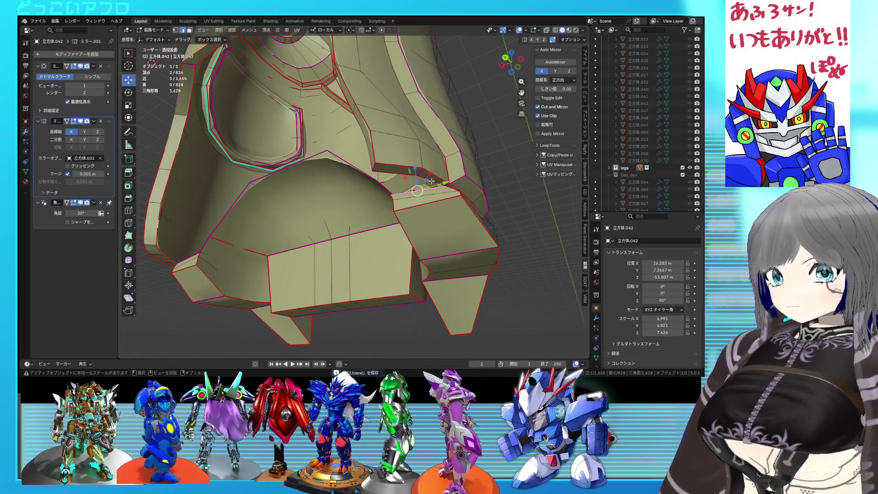
Fill a face across the groove corner gap, then undo it as wrongly placed.
mouse_move(431, 181)
middle_down()
mouse_move(437, 166)
mouse_move(425, 162)
mouse_move(320, 179)
middle_up()
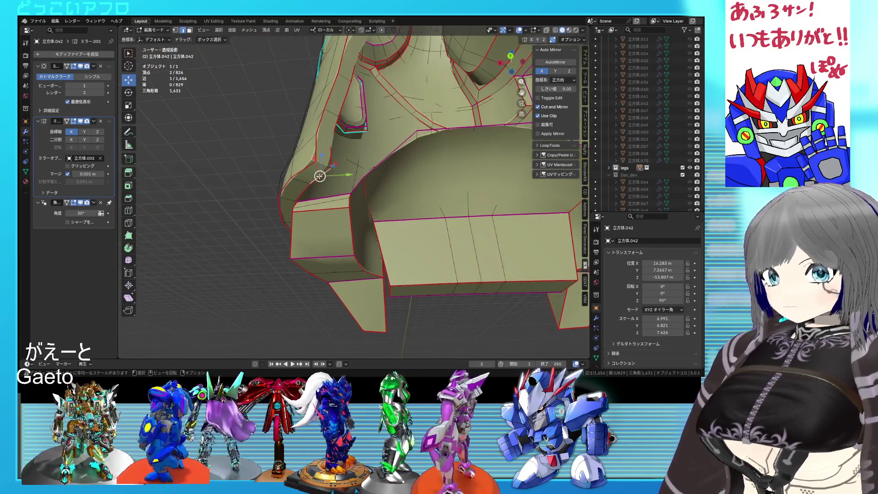
middle_drag(318, 186, 328, 197)
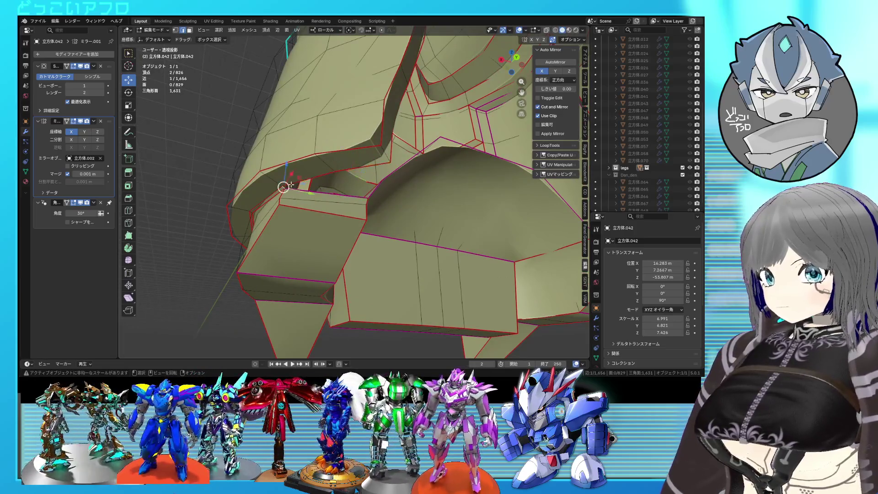
key(f)
middle_drag(306, 193, 365, 224)
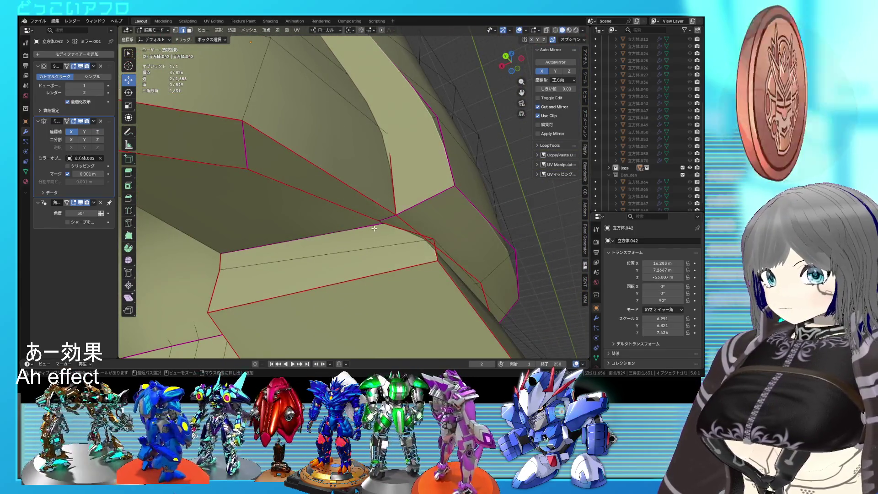
key(ctrl+z)
shift+right_click(321, 257)
middle_drag(367, 228, 398, 277)
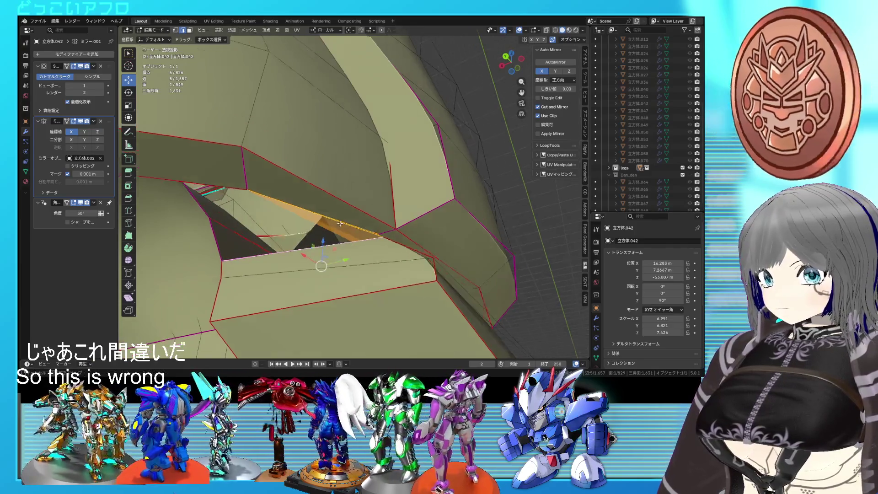
Select the corner vertex and fill the gap's holes with new faces, undoing and restoring the last one.
click(389, 289)
shift+right_click(389, 289)
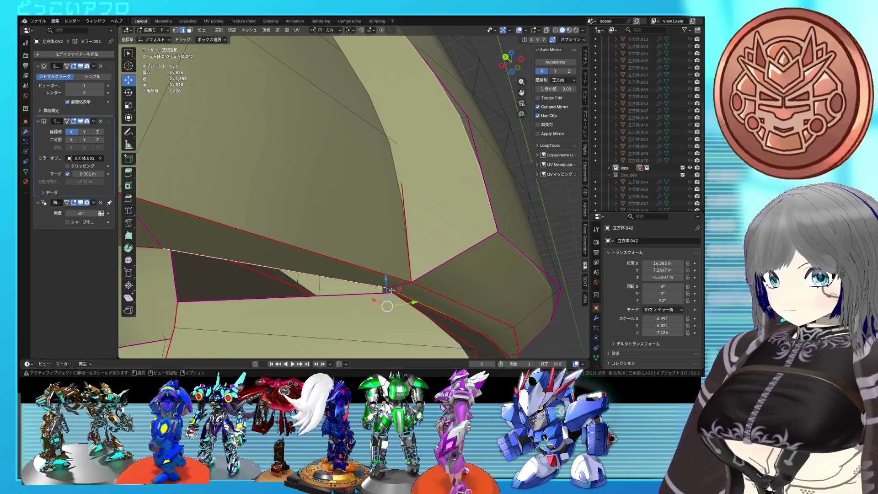
key(f)
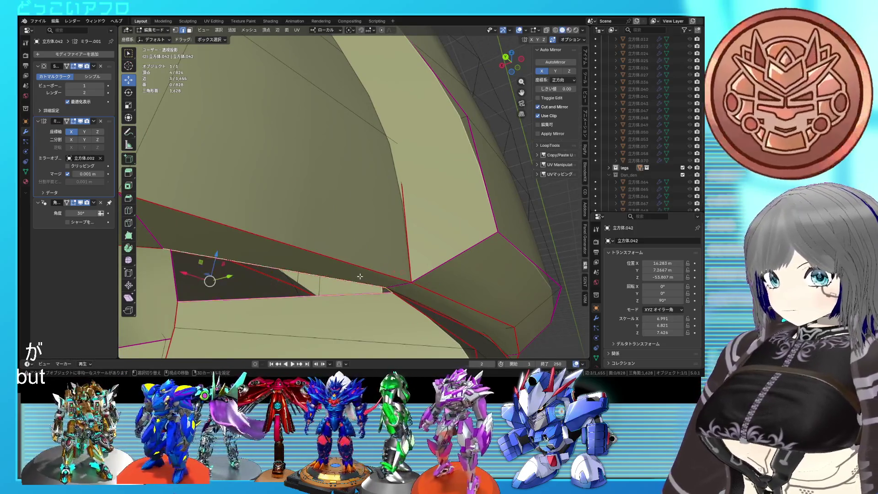
middle_drag(205, 275, 330, 215)
key(f)
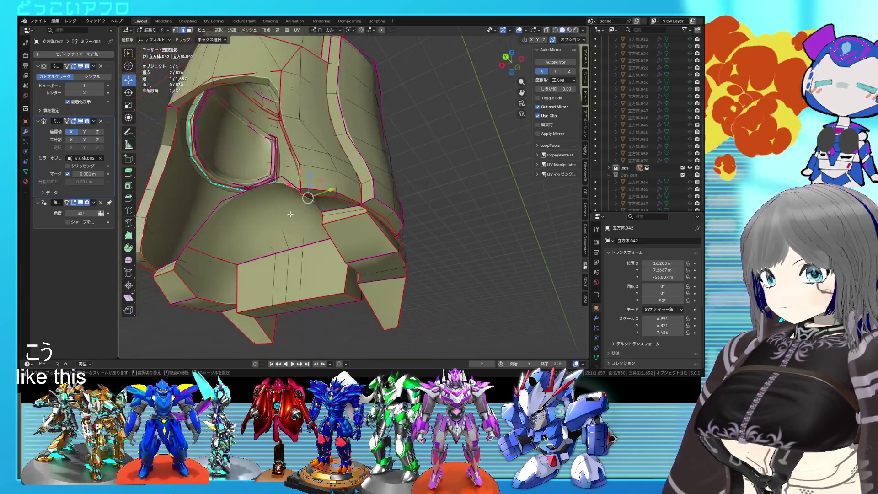
mouse_move(302, 213)
middle_down()
mouse_move(387, 215)
mouse_move(298, 190)
middle_up()
key(ctrl+z)
key(f)
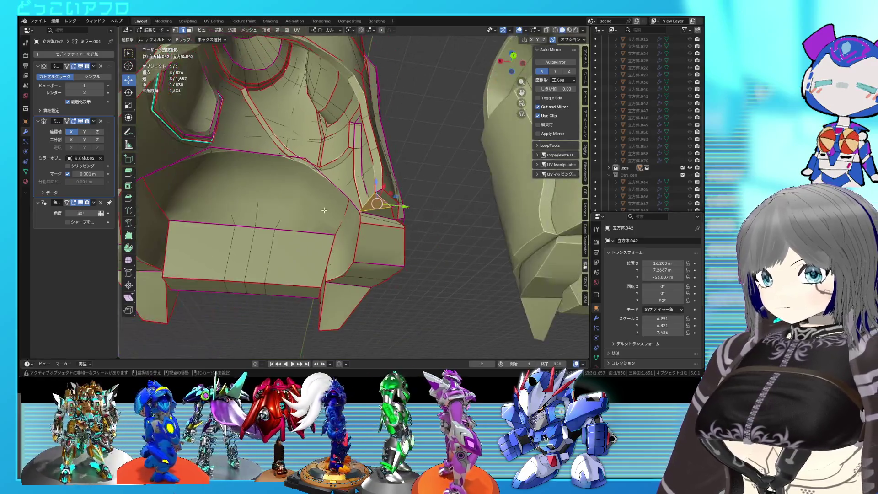
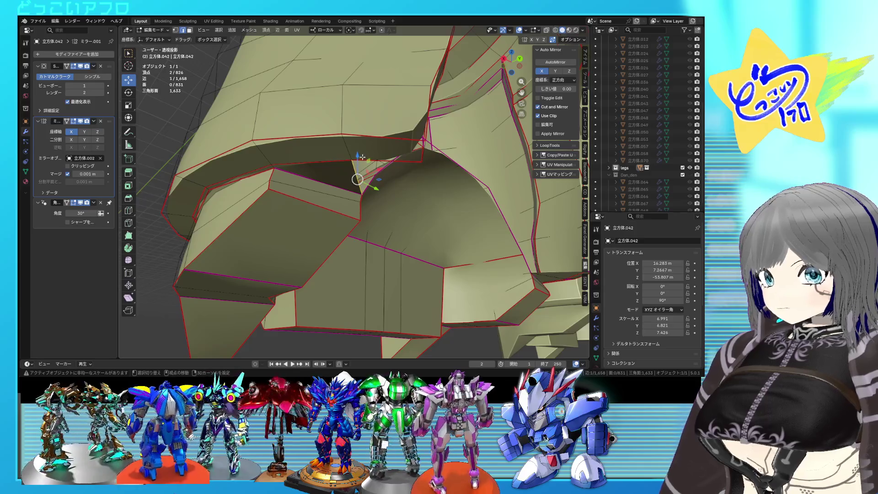
Fill the selected triangle with a face, then view both leg parts in object mode.
key(f)
middle_drag(362, 158, 375, 159)
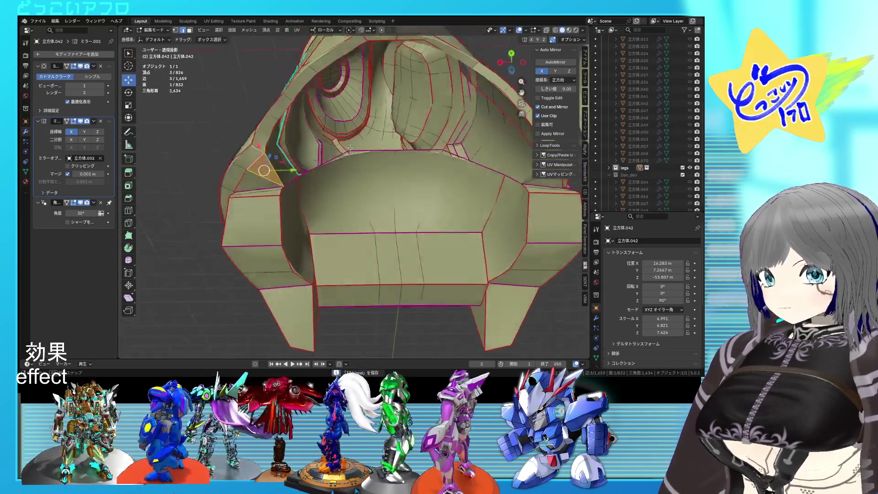
key(Tab)
mouse_move(379, 176)
middle_down()
mouse_move(383, 250)
mouse_move(336, 240)
mouse_move(496, 230)
mouse_move(523, 240)
mouse_move(439, 222)
middle_up()
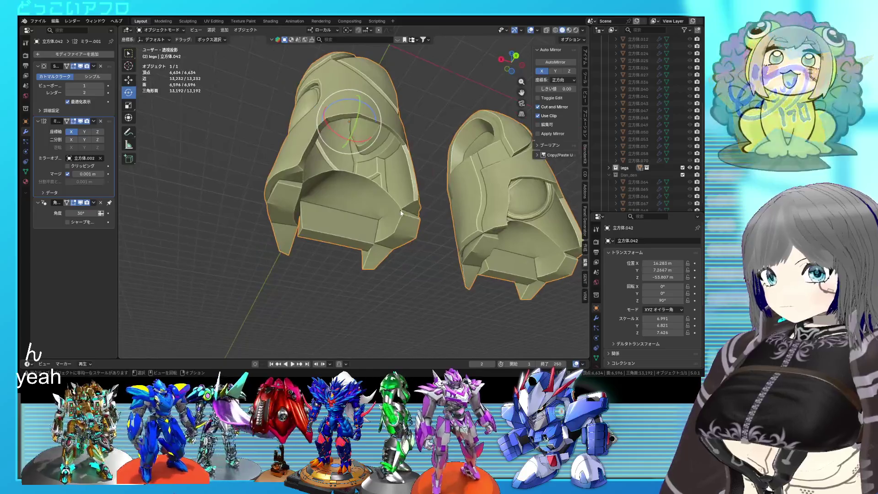
Re-enter mesh editing on the knee armor and orbit to a lower angle on its opening.
key(Tab)
scroll(400, 209, up, 3)
mouse_move(353, 216)
middle_down()
mouse_move(355, 243)
mouse_move(411, 133)
mouse_move(395, 185)
middle_up()
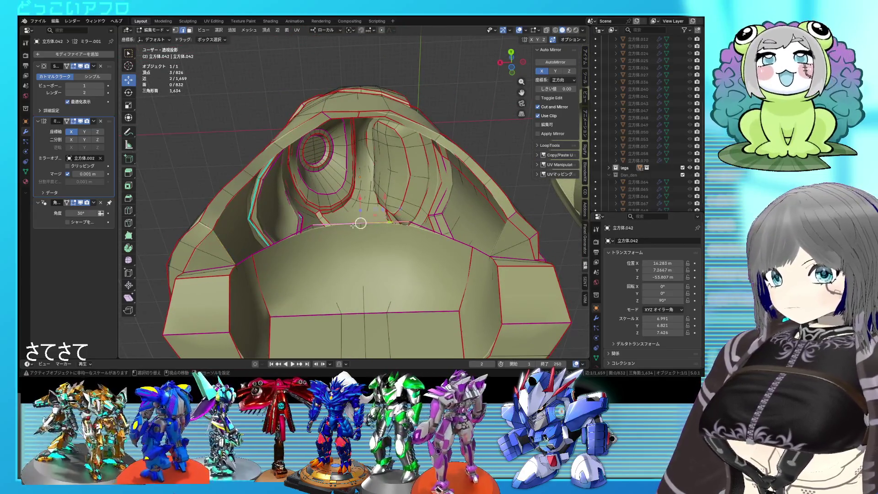
In back ortho wireframe, extrude the opening edge up along Z and scale it narrower.
key(KP_3)
key(ctrl+KP_1)
key(shift+z)
key(e)
key(z)
key(z)
click(375, 164)
key(s)
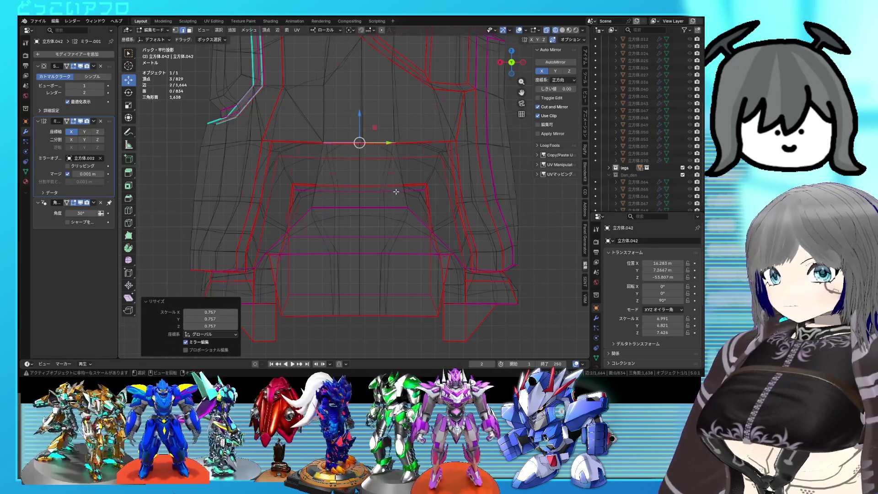
middle_drag(395, 191, 370, 117)
key(shift+z)
Select vertex pairs around the opening's gap, checking them with see-through display.
click(370, 116)
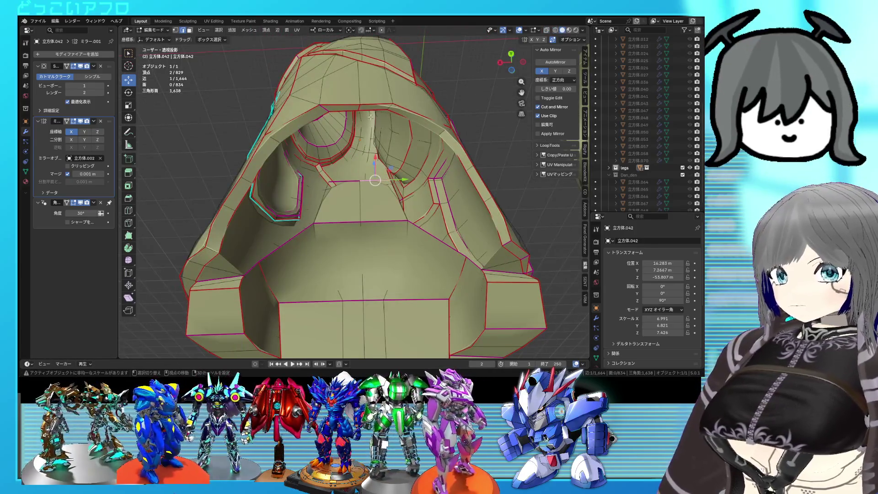
scroll(371, 116, up, 3)
mouse_move(370, 116)
middle_down()
mouse_move(395, 190)
mouse_move(336, 156)
mouse_move(355, 150)
mouse_move(357, 168)
middle_up()
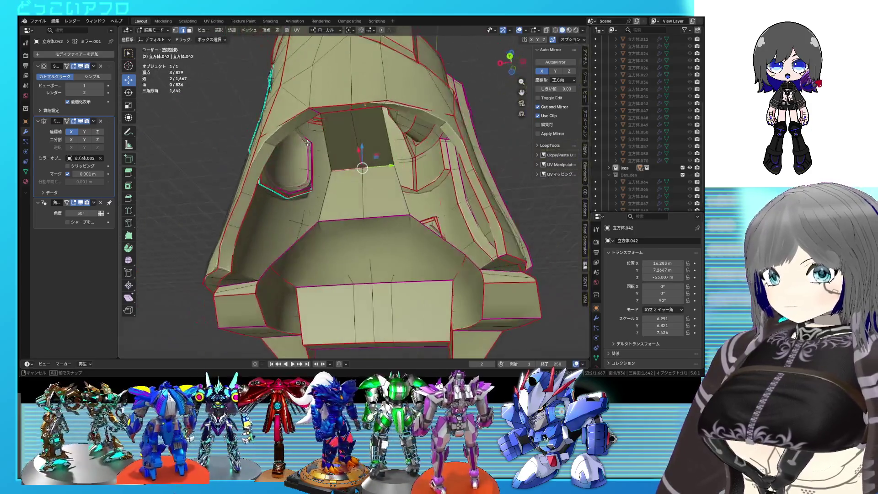
middle_drag(445, 211, 414, 160)
key(alt+z)
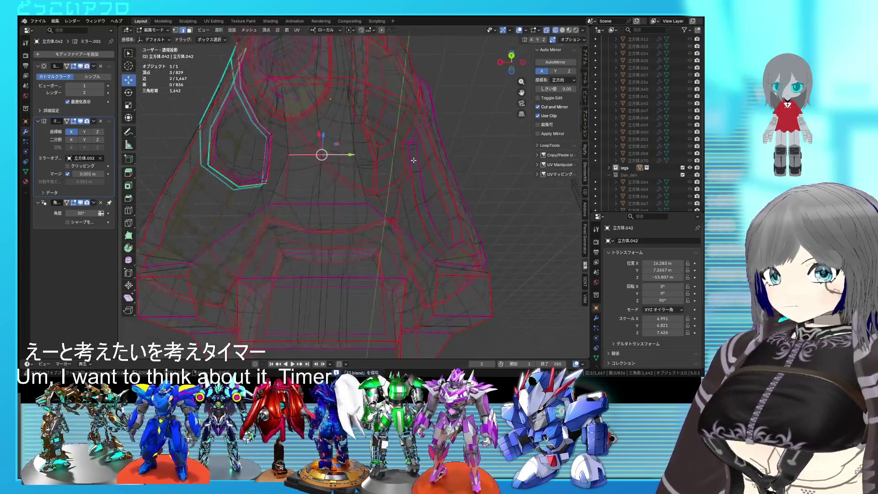
key(alt+z)
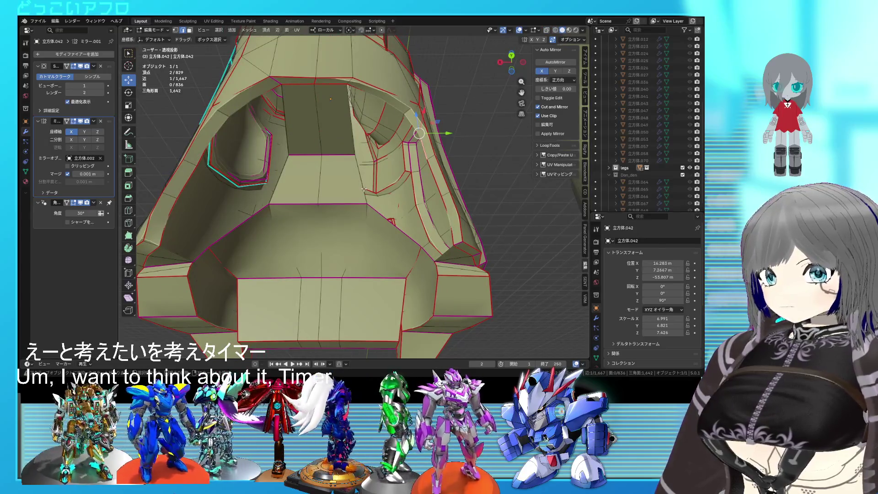
mouse_move(365, 189)
middle_down()
mouse_move(347, 205)
mouse_move(435, 184)
mouse_move(446, 258)
middle_up()
click(357, 181)
mouse_move(389, 252)
middle_down()
mouse_move(292, 221)
mouse_move(288, 201)
middle_up()
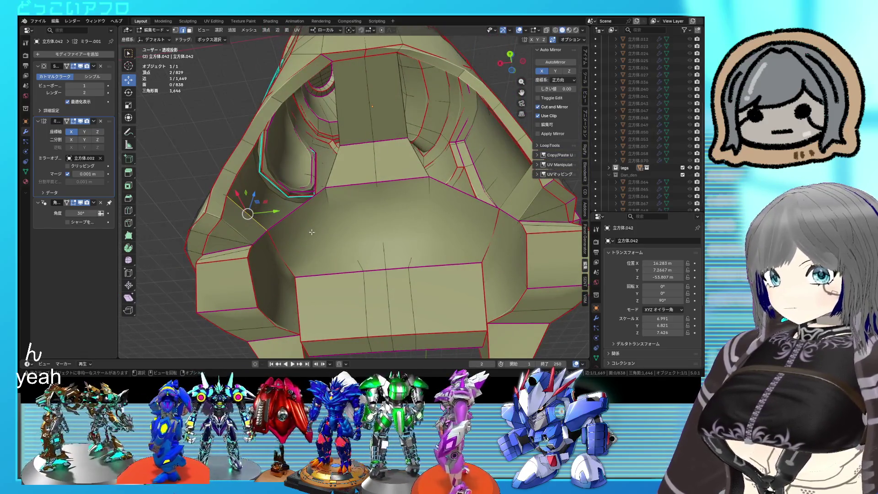
middle_drag(312, 232, 373, 220)
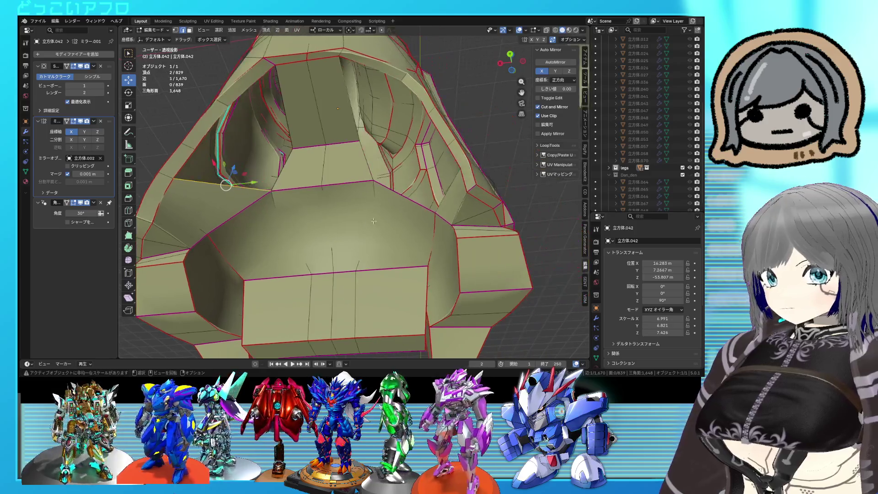
mouse_move(447, 203)
middle_down()
mouse_move(433, 239)
mouse_move(373, 182)
middle_up()
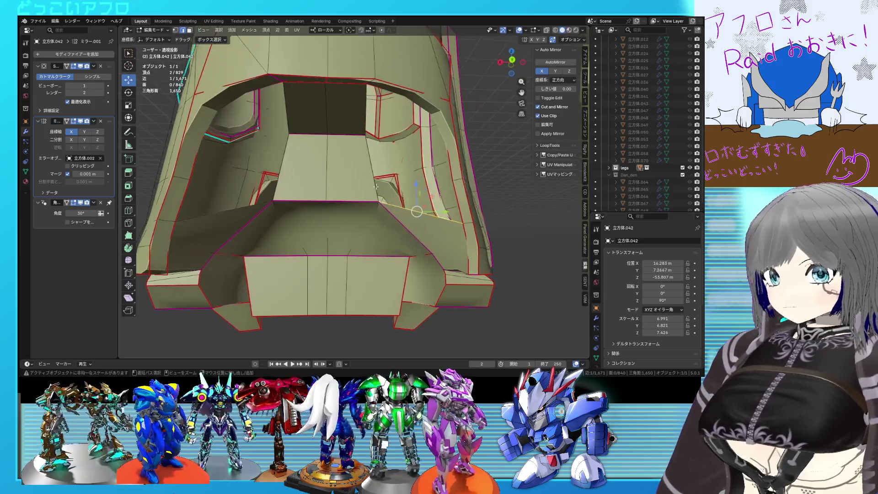
Add an edge loop across the knee opening and inspect it from above and front.
key(ctrl+r)
click(373, 190)
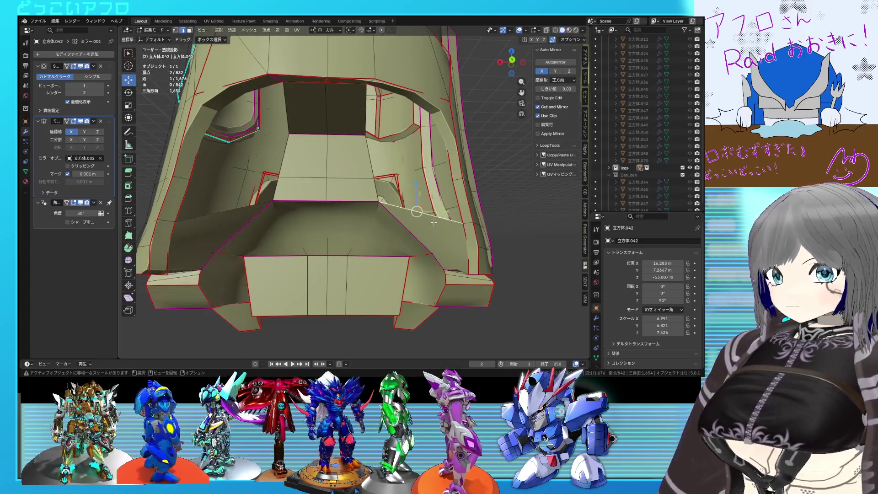
click(391, 221)
middle_drag(391, 219, 399, 206)
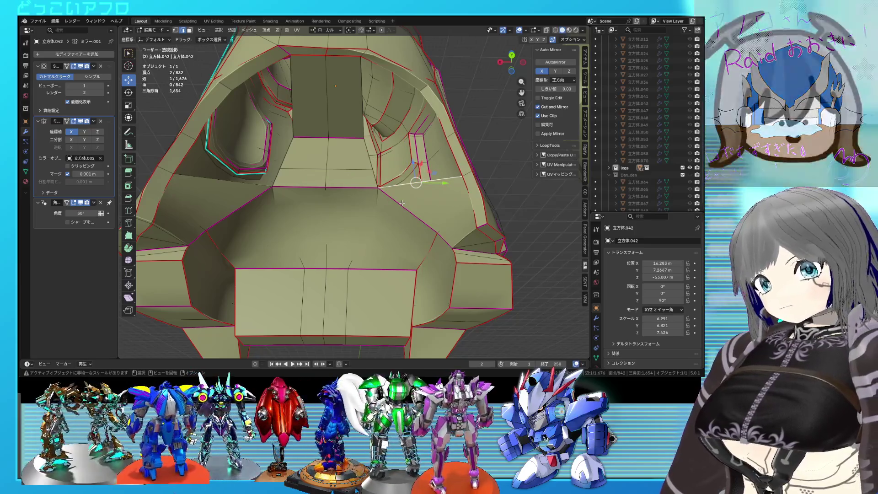
mouse_move(398, 199)
middle_down()
mouse_move(364, 166)
mouse_move(424, 166)
mouse_move(427, 133)
mouse_move(410, 189)
mouse_move(395, 139)
mouse_move(342, 139)
middle_up()
Fill the selected edges and the next triangular gap with new faces, using see-through display.
key(f)
key(alt+z)
key(alt+z)
shift+click(341, 139)
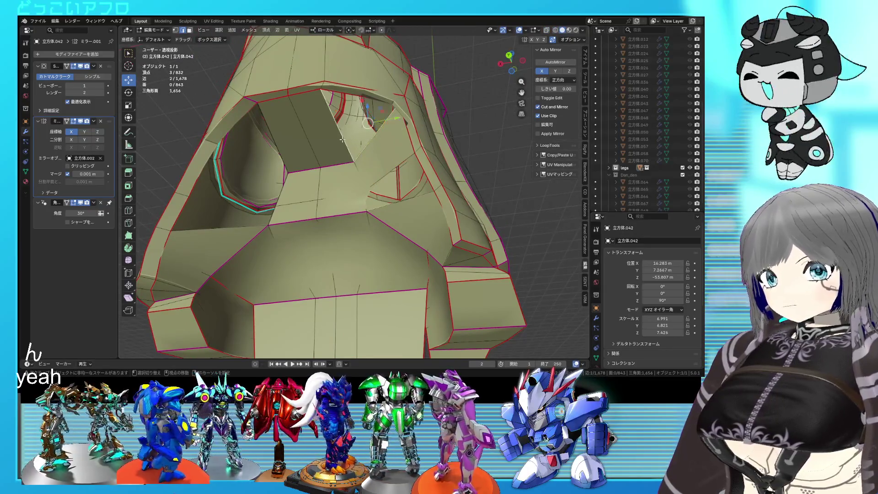
mouse_move(342, 139)
middle_down()
mouse_move(394, 149)
mouse_move(385, 198)
mouse_move(323, 126)
mouse_move(304, 133)
mouse_move(308, 159)
middle_up()
key(alt+z)
click(385, 198)
key(f)
key(alt+z)
key(alt+z)
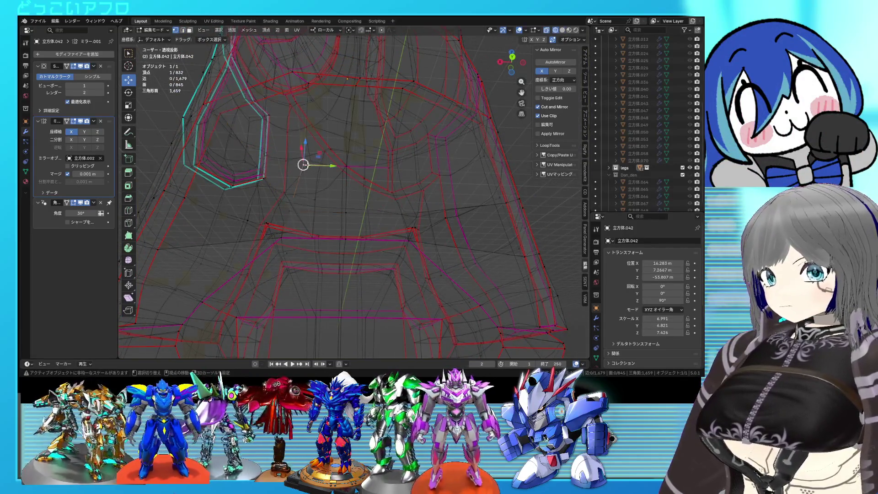
key(alt+z)
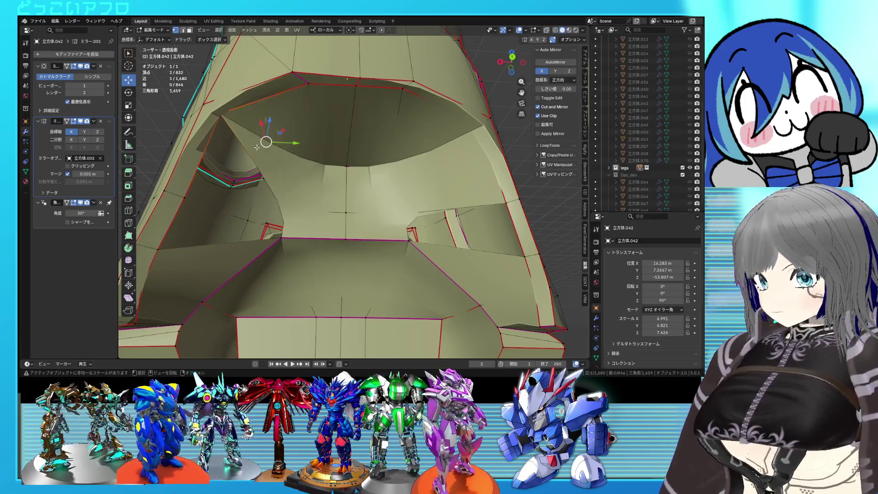
Fill one more gap with a face and check the whole part briefly in object mode.
middle_drag(274, 169, 235, 161)
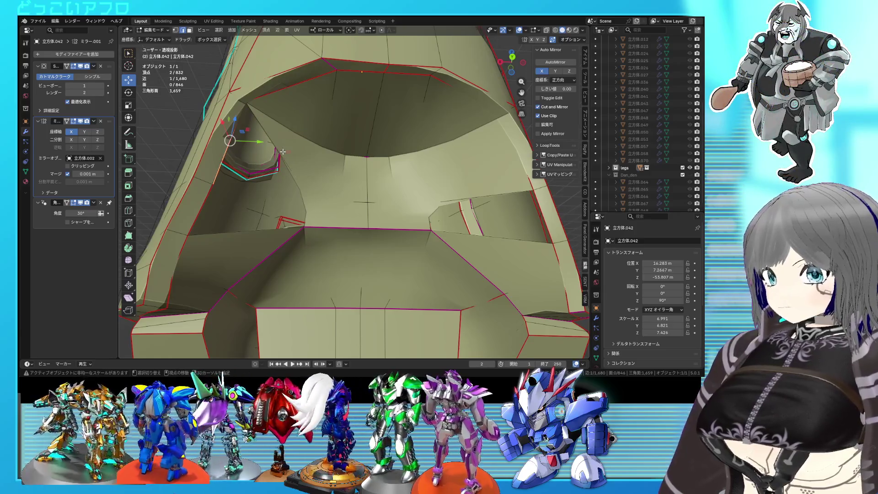
shift+click(282, 151)
key(f)
middle_drag(284, 157, 293, 167)
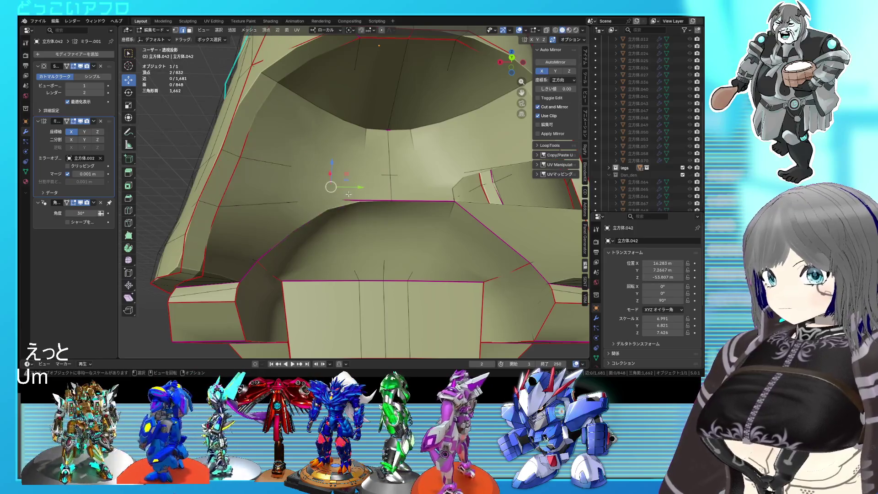
middle_drag(227, 179, 328, 186)
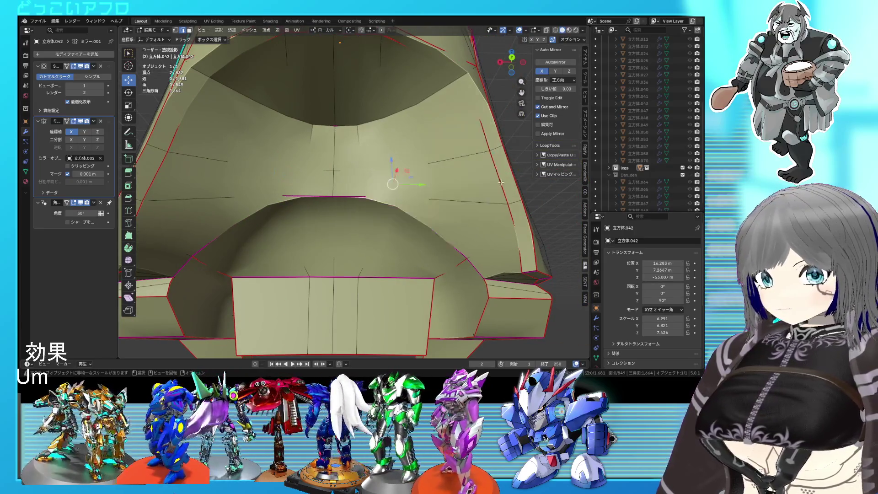
scroll(500, 183, down, 3)
key(Tab)
mouse_move(500, 182)
middle_down()
mouse_move(416, 220)
mouse_move(476, 197)
mouse_move(452, 183)
middle_up()
key(Tab)
Clear the crease from an edge in wireframe, then select three vertices on the opening's rim.
key(shift+z)
scroll(442, 198, up, 2)
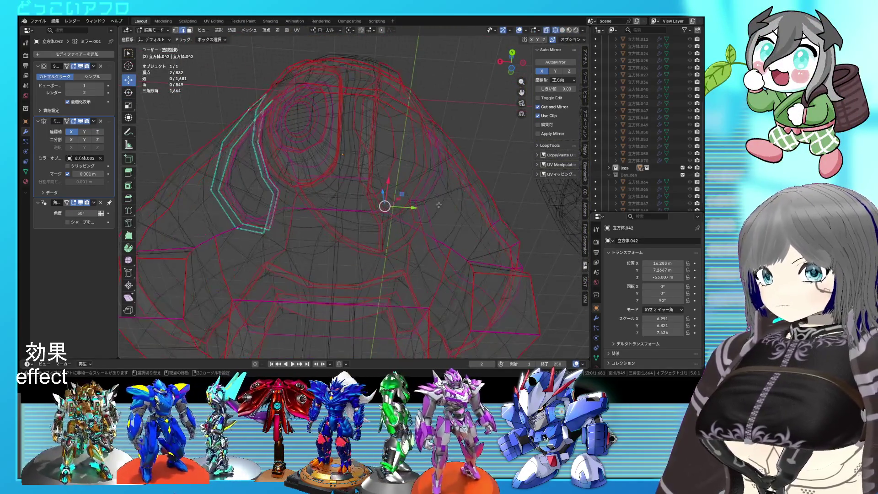
key(shift+z)
key(shift+z)
middle_drag(406, 218, 374, 180)
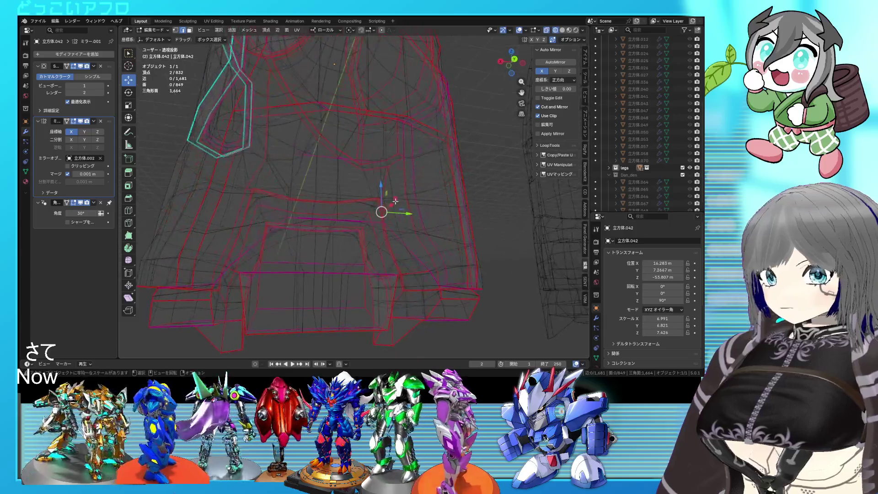
key(shift+z)
key(shift+z)
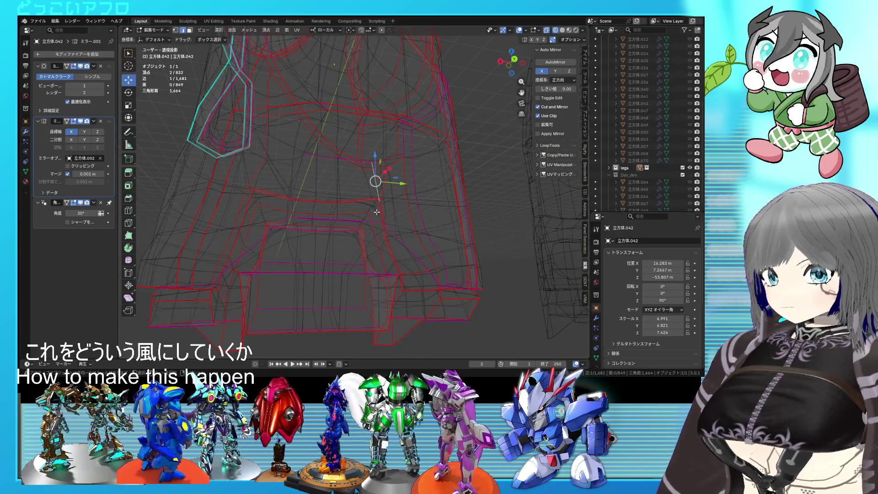
key(shift+z)
middle_drag(376, 212, 392, 192)
key(shift+z)
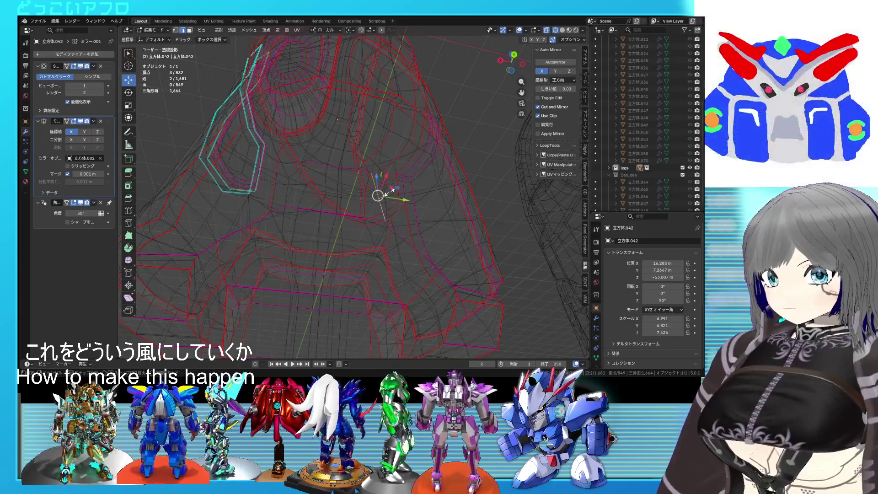
click(548, 274)
key(shift+z)
key(shift+z)
shift+click(304, 180)
key(shift+z)
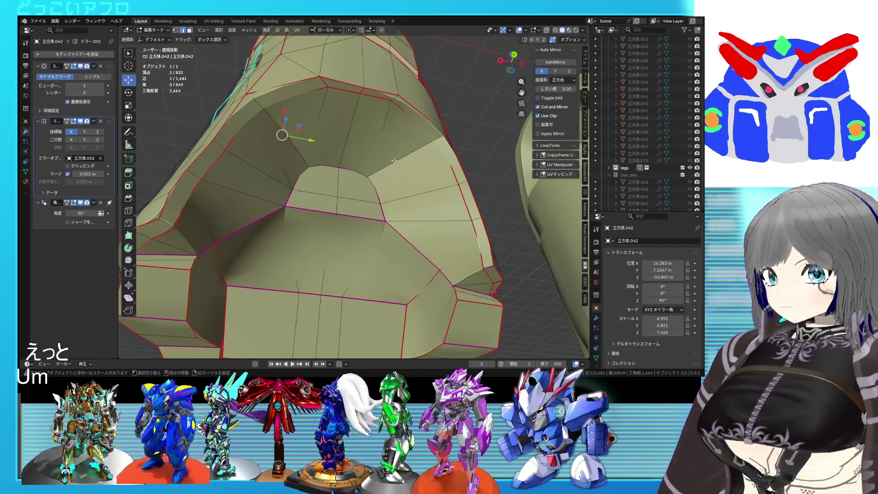
middle_drag(394, 166, 320, 146)
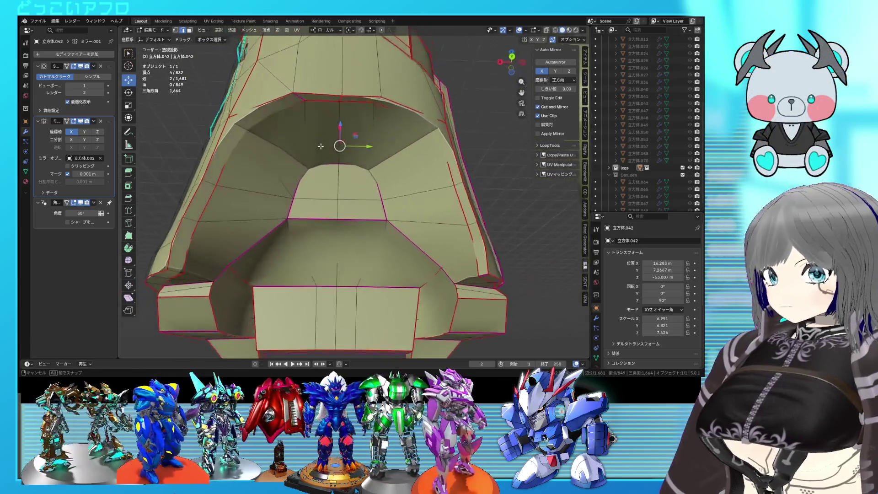
From back ortho wireframe, try a Y move of the edge, undo it, and scale the inner ledge faces instead.
key(ctrl+KP_1)
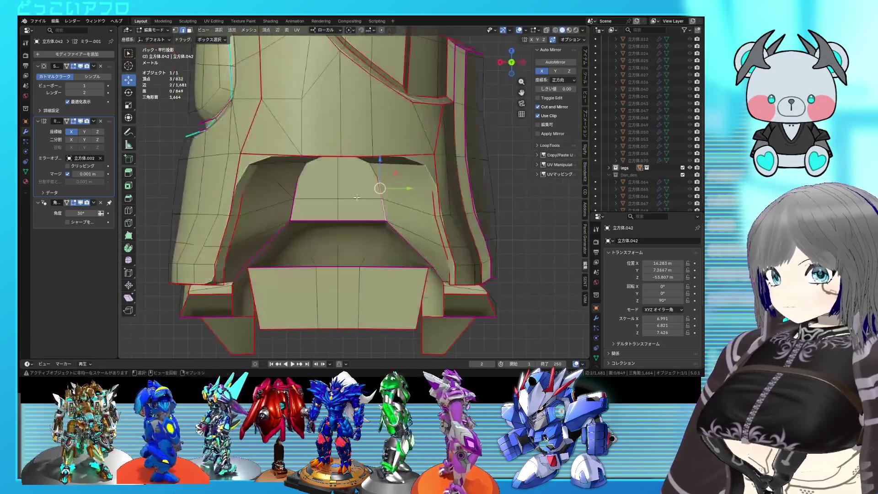
key(shift+z)
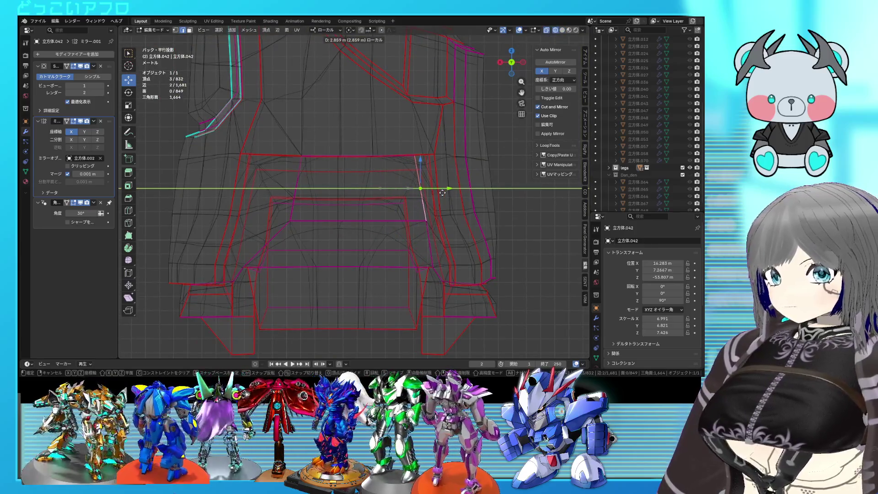
click(439, 194)
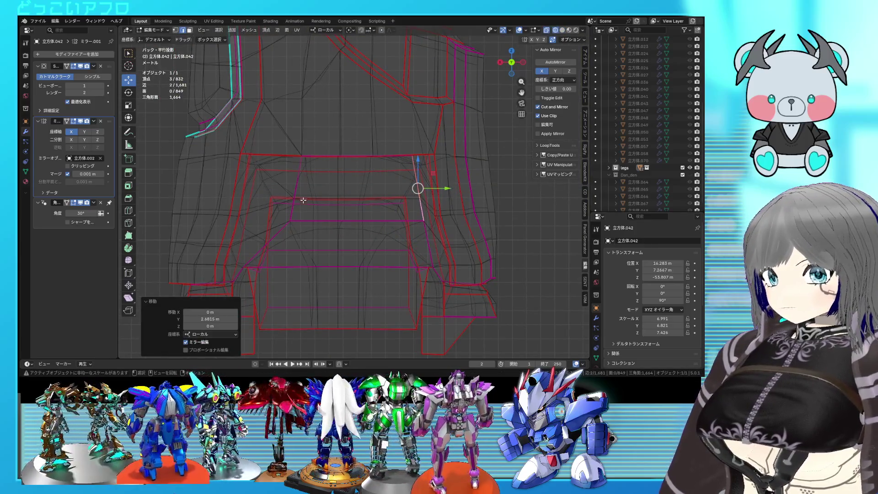
key(ctrl+z)
key(shift+z)
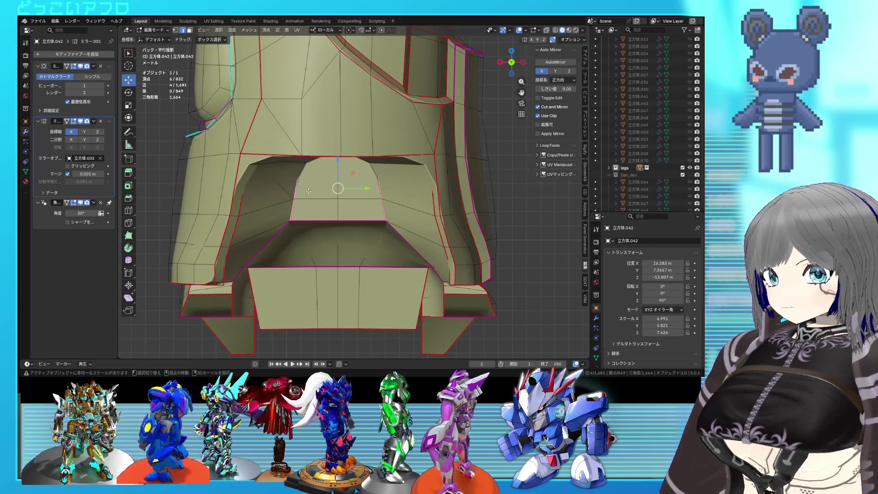
key(shift+z)
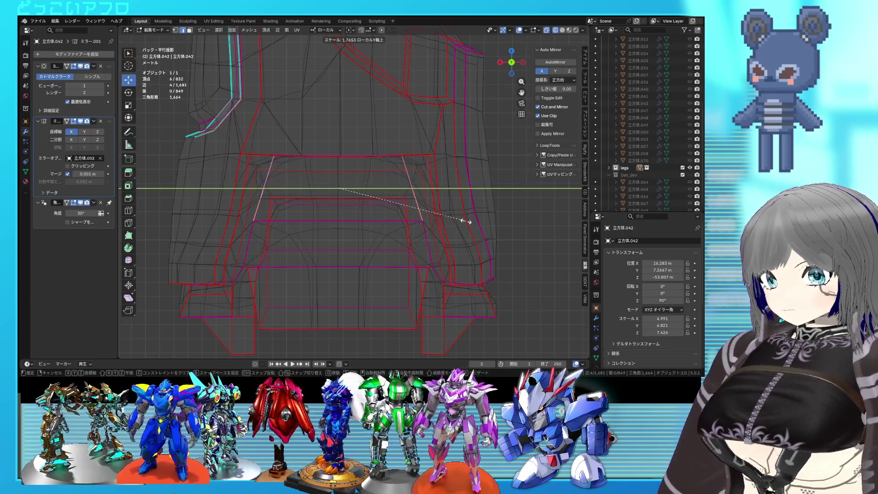
click(466, 221)
Scale the ledge selection again from the back view, toggling wireframe to check.
middle_drag(466, 221, 413, 172)
key(shift+z)
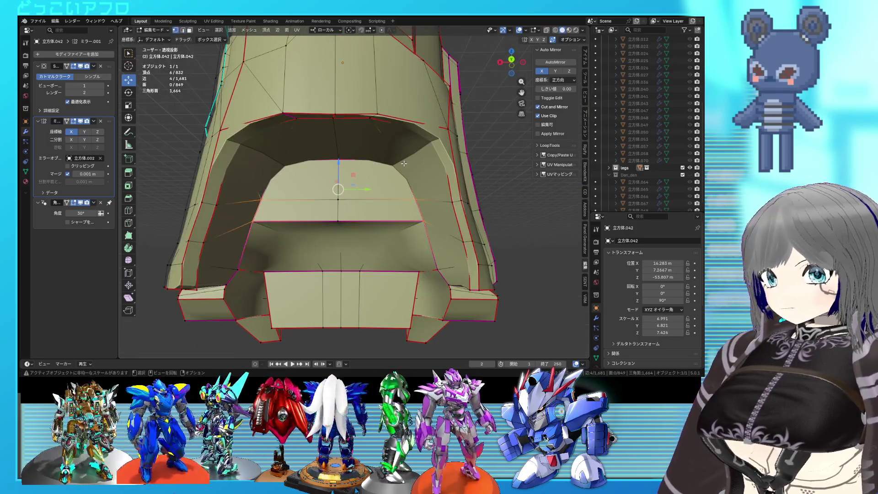
key(shift+z)
key(ctrl+KP_1)
key(shift+z)
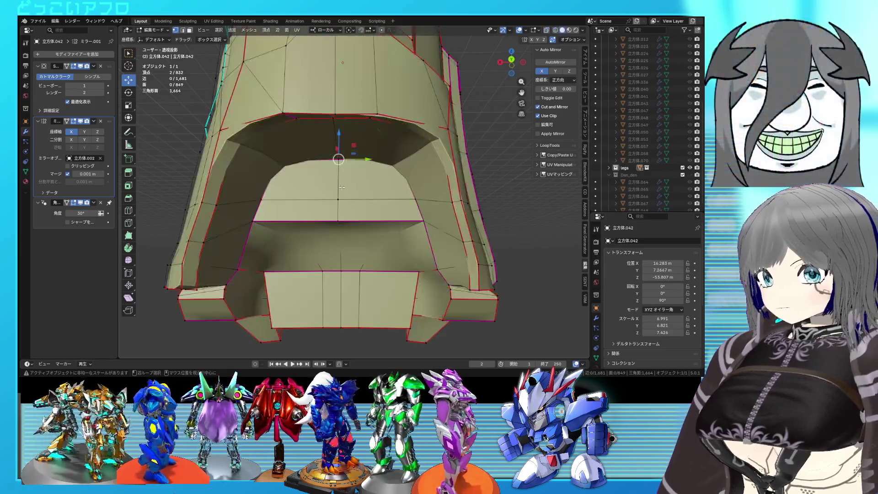
click(423, 217)
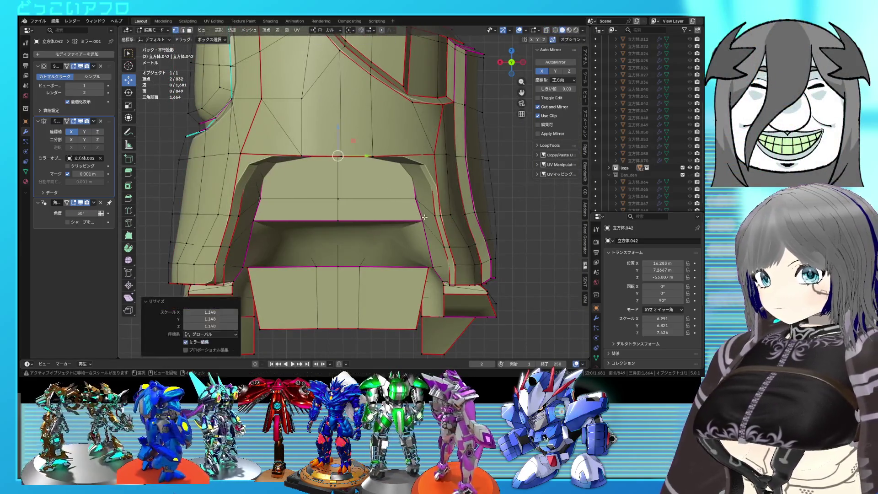
middle_drag(423, 217, 341, 160)
Move an inner ledge edge and adjoining faces into place, then inspect the knee opening.
click(340, 160)
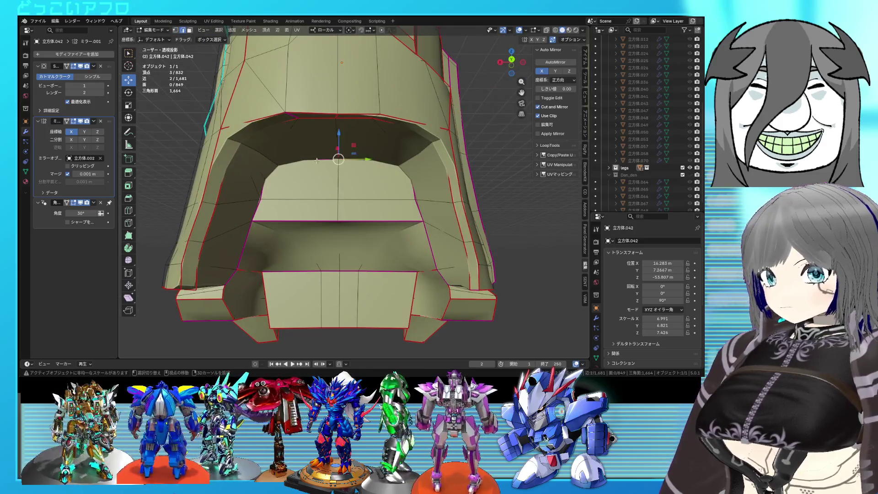
click(341, 147)
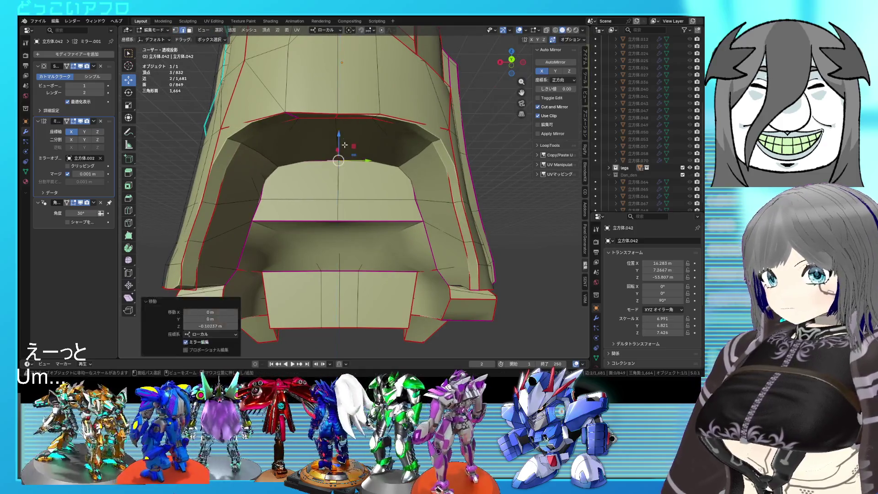
shift+click(359, 185)
middle_drag(359, 184, 366, 166)
click(367, 155)
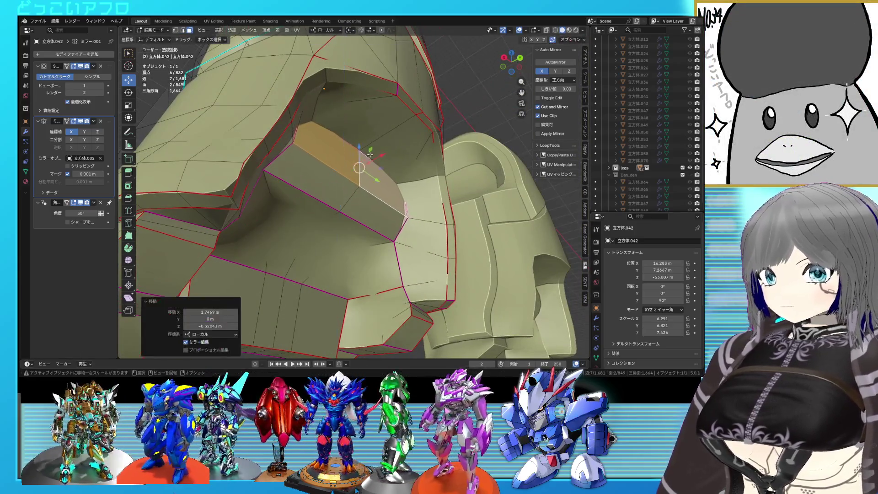
key(g)
click(403, 138)
mouse_move(403, 138)
middle_down()
mouse_move(357, 170)
mouse_move(364, 189)
middle_up()
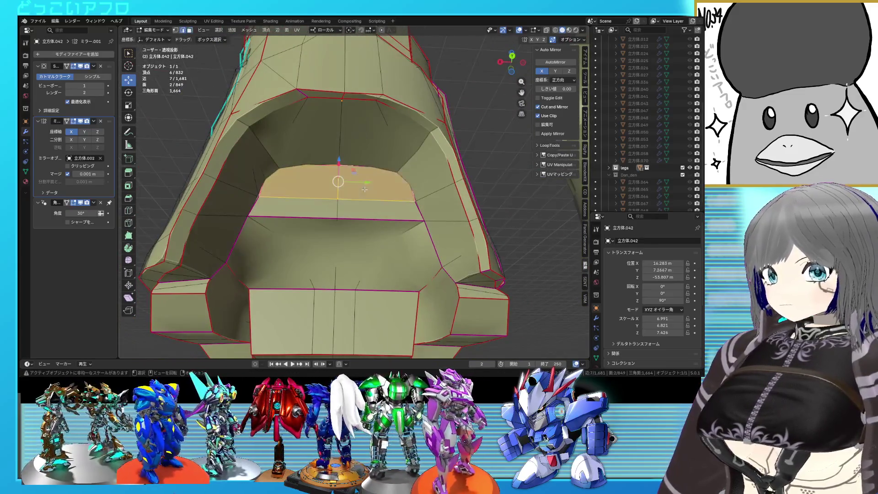
middle_drag(309, 192, 384, 195)
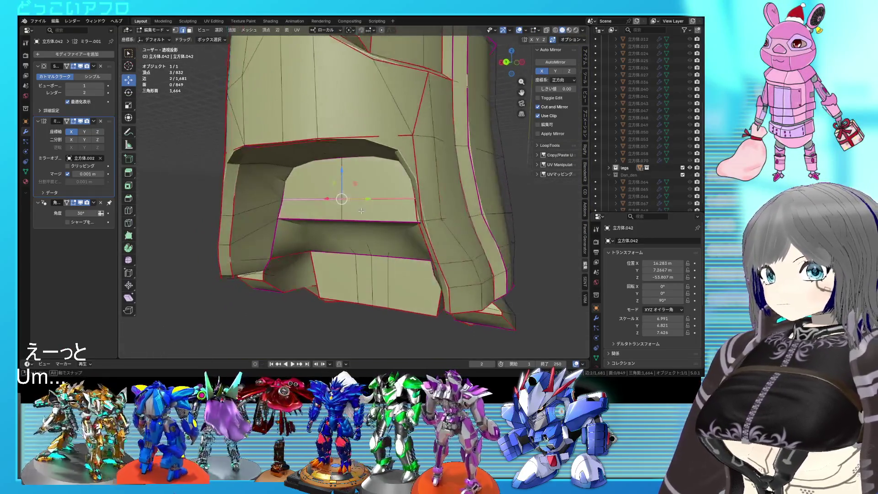
mouse_move(384, 195)
middle_down()
mouse_move(407, 204)
mouse_move(342, 217)
mouse_move(427, 207)
middle_up()
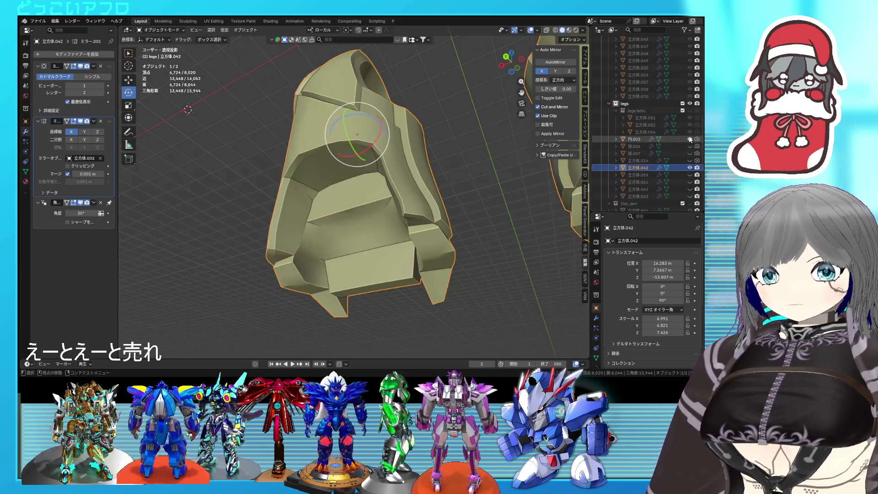
Unhide the knee sphere and purple leg parts in the Outliner and view both legs.
drag(689, 138, 690, 161)
mouse_move(436, 168)
middle_down()
mouse_move(342, 167)
mouse_move(388, 157)
middle_up()
drag(689, 175, 690, 196)
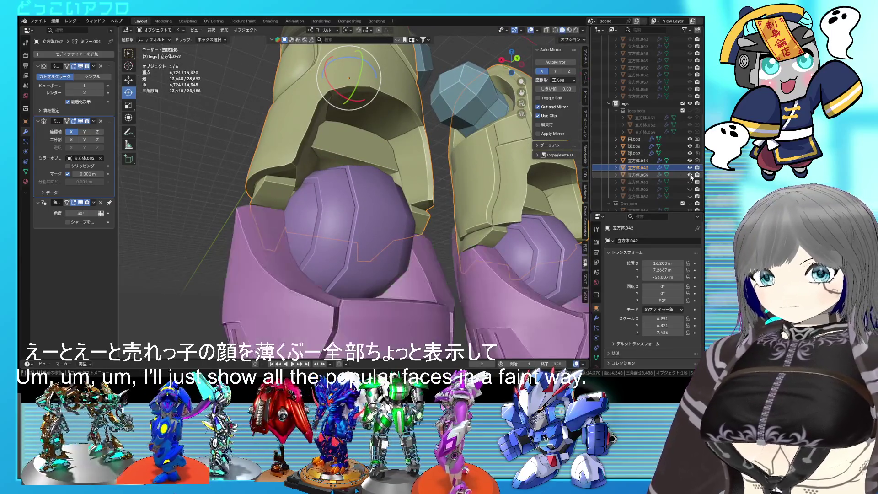
scroll(434, 214, down, 3)
middle_drag(434, 214, 381, 214)
scroll(380, 214, up, 3)
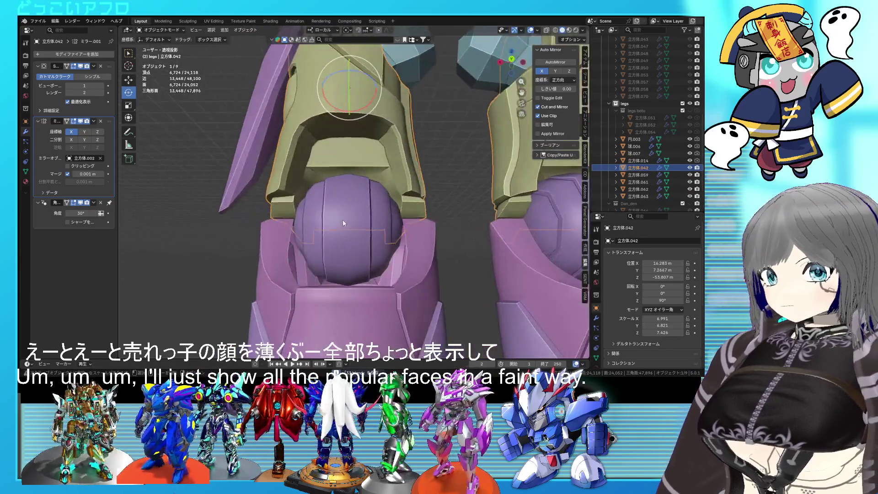
Enlarge knee sphere 球.006 slightly, then select the olive knee armor piece.
click(344, 220)
scroll(346, 222, up, 1)
key(s)
click(408, 249)
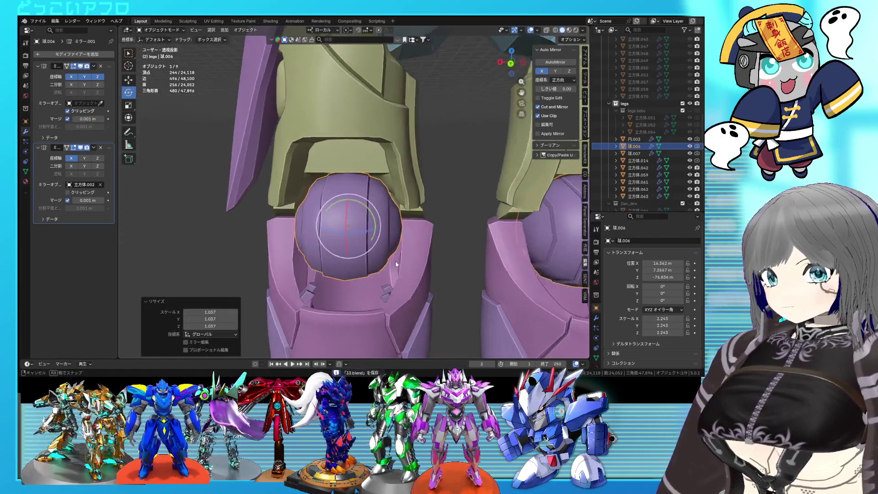
middle_drag(395, 260, 371, 261)
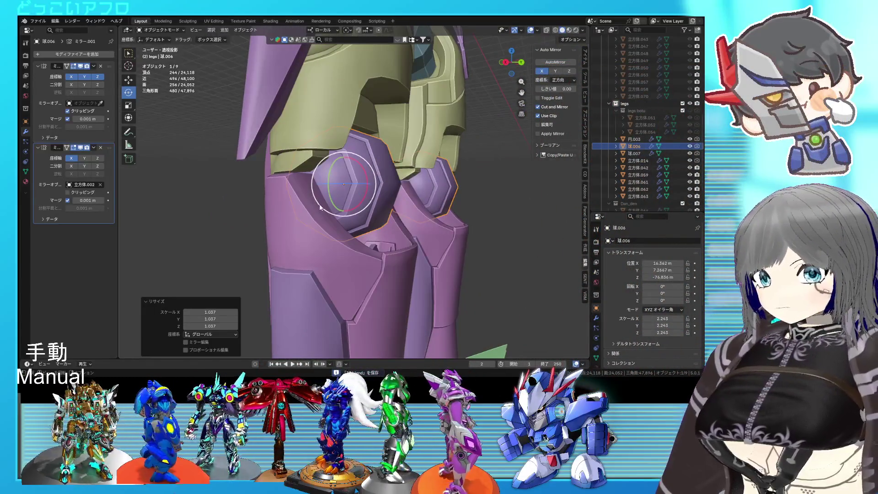
mouse_move(318, 204)
middle_down()
mouse_move(363, 137)
mouse_move(345, 111)
mouse_move(346, 128)
mouse_move(276, 156)
mouse_move(343, 132)
mouse_move(318, 136)
middle_up()
click(369, 124)
Inspect the armor's inner lip in see-through and shaded views, then select the rim edge path.
key(Tab)
scroll(276, 156, up, 3)
key(alt+z)
key(alt+z)
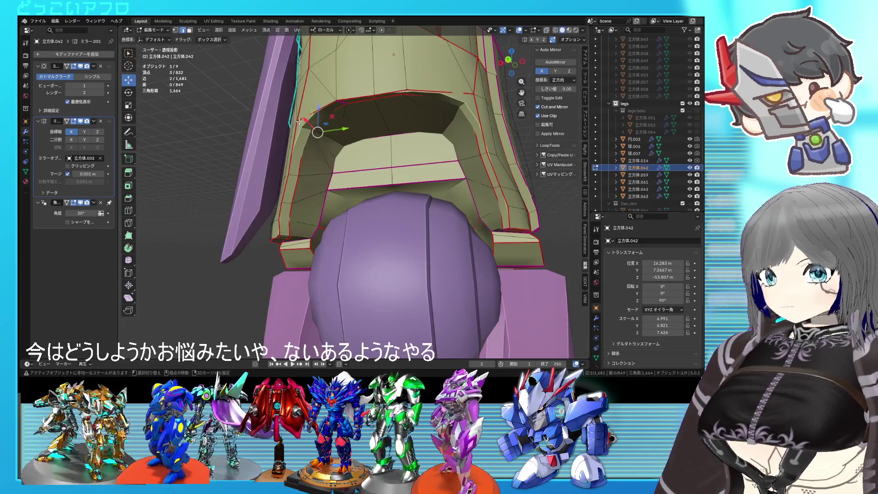
key(alt+z)
key(alt+z)
key(alt+z)
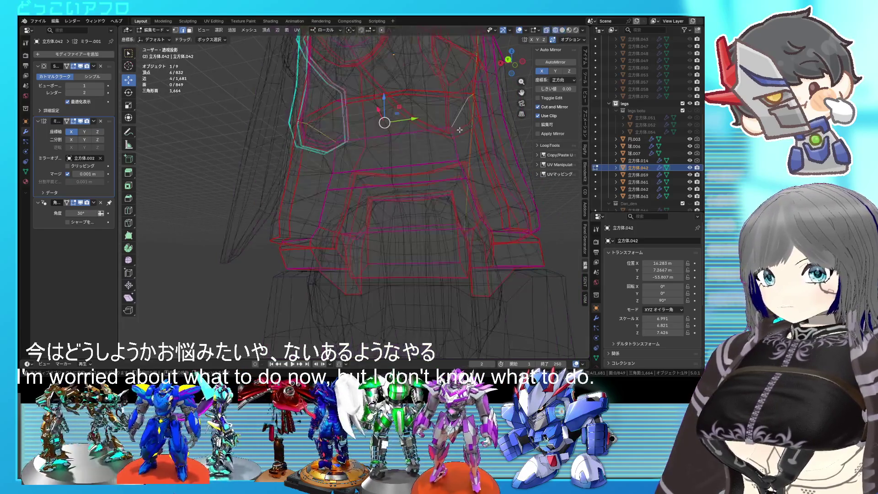
key(alt+z)
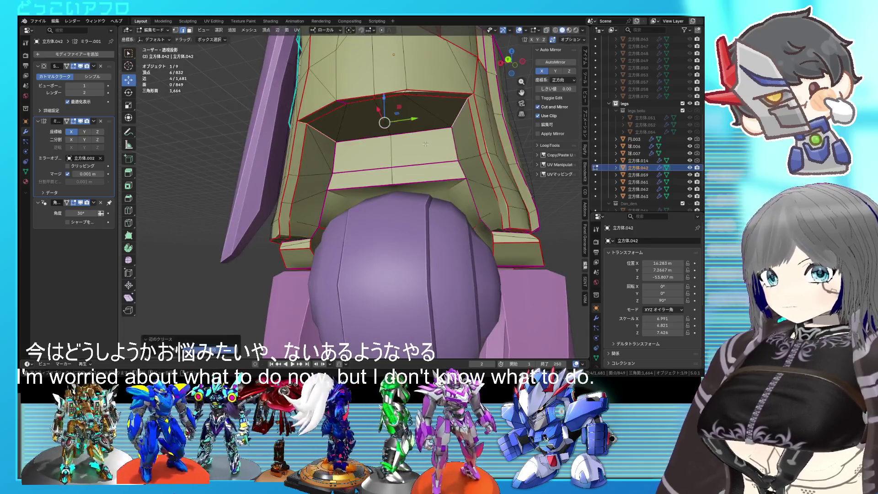
key(Tab)
mouse_move(425, 144)
middle_down()
mouse_move(419, 159)
mouse_move(361, 121)
mouse_move(351, 134)
middle_up()
key(Tab)
ctrl+click(362, 120)
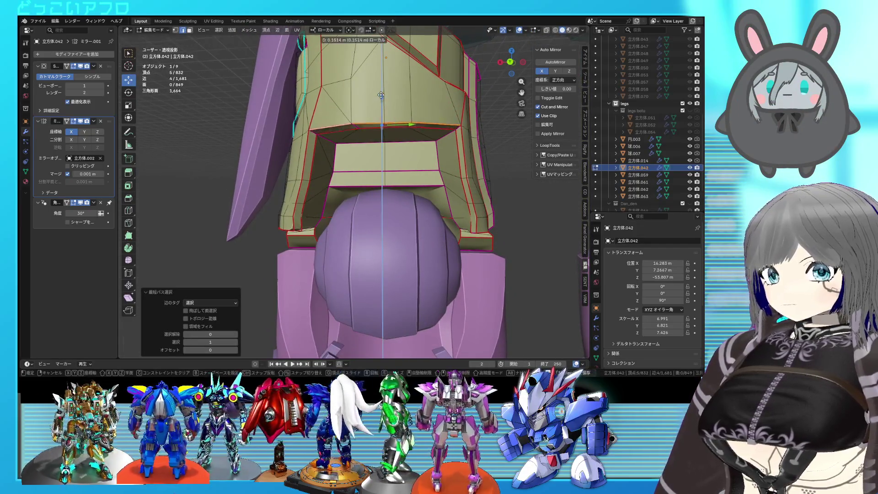
Preview the shape, then adjust the selected rim from the back orthographic view.
key(Tab)
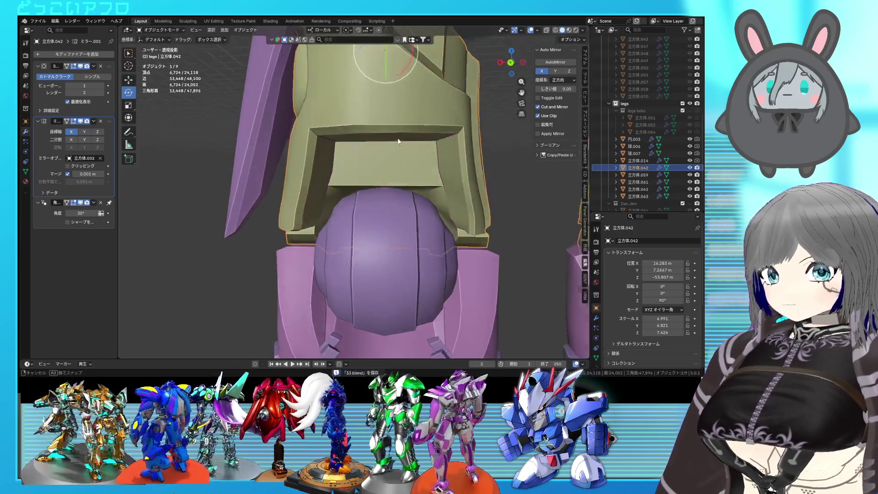
mouse_move(405, 141)
middle_down()
mouse_move(382, 138)
mouse_move(404, 125)
middle_up()
key(Tab)
key(ctrl+KP_1)
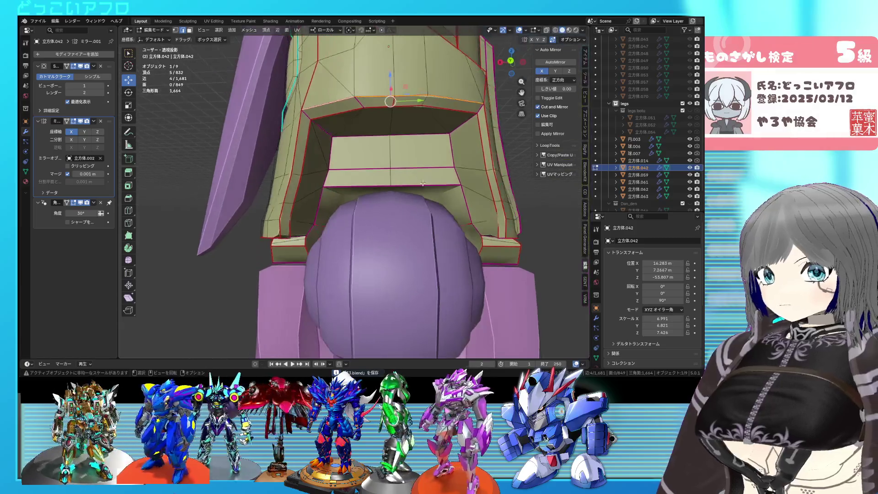
scroll(438, 184, up, 2)
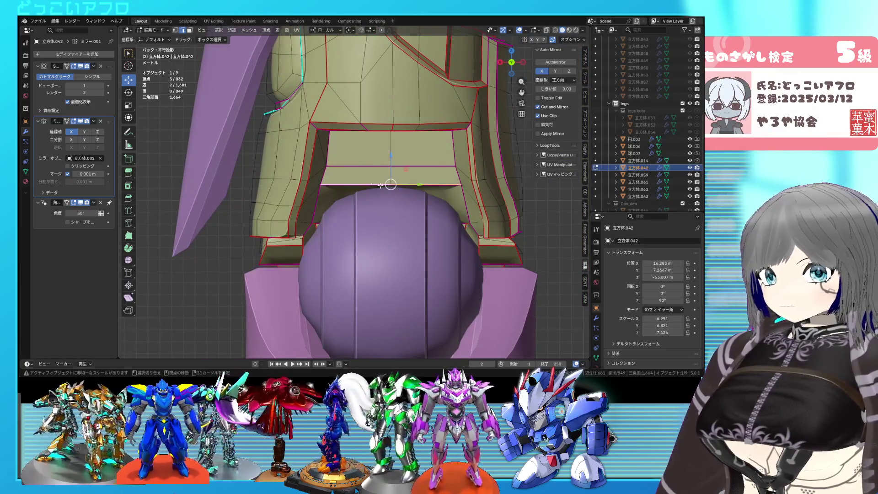
click(426, 205)
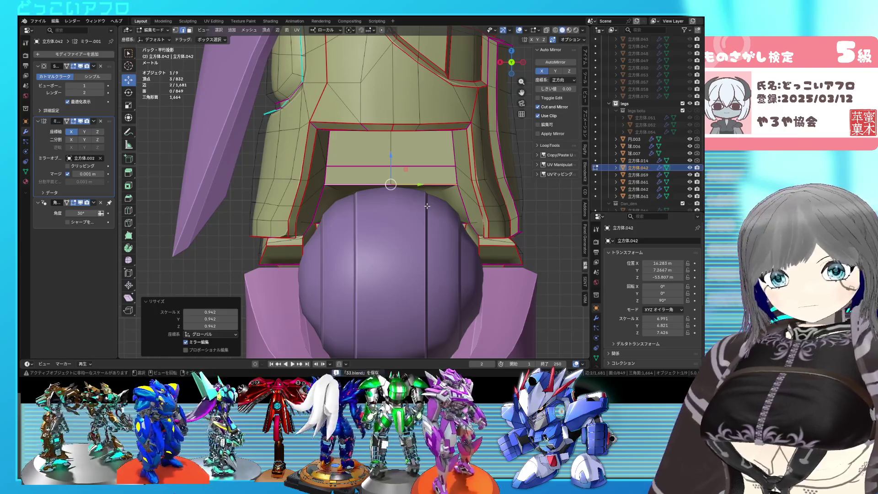
scroll(426, 205, up, 1)
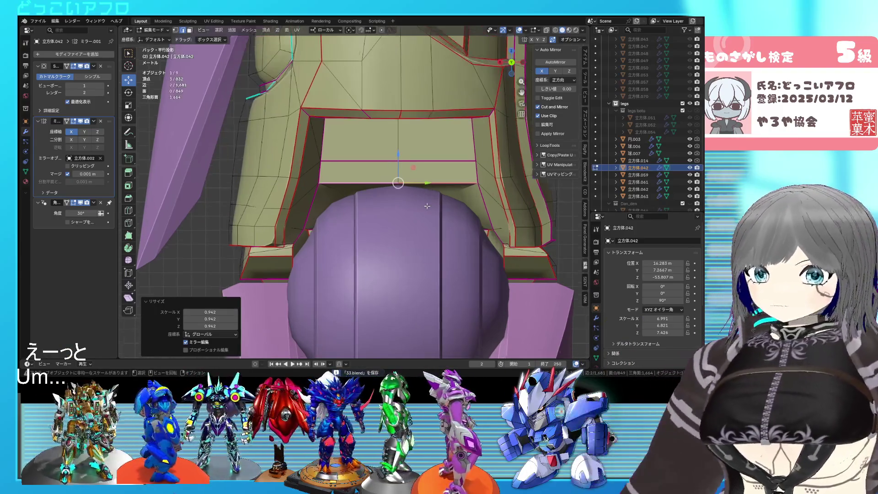
middle_drag(417, 187, 385, 177)
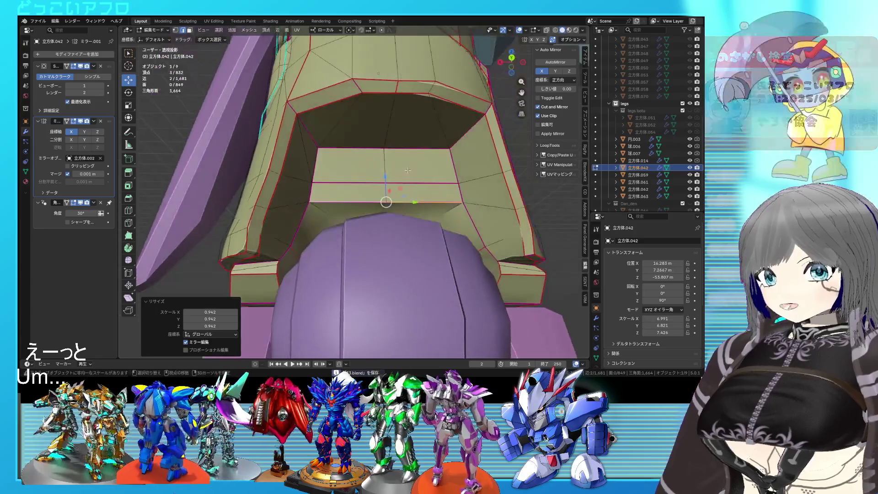
Dissolve the edge above, scale the lip selection again, check the opening and save.
click(352, 192)
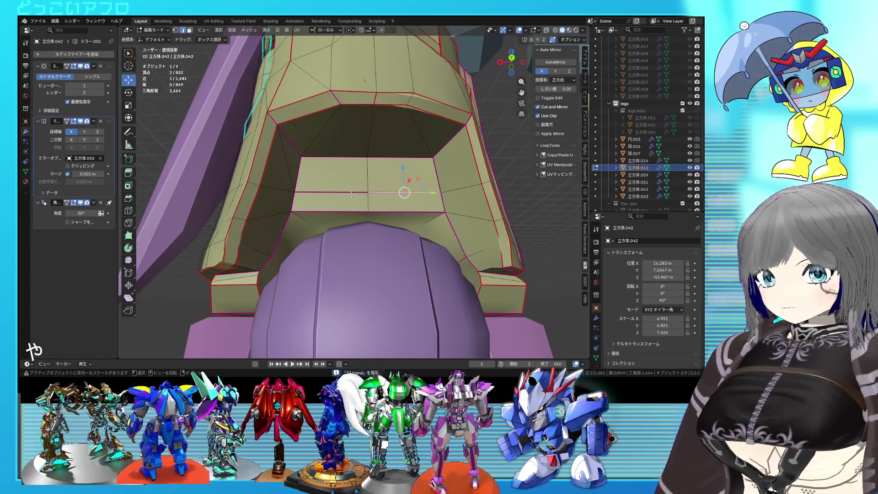
middle_drag(354, 202, 313, 199)
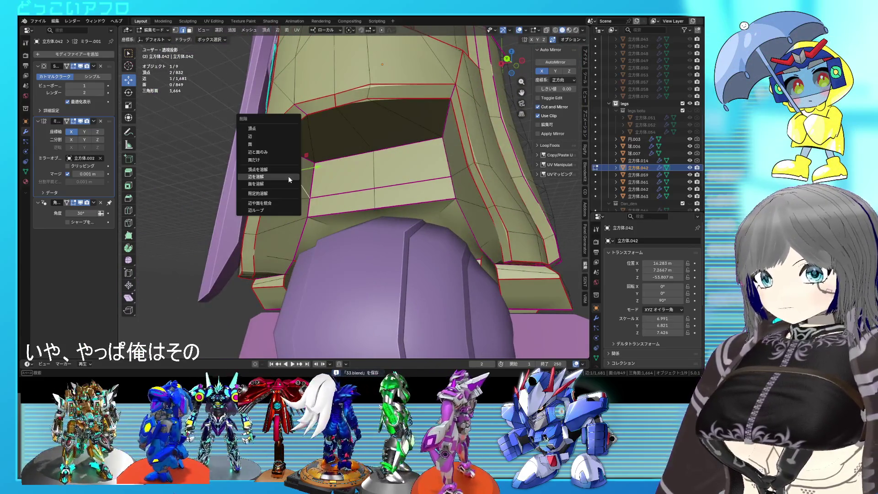
click(288, 176)
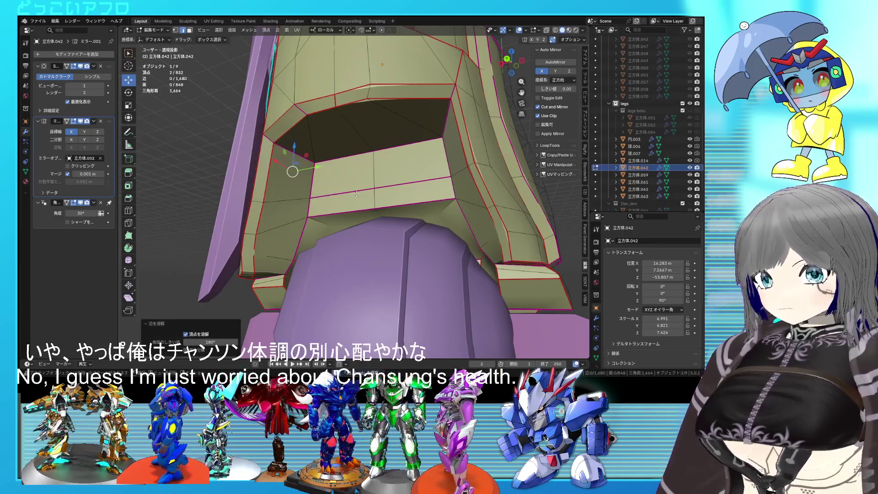
middle_drag(355, 193, 429, 187)
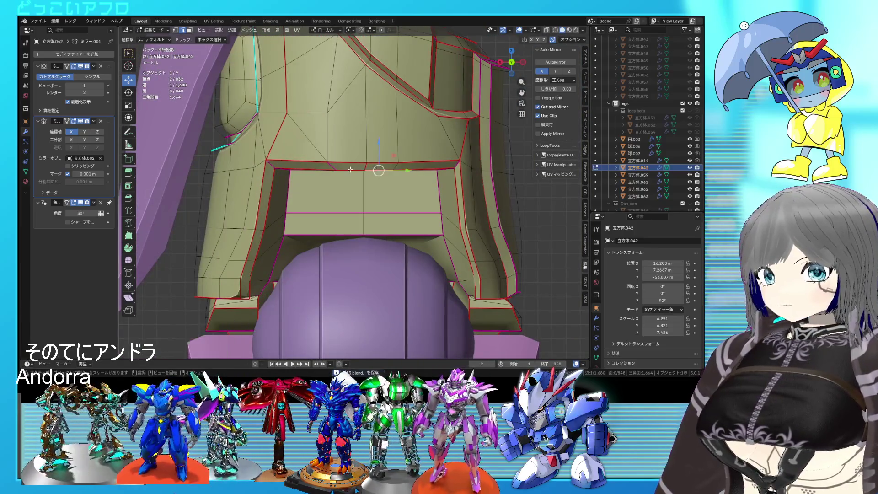
key(s)
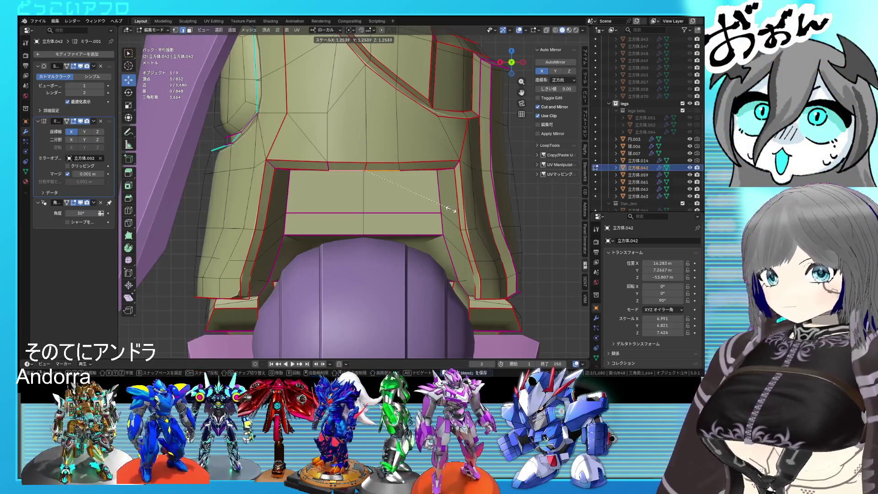
click(449, 208)
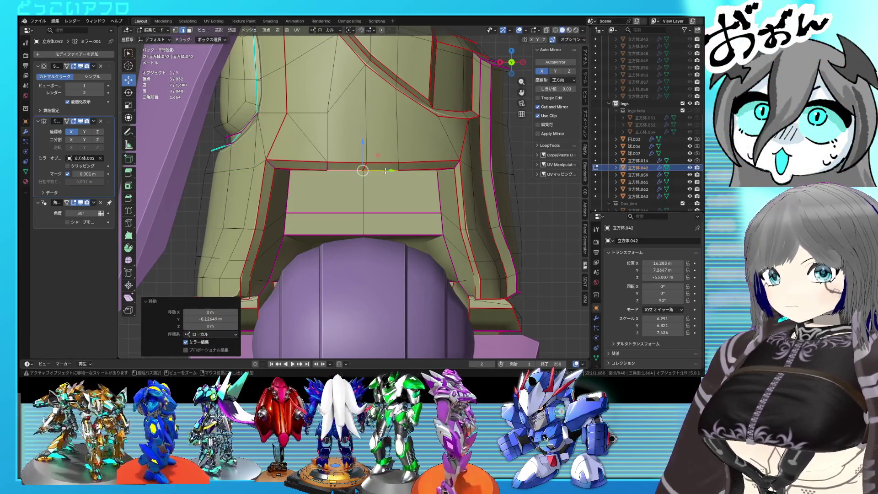
middle_drag(385, 171, 397, 191)
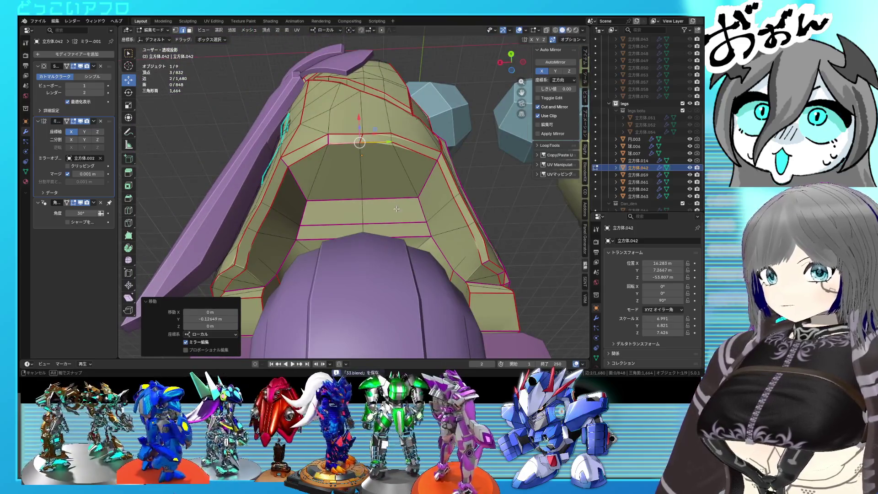
mouse_move(396, 208)
middle_down()
mouse_move(452, 174)
mouse_move(376, 193)
mouse_move(429, 195)
mouse_move(421, 175)
mouse_move(393, 181)
middle_up()
key(ctrl+s)
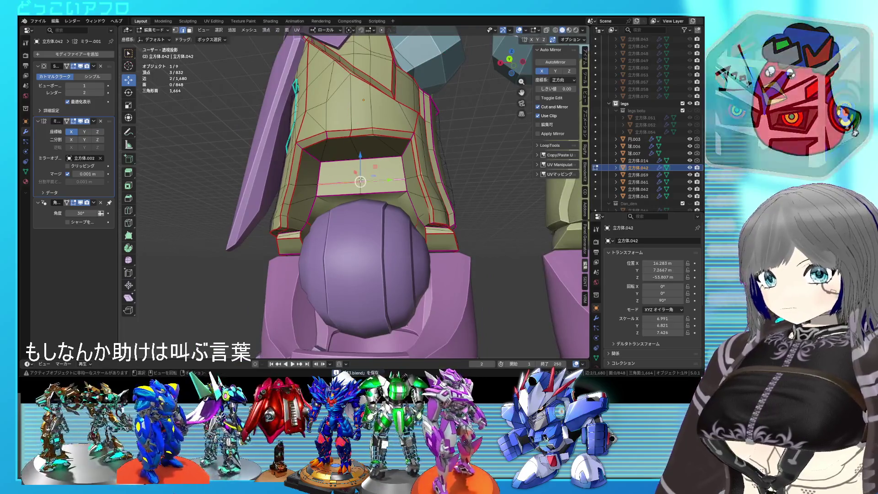
Check the opening's outline in right ortho wireframe versus solid shading.
key(KP_3)
key(shift+z)
middle_drag(452, 183, 426, 189)
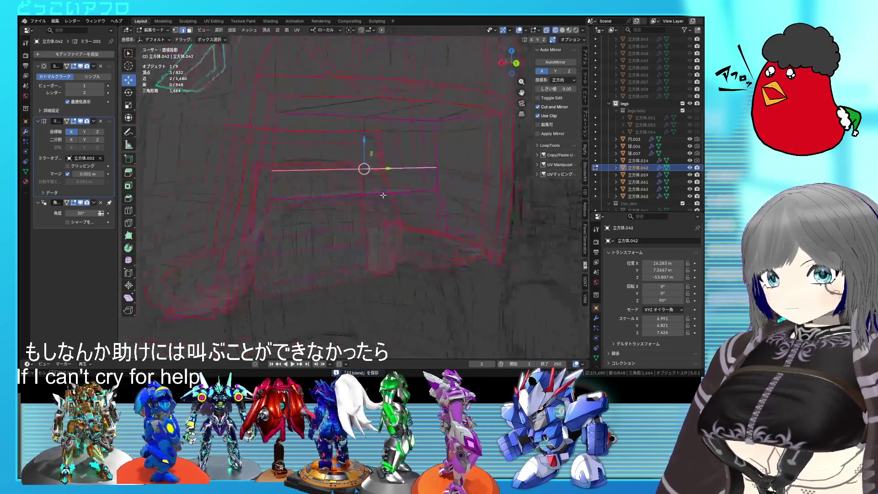
key(shift+z)
key(KP_3)
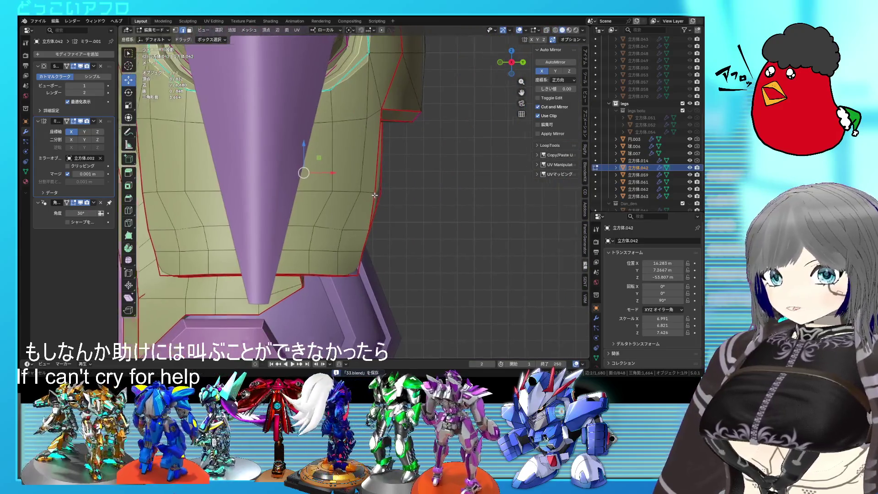
key(shift+z)
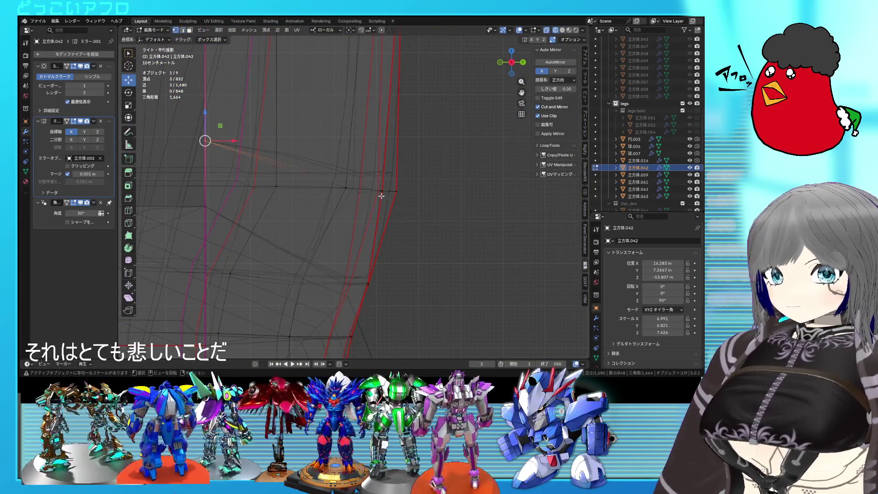
middle_drag(382, 195, 379, 241)
key(shift+z)
From the right view, move the corner edge and vertex into line, check the shape and save.
key(KP_3)
scroll(432, 226, up, 3)
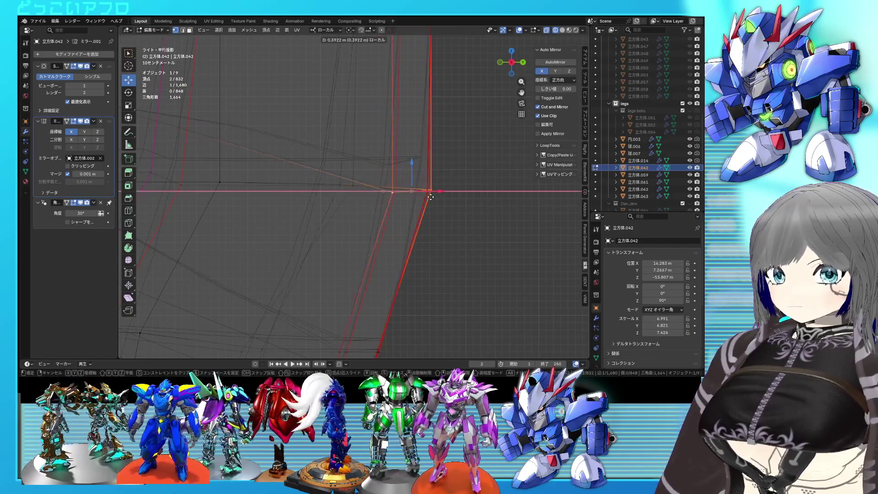
click(427, 198)
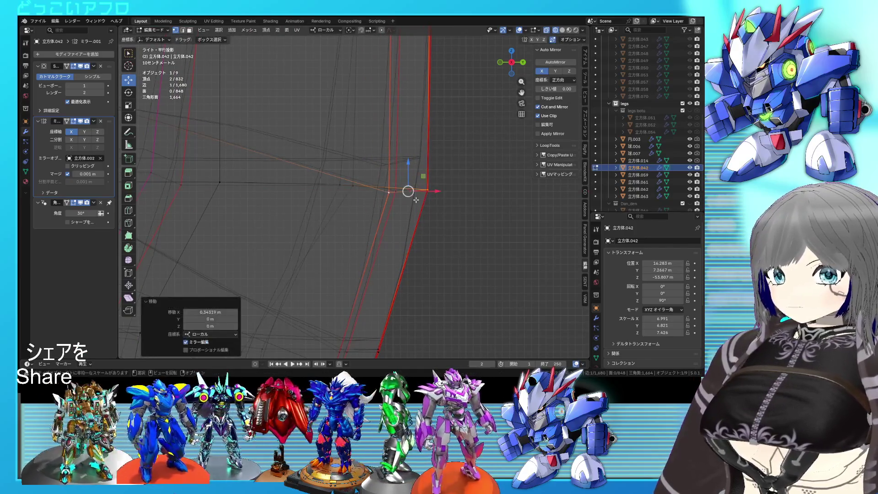
click(463, 211)
key(shift+z)
mouse_move(462, 211)
middle_down()
mouse_move(426, 213)
mouse_move(364, 175)
middle_up()
key(ctrl+s)
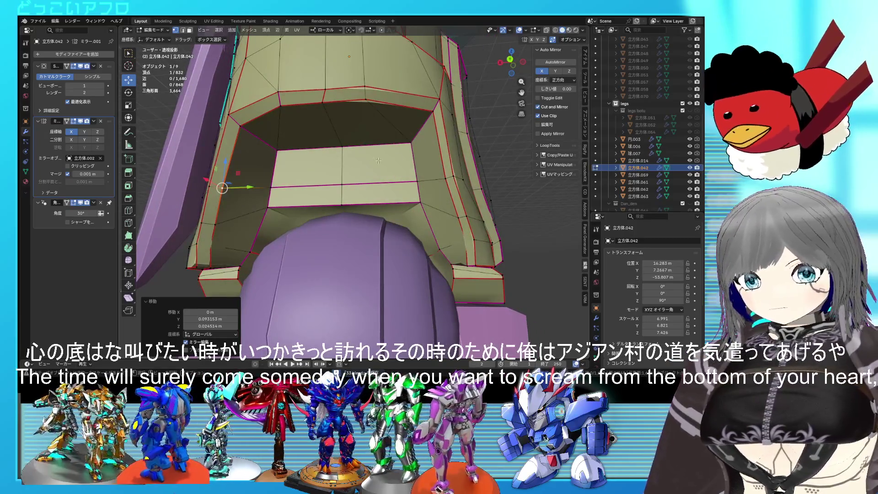
From a back view, move the side vertex along Y and check the opening's corner vertices.
middle_drag(377, 160, 374, 132)
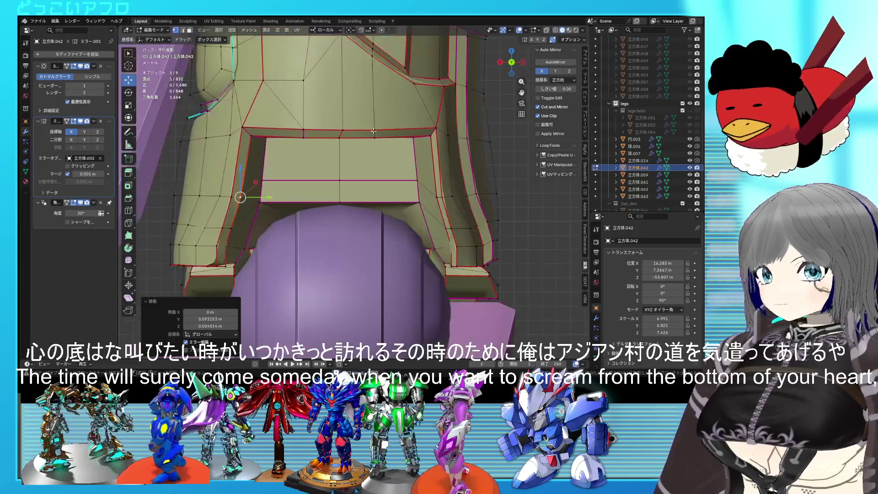
key(shift+z)
key(shift+z)
mouse_move(349, 127)
shift+middle_down()
mouse_move(343, 143)
mouse_move(355, 128)
mouse_move(371, 188)
mouse_move(395, 153)
mouse_move(392, 186)
shift+middle_up()
click(359, 140)
key(alt+z)
key(alt+z)
key(alt+z)
drag(374, 172, 394, 192)
key(alt+z)
mouse_move(385, 183)
middle_down()
mouse_move(270, 180)
mouse_move(392, 212)
middle_up()
key(alt+z)
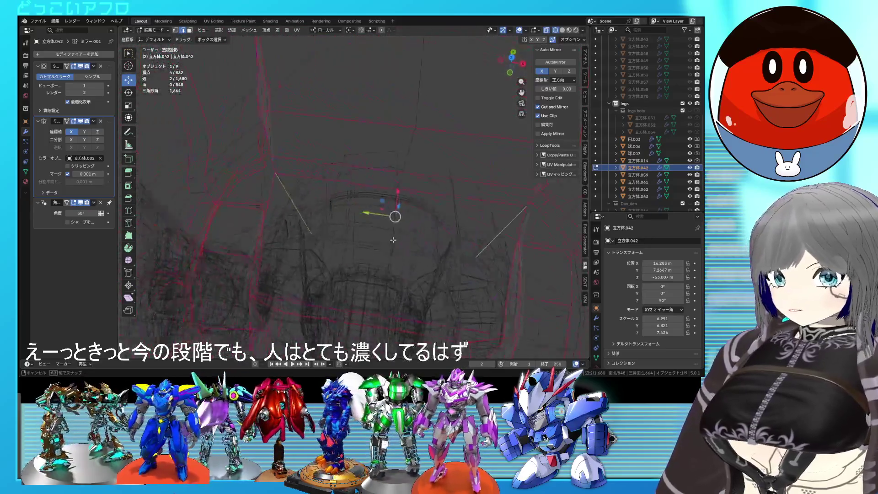
Add the lower rim vertices and edges to the selection and crease them to full strength.
key(alt+z)
scroll(412, 247, down, 5)
shift+click(380, 215)
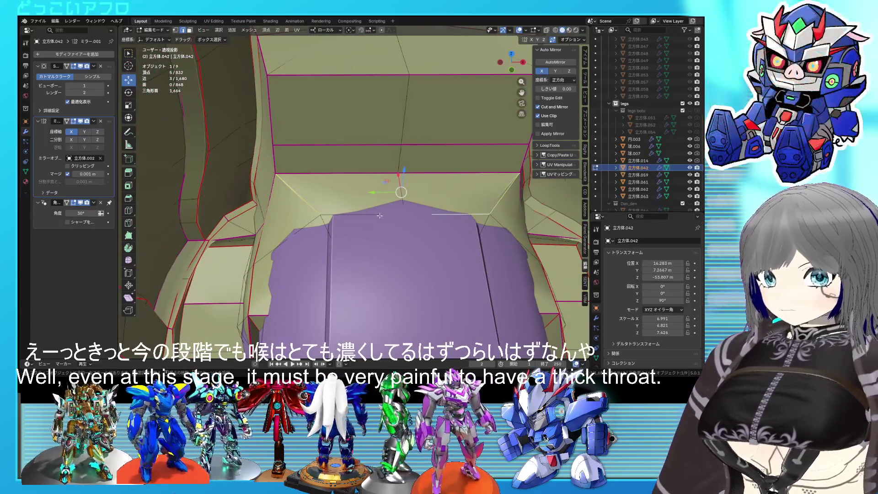
mouse_move(515, 227)
middle_down()
mouse_move(424, 175)
mouse_move(381, 208)
mouse_move(359, 188)
middle_up()
key(alt+z)
shift+click(423, 174)
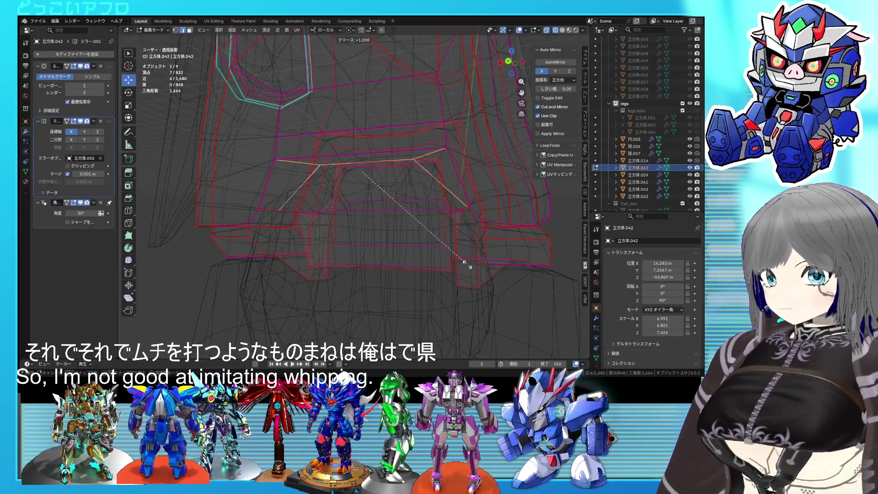
click(466, 264)
key(alt+z)
middle_drag(466, 265, 420, 179)
key(alt+z)
shift+click(336, 177)
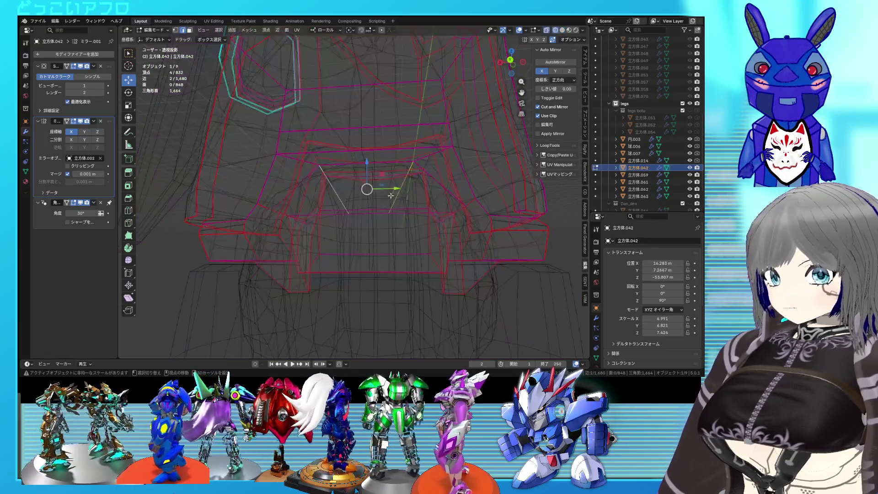
click(523, 270)
key(alt+z)
Include the lower front edge and rescale the creased rim edges.
mouse_move(523, 269)
middle_down()
mouse_move(458, 221)
mouse_move(390, 189)
middle_up()
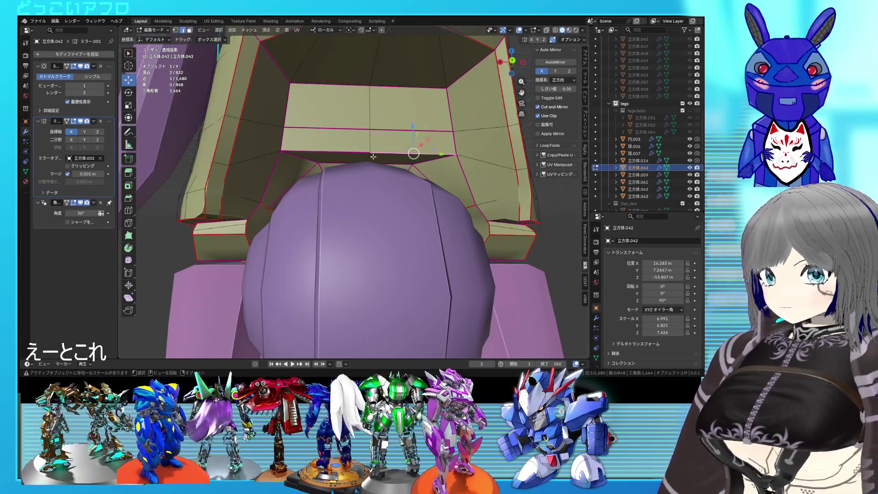
shift+click(383, 154)
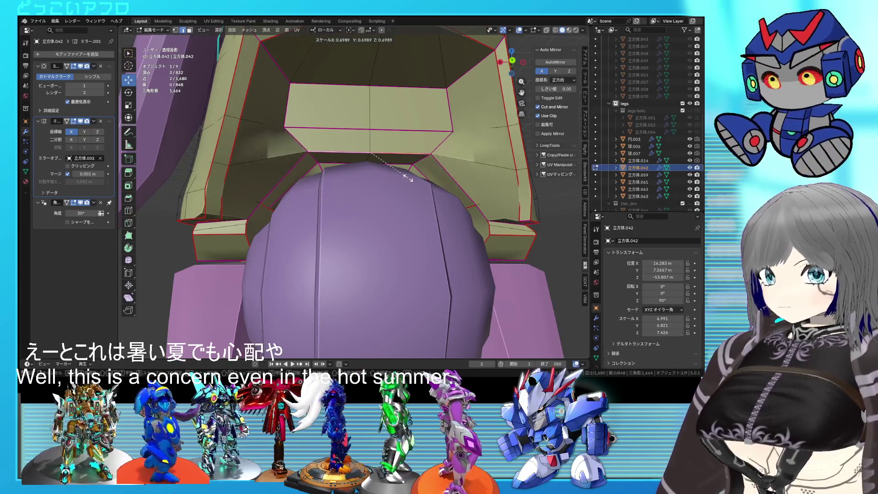
key(s)
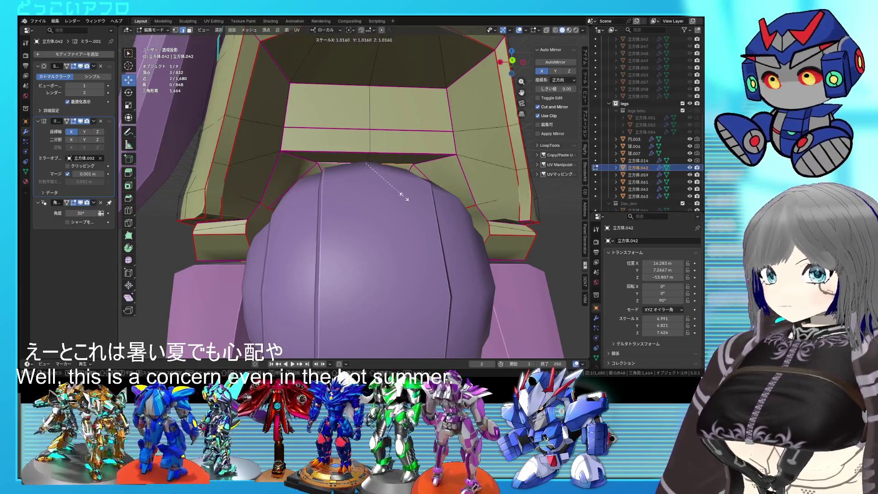
click(432, 207)
Check the whole leg in object mode, then reselect the opening's inner face.
key(Tab)
scroll(436, 212, down, 3)
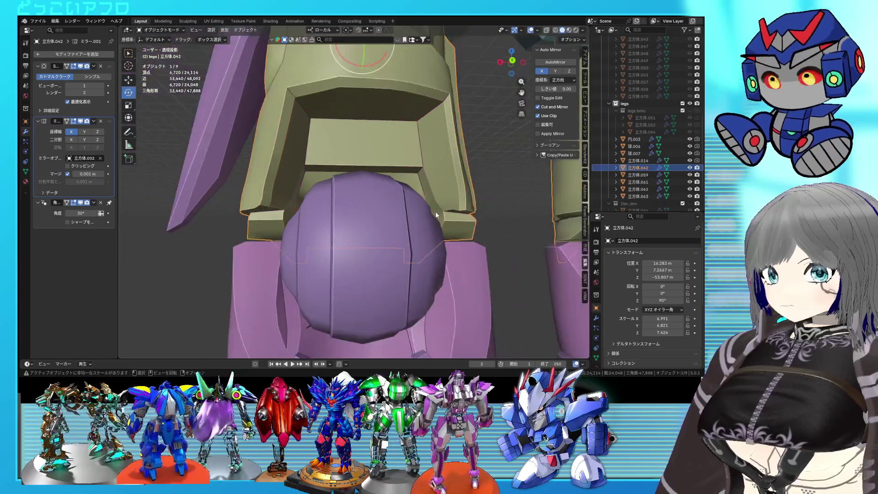
middle_drag(420, 232, 401, 185)
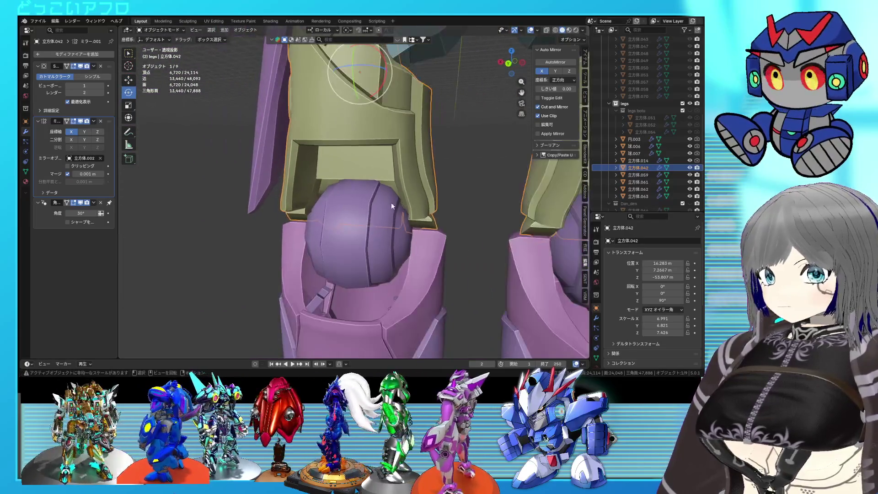
scroll(401, 186, up, 3)
key(Tab)
click(355, 166)
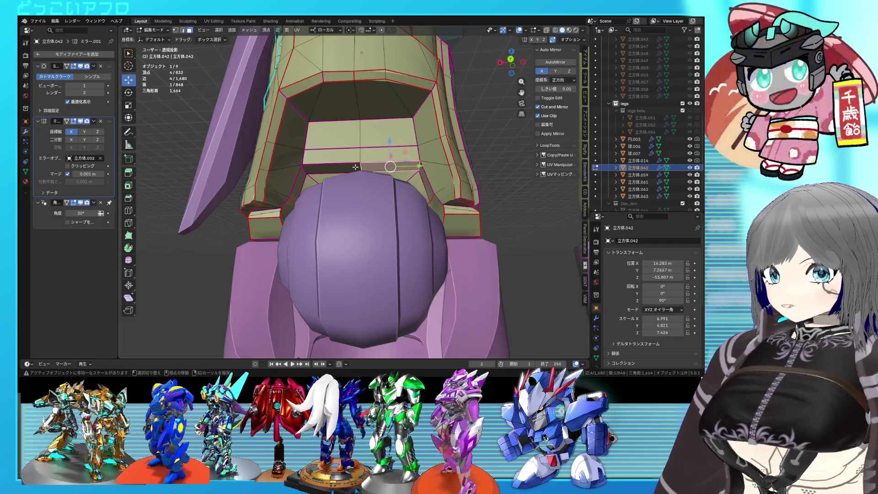
Sink the inner face about 1.59 m along its own axis and check it from the back view.
middle_drag(367, 149, 353, 157)
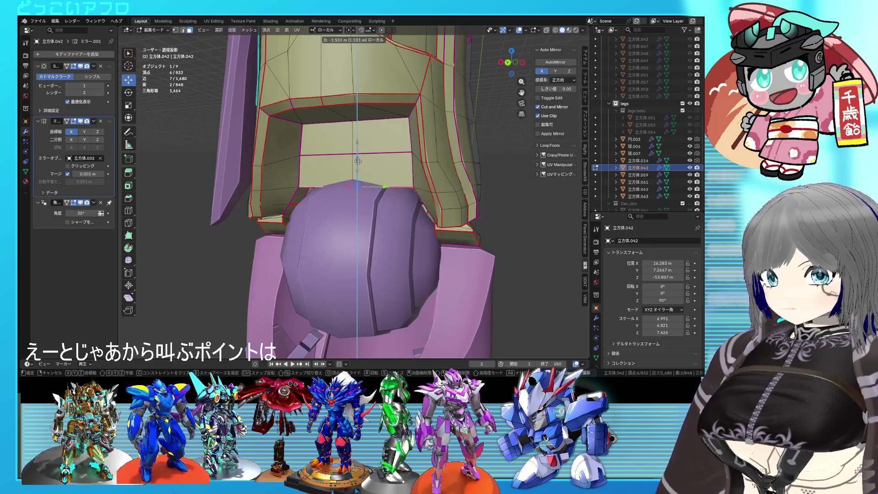
click(357, 160)
mouse_move(358, 161)
middle_down()
mouse_move(364, 168)
mouse_move(387, 158)
mouse_move(388, 133)
middle_up()
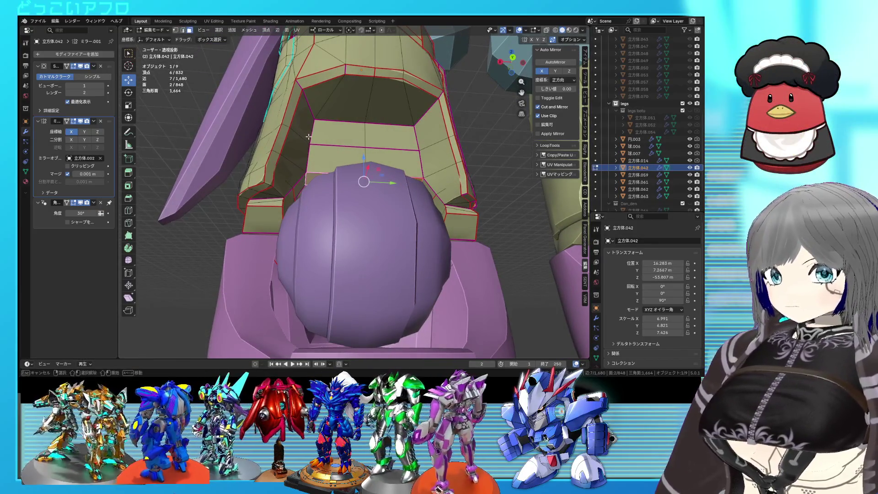
key(ctrl+KP_1)
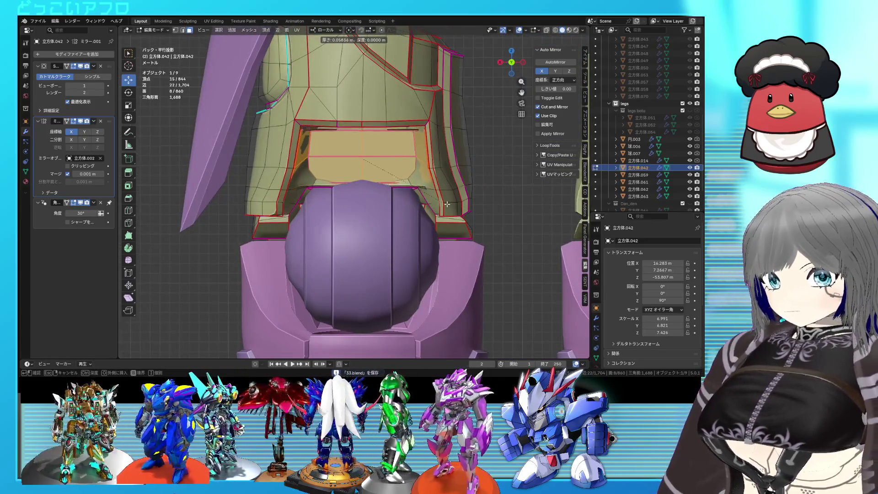
Try an inset on the face, undo it, and extend the selection to neighbouring faces.
click(445, 199)
middle_drag(444, 199, 299, 121)
key(ctrl+z)
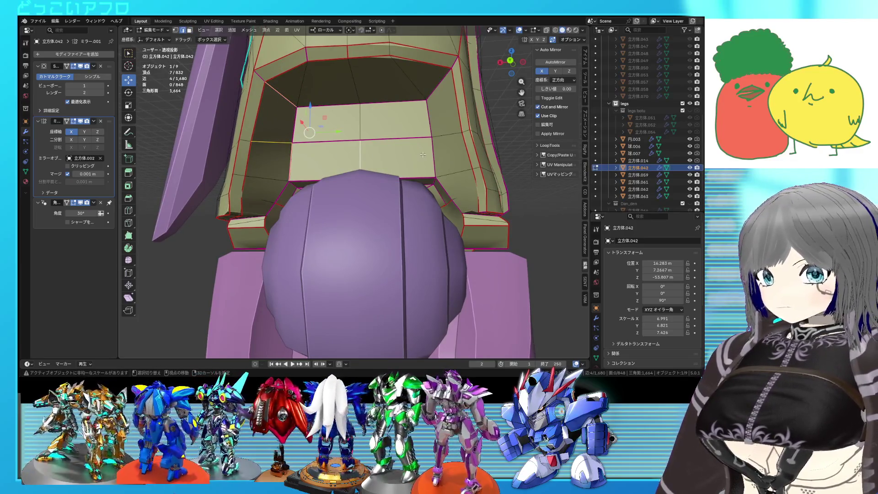
shift+click(392, 84)
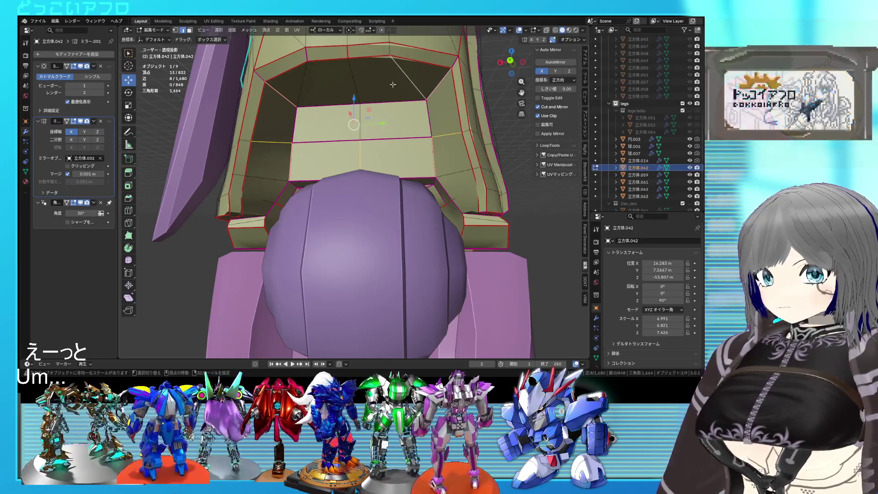
Subdivide the inner faces, slide in a new edge loop, and select the inner top and front faces.
key(ctrl+e)
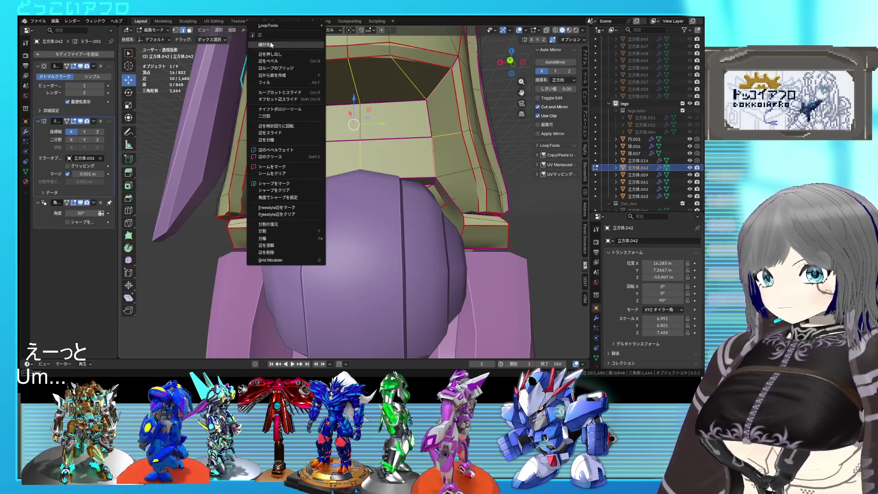
click(271, 44)
click(382, 82)
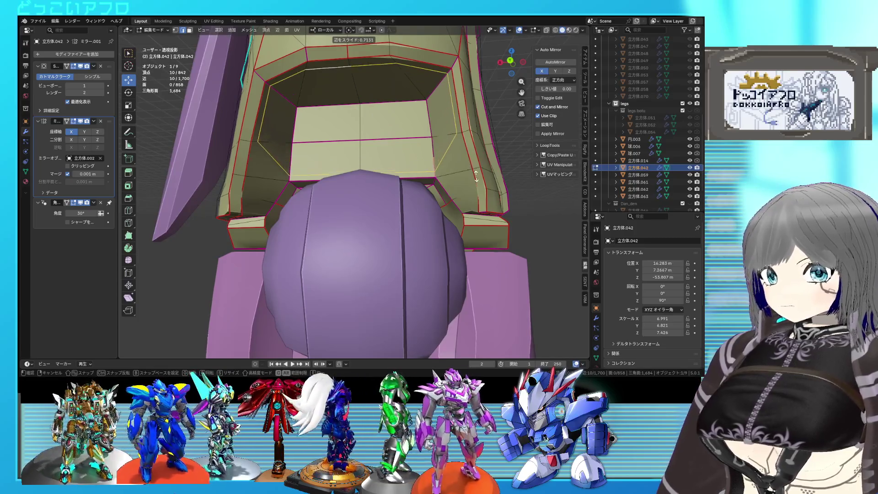
click(426, 139)
key(alt+a)
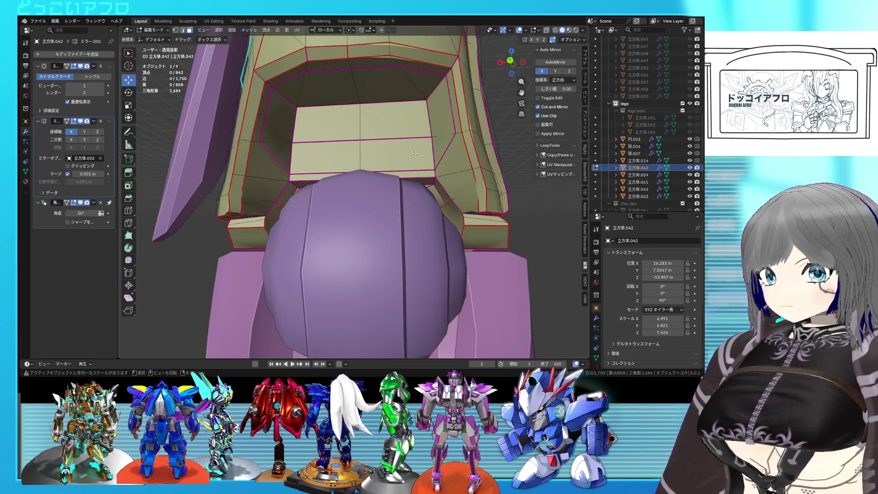
drag(336, 102, 313, 103)
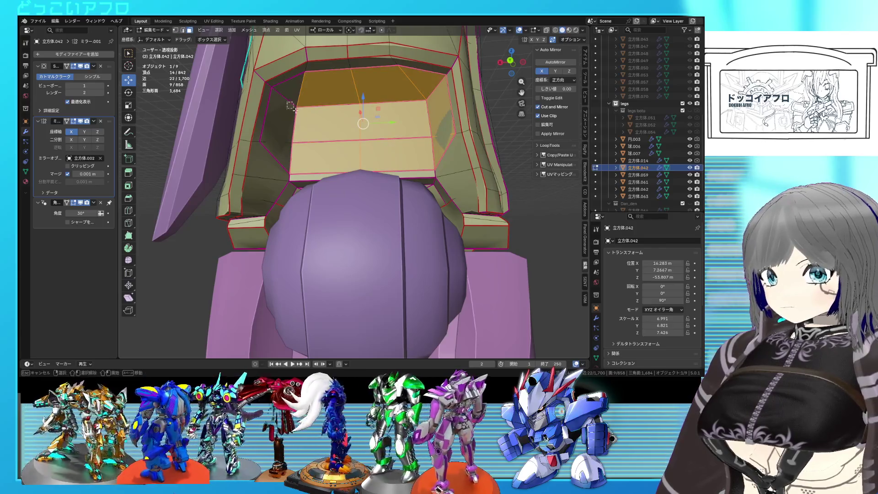
middle_drag(302, 156, 439, 165)
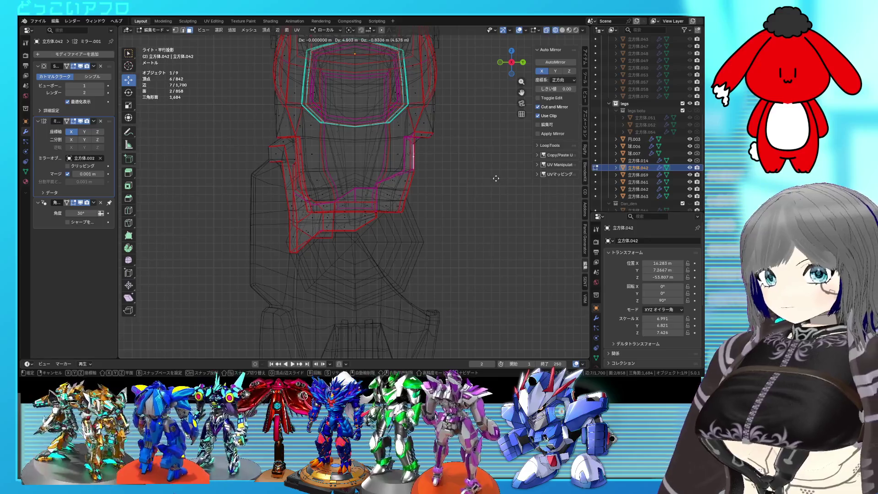
Move the inner faces into place and narrow them along local Y.
click(501, 180)
key(alt+z)
mouse_move(417, 158)
middle_down()
mouse_move(390, 182)
mouse_move(415, 181)
middle_up()
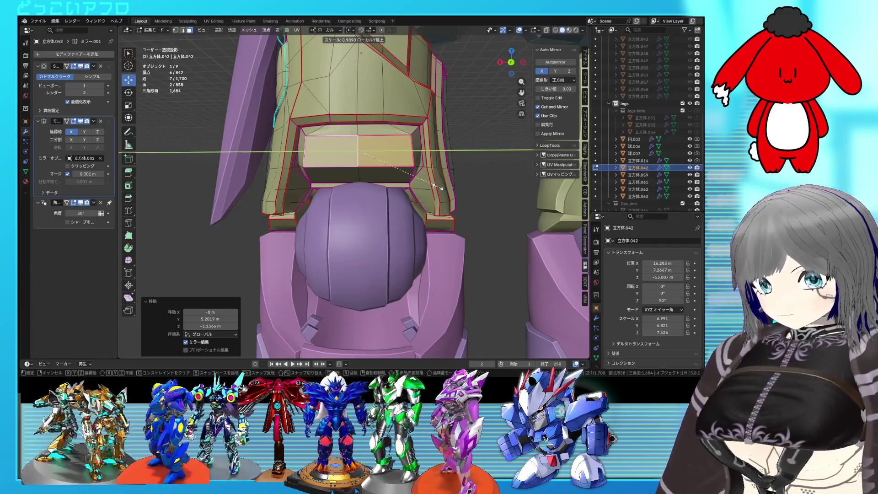
click(436, 185)
mouse_move(437, 185)
middle_down()
mouse_move(404, 135)
mouse_move(378, 155)
mouse_move(421, 177)
middle_up()
scroll(405, 135, up, 3)
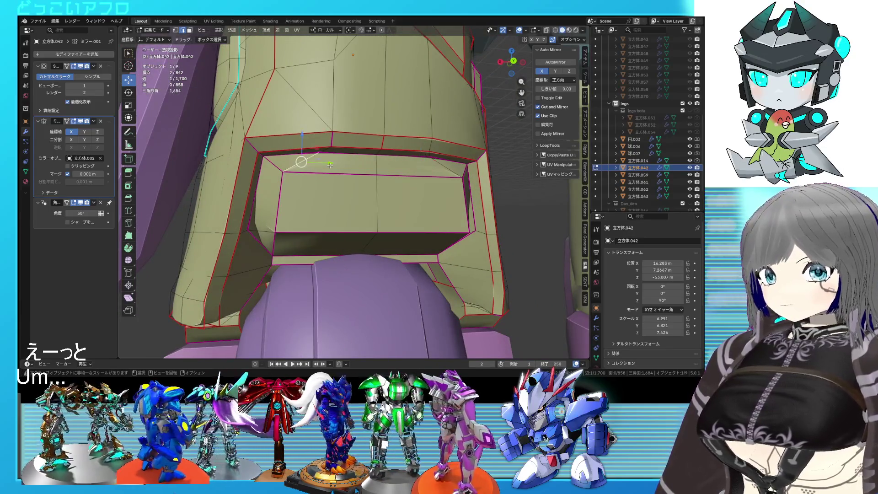
Inspect the piece in object mode between tweaks, adjusting the crease and the face position.
key(Tab)
mouse_move(432, 204)
middle_down()
mouse_move(442, 188)
mouse_move(317, 203)
middle_up()
key(Tab)
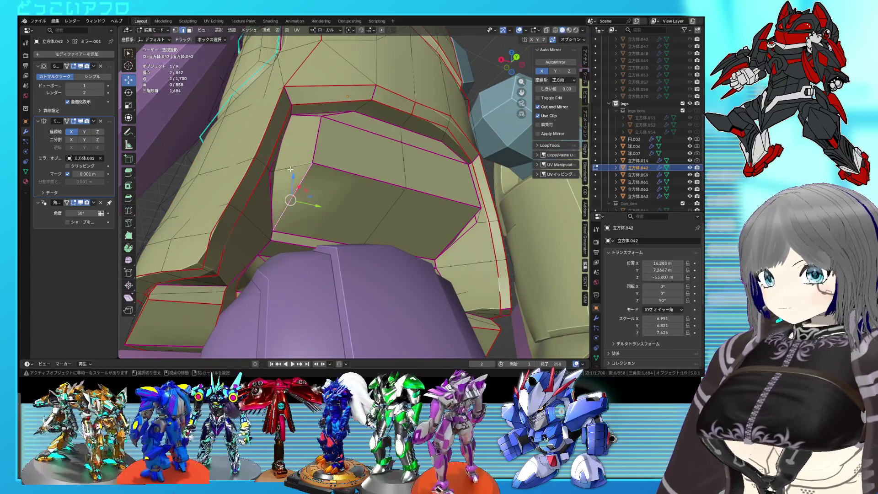
middle_drag(474, 209, 431, 198)
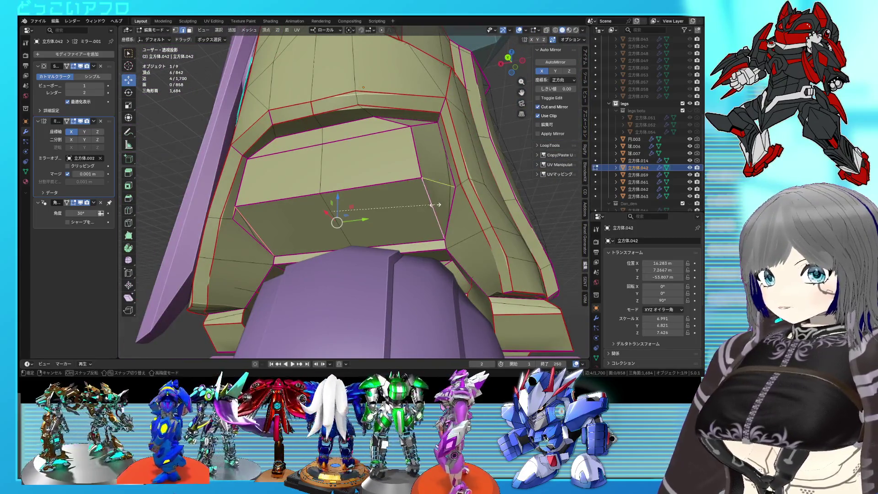
click(563, 275)
key(Tab)
mouse_move(494, 229)
middle_down()
mouse_move(423, 210)
mouse_move(375, 184)
middle_up()
key(Tab)
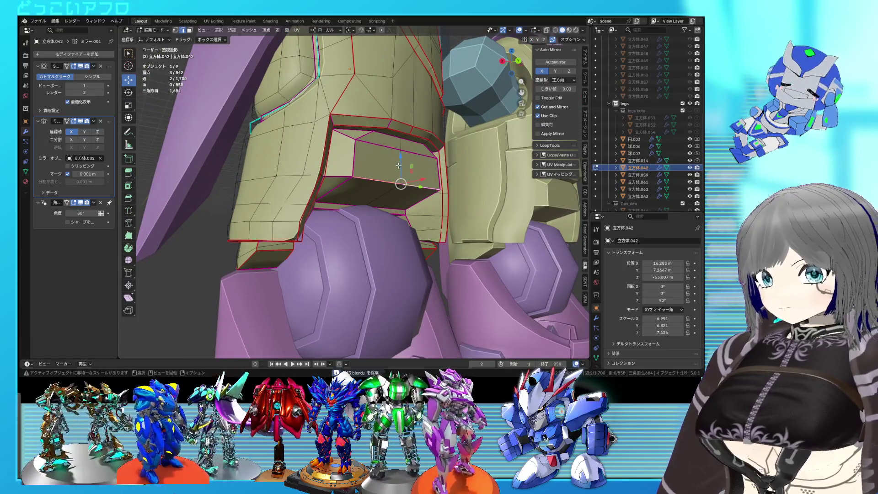
click(400, 186)
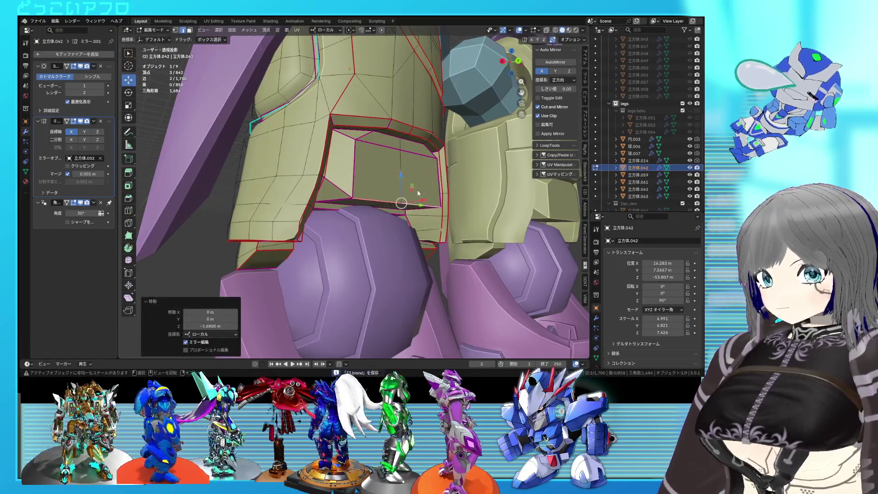
mouse_move(399, 185)
middle_down()
mouse_move(390, 193)
mouse_move(415, 184)
mouse_move(260, 183)
middle_up()
Save the file, shortest-path select the opening edges, and return to object mode.
key(ctrl+s)
ctrl+click(426, 166)
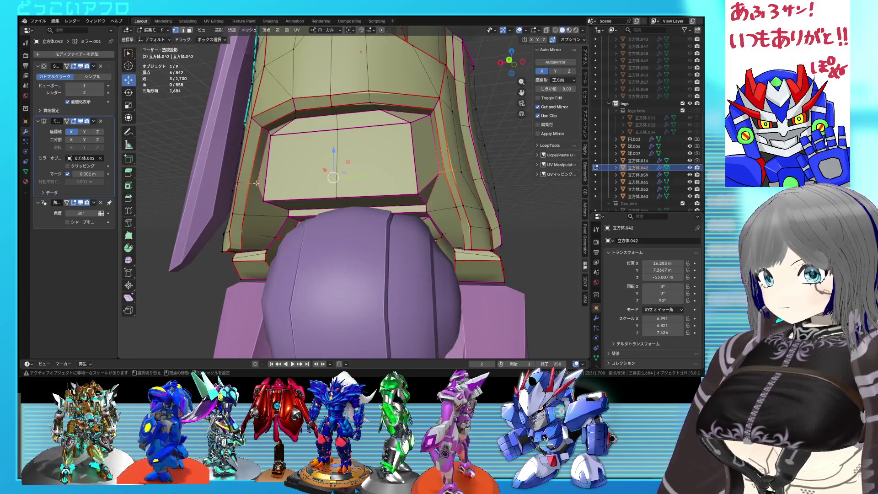
mouse_move(391, 183)
middle_down()
mouse_move(350, 189)
mouse_move(390, 185)
middle_up()
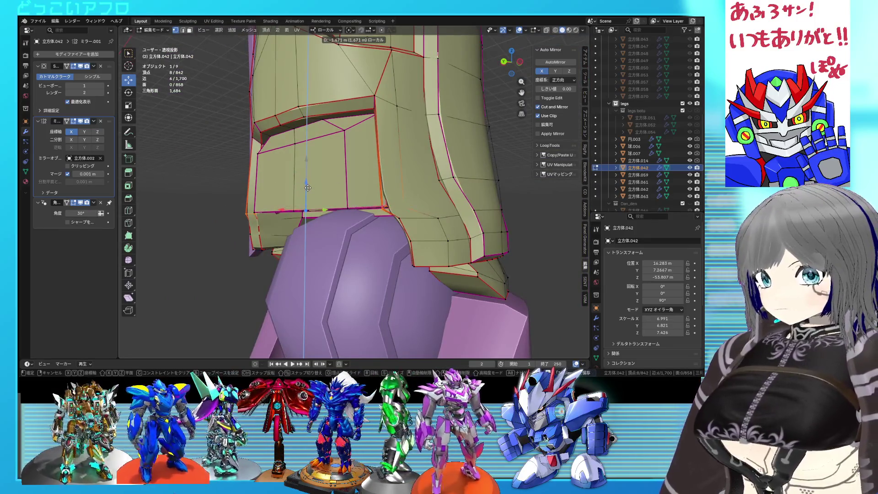
mouse_move(308, 184)
middle_down()
mouse_move(372, 210)
mouse_move(454, 201)
mouse_move(399, 185)
middle_up()
key(Tab)
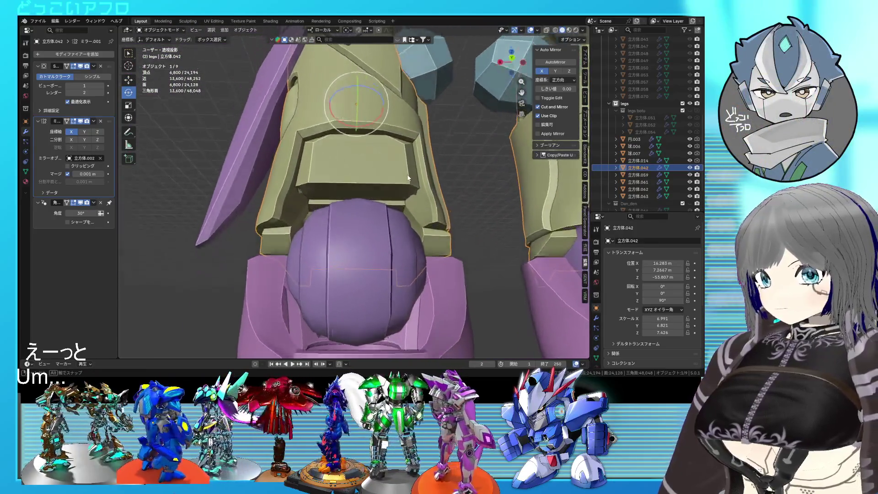
Set the crease of the opening's inner edges, plus one more edge, to 1.000.
key(Tab)
scroll(399, 185, up, 1)
scroll(323, 189, up, 1)
key(alt+z)
key(alt+z)
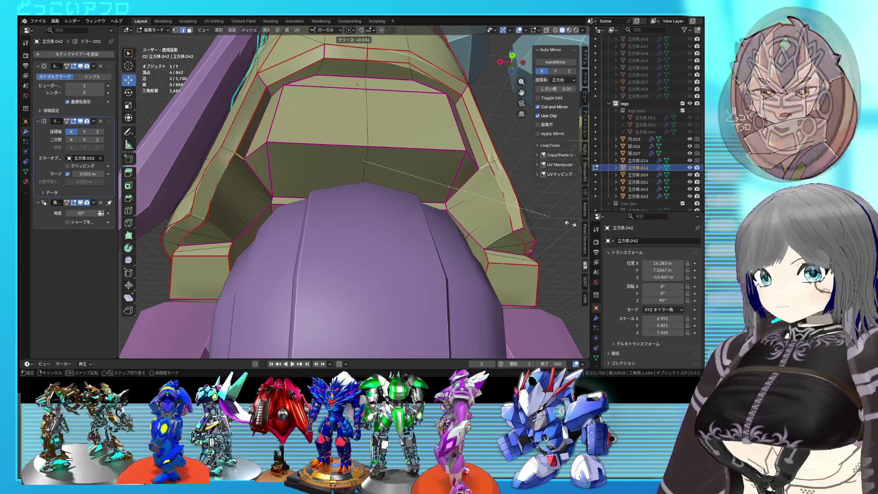
key(1)
key(Return)
middle_drag(459, 131, 357, 210)
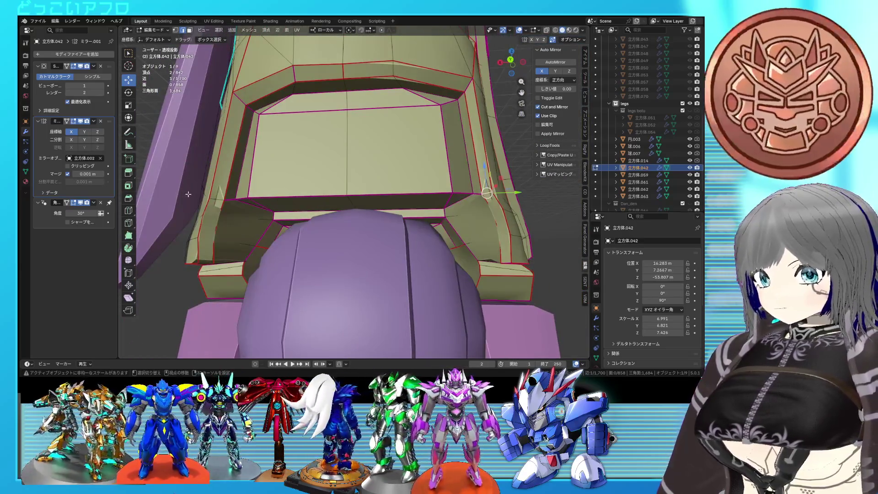
shift+click(357, 201)
key(shift+e)
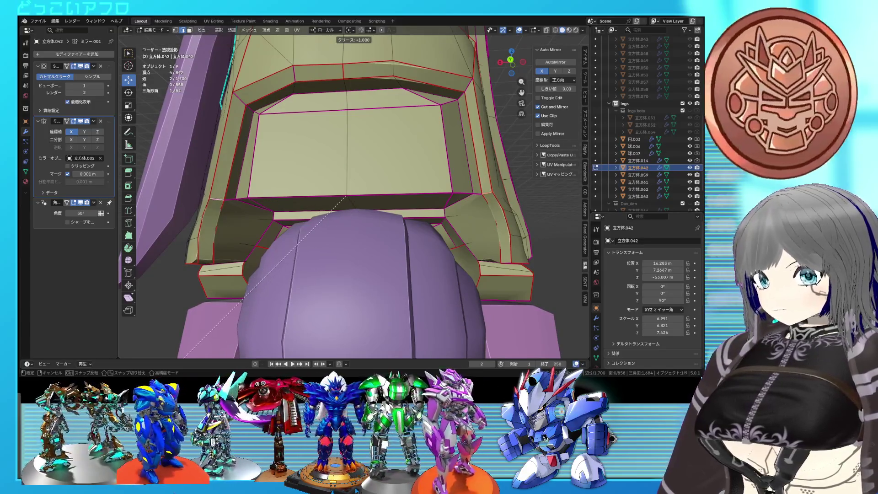
key(Return)
mouse_move(430, 197)
middle_down()
mouse_move(409, 228)
mouse_move(431, 220)
mouse_move(544, 232)
mouse_move(451, 227)
mouse_move(421, 190)
mouse_move(378, 216)
mouse_move(415, 216)
mouse_move(402, 179)
middle_up()
scroll(452, 226, up, 4)
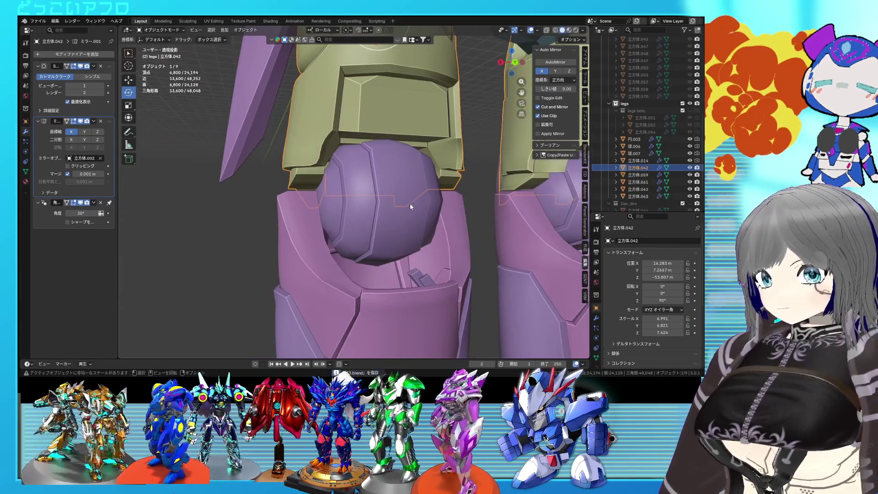
scroll(410, 204, down, 3)
Save the file and bring the yellow upper knee armor into the UV Editing workspace in edit mode.
click(332, 222)
key(ctrl+s)
mouse_move(363, 206)
middle_down()
mouse_move(372, 160)
mouse_move(462, 150)
middle_up()
click(371, 149)
key(Tab)
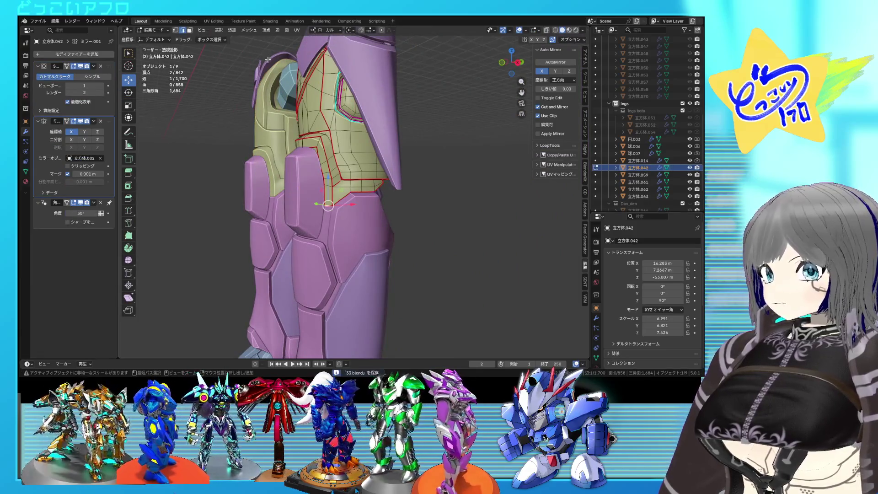
click(214, 21)
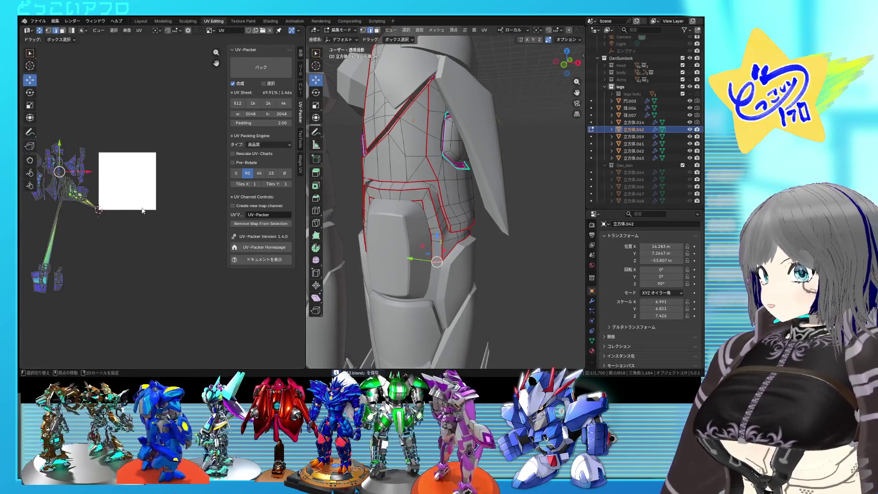
scroll(186, 184, up, 3)
scroll(170, 178, up, 2)
scroll(172, 176, up, 2)
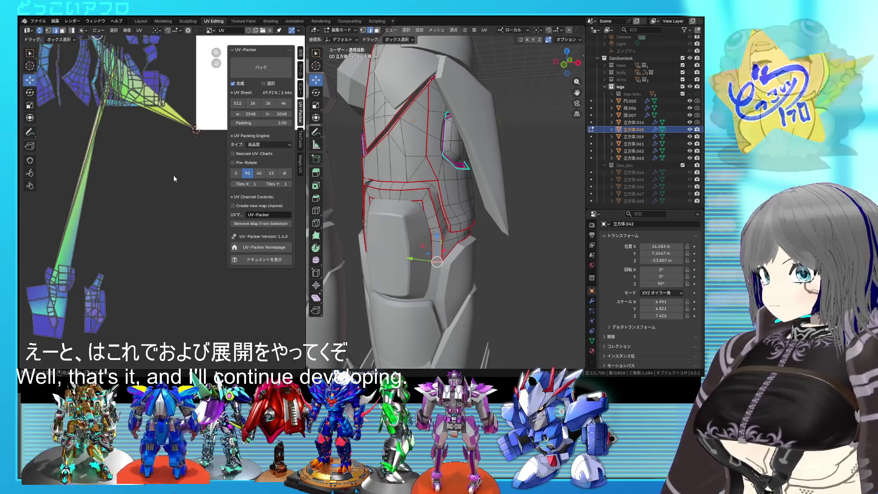
Select the UV island linked to one armor face and view it in wireframe.
middle_drag(420, 198, 697, 205)
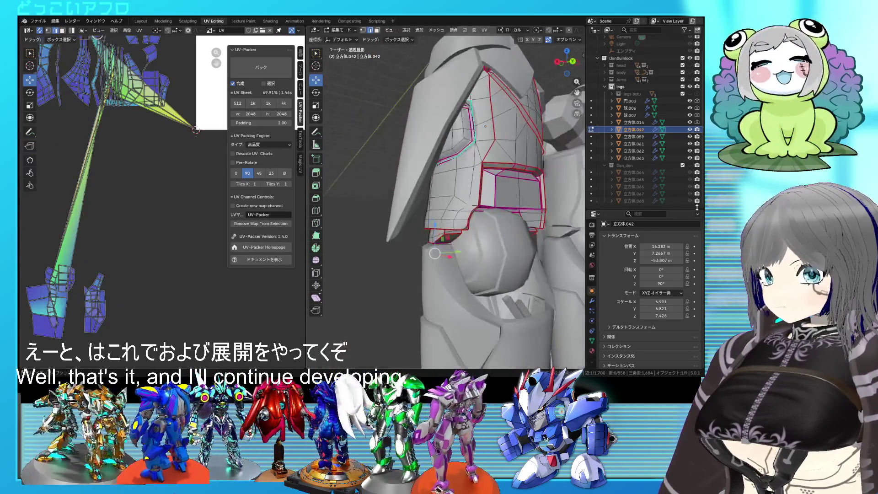
key(a)
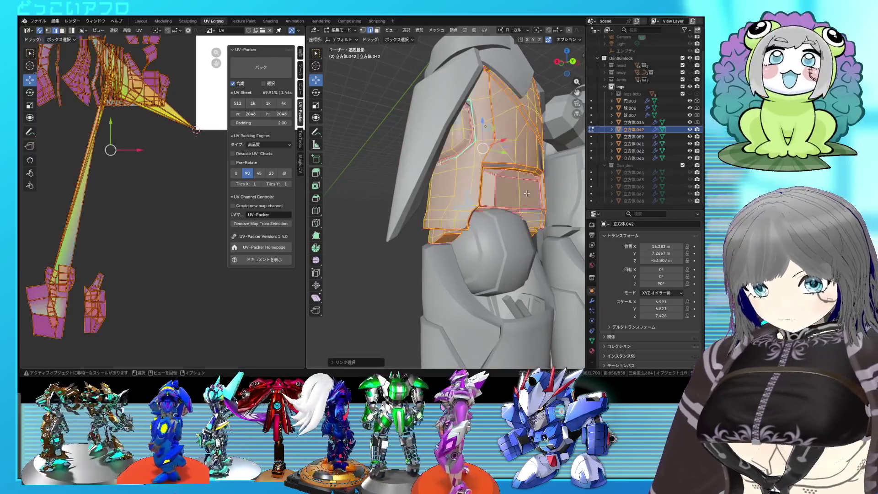
mouse_move(526, 194)
middle_down()
mouse_move(450, 191)
mouse_move(358, 169)
mouse_move(468, 196)
middle_up()
click(450, 190)
key(l)
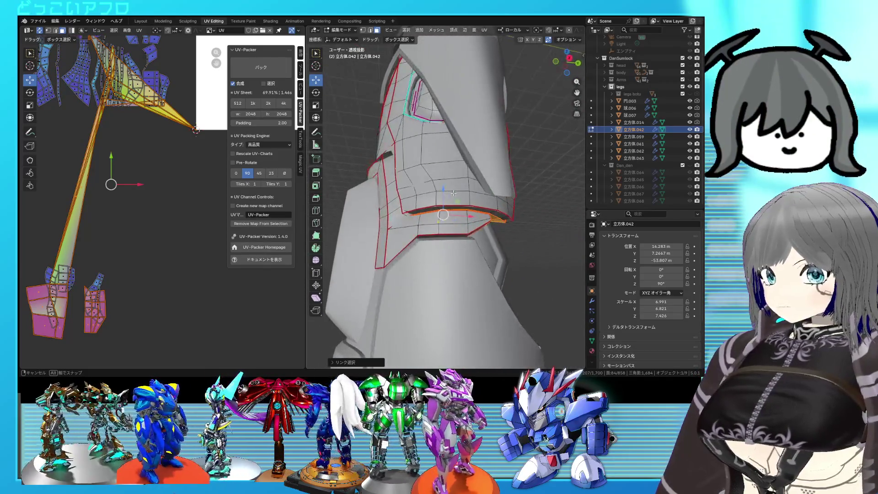
key(shift+z)
key(shift+z)
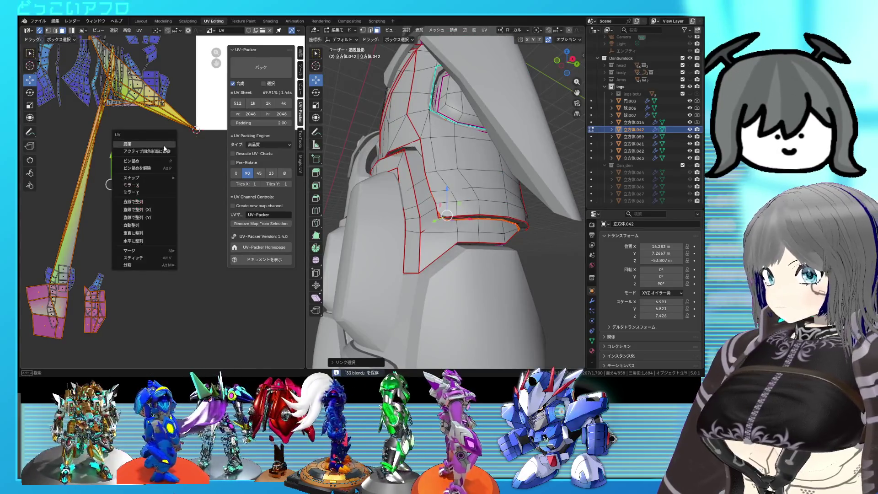
Unwrap the island, pin its UVs, and unwrap again for a fresh, larger layout.
click(164, 145)
scroll(134, 173, down, 3)
right_click(172, 179)
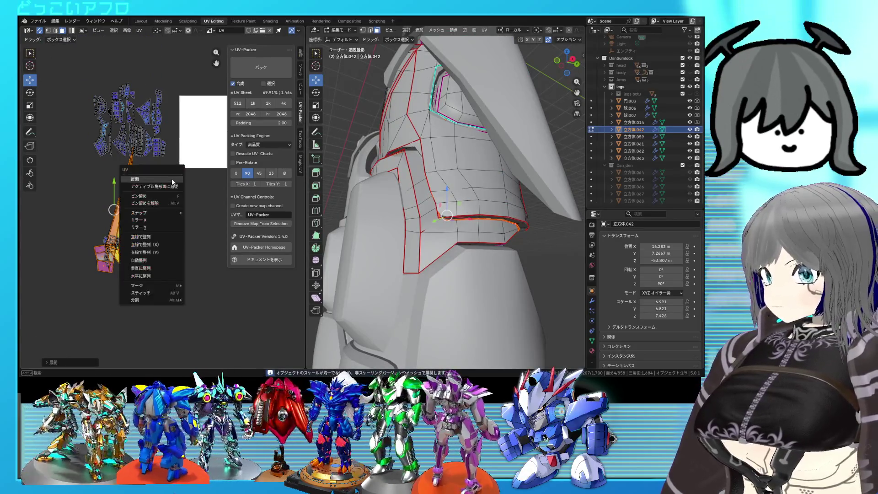
click(153, 203)
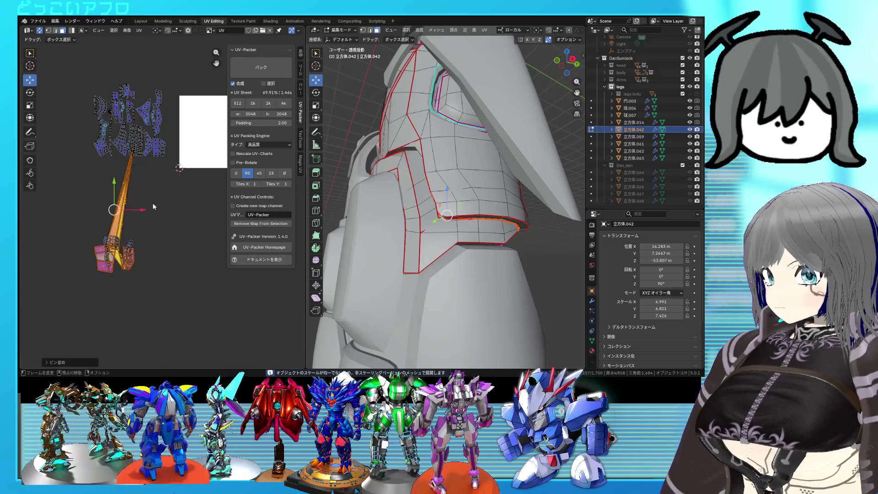
right_click(157, 195)
click(166, 178)
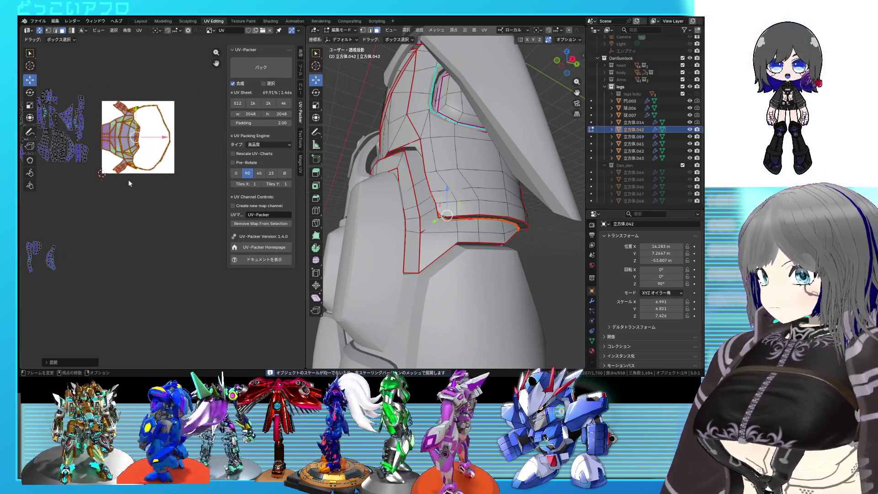
scroll(130, 168, up, 2)
scroll(156, 186, down, 2)
scroll(171, 192, up, 2)
middle_drag(171, 192, 140, 195)
scroll(146, 197, up, 1)
scroll(146, 197, up, 1)
scroll(170, 202, up, 1)
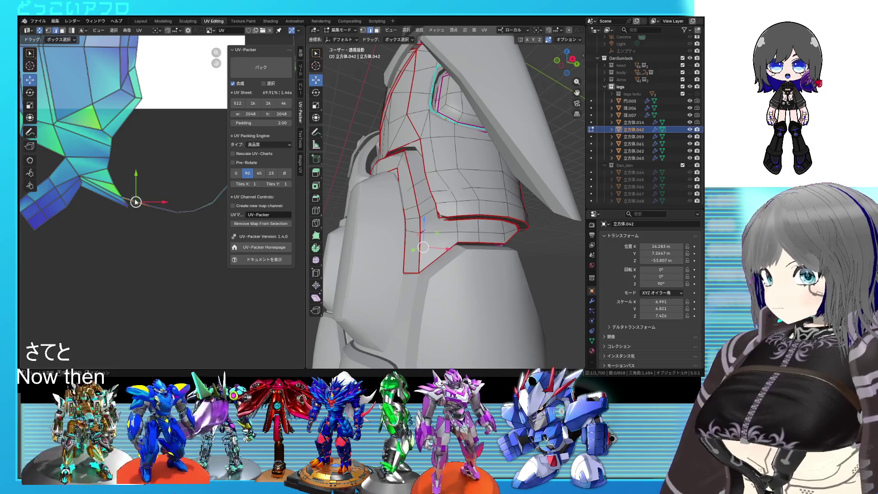
Review the red-seamed armor from several angles and bring up the UV Unwrap menu.
mouse_move(412, 206)
middle_down()
mouse_move(413, 230)
mouse_move(422, 219)
middle_up()
scroll(172, 206, up, 2)
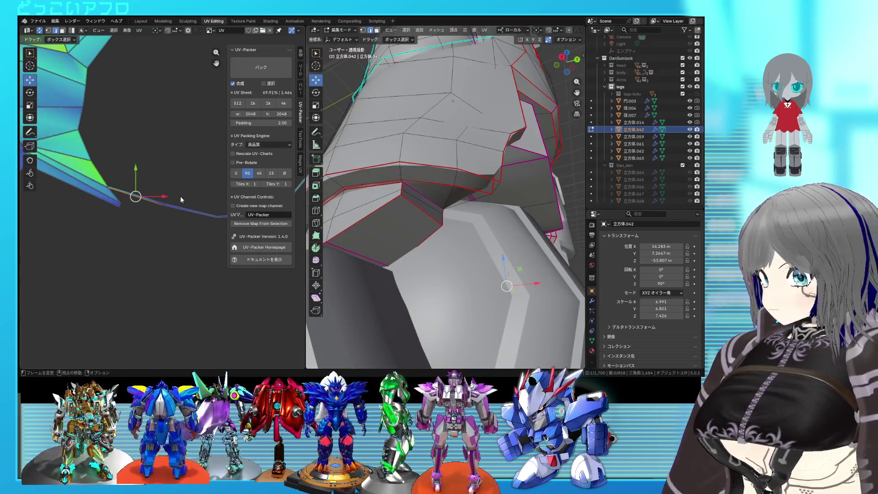
middle_drag(123, 193, 151, 197)
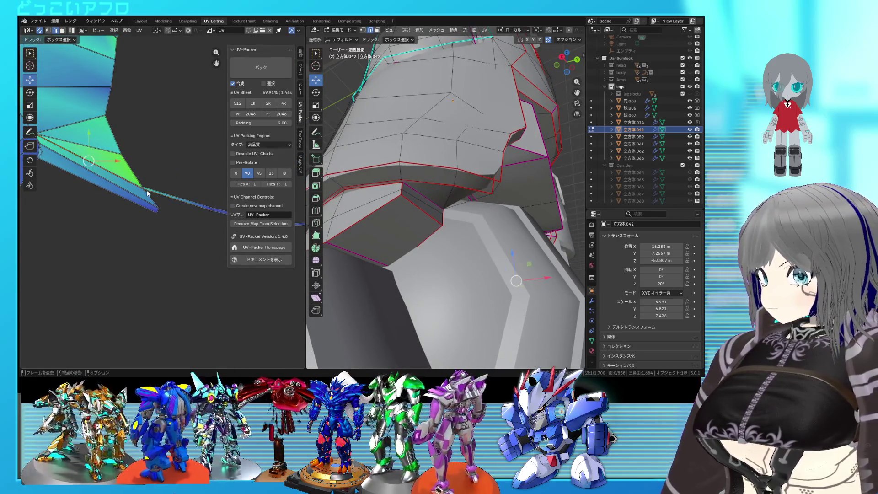
scroll(148, 194, up, 4)
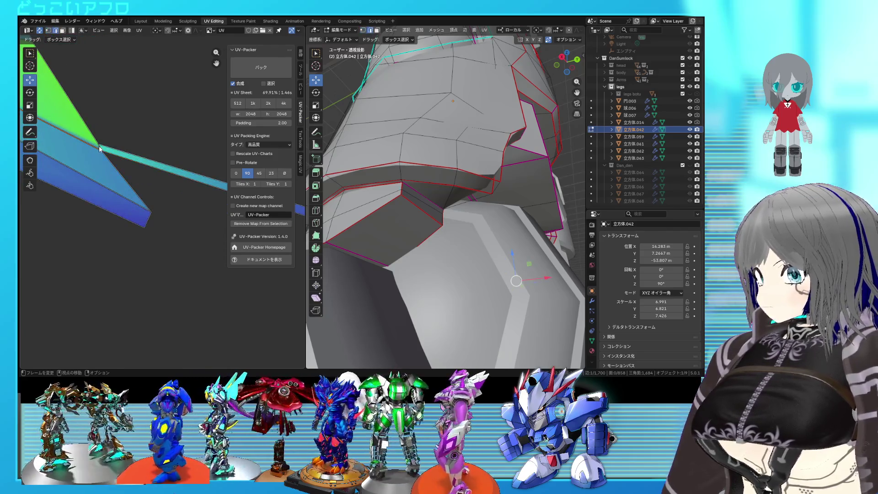
mouse_move(411, 206)
middle_down()
mouse_move(410, 196)
mouse_move(452, 222)
mouse_move(419, 214)
middle_up()
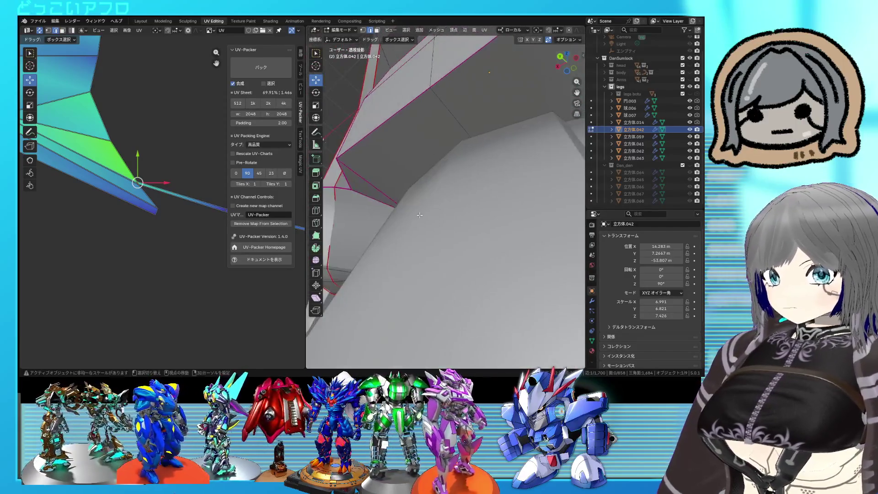
mouse_move(419, 214)
middle_down()
mouse_move(409, 207)
mouse_move(427, 199)
middle_up()
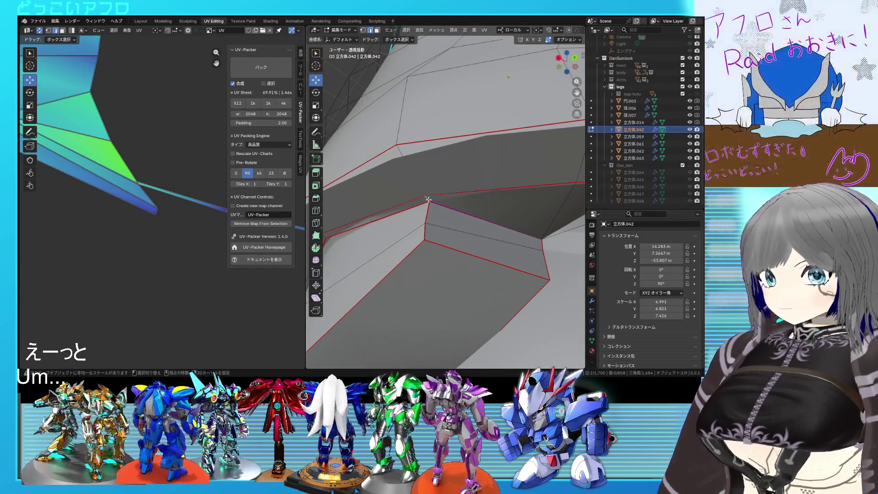
scroll(200, 184, down, 5)
key(u)
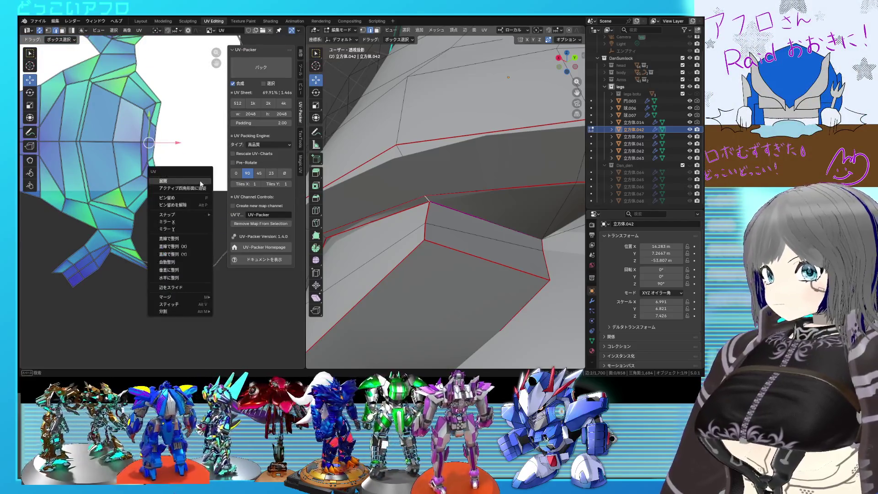
Unwrap, mark the knee edges as a seam, and re-unwrap the linked island.
click(200, 184)
right_click(201, 184)
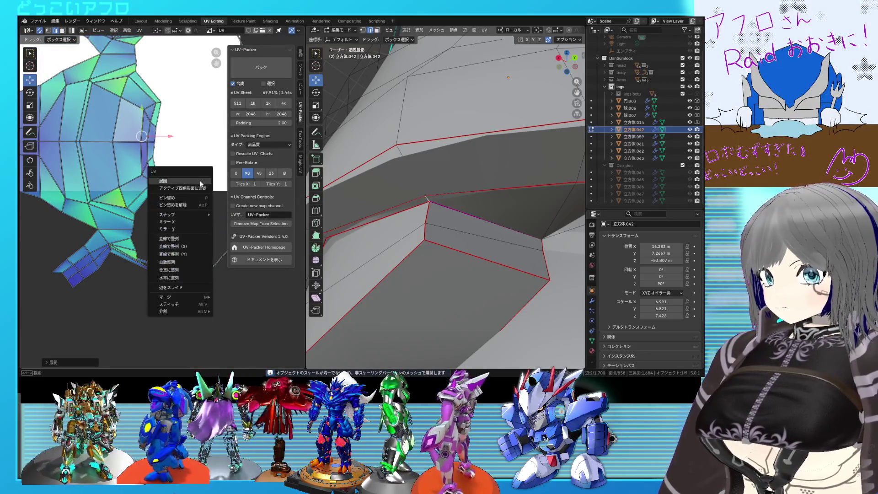
right_click(436, 216)
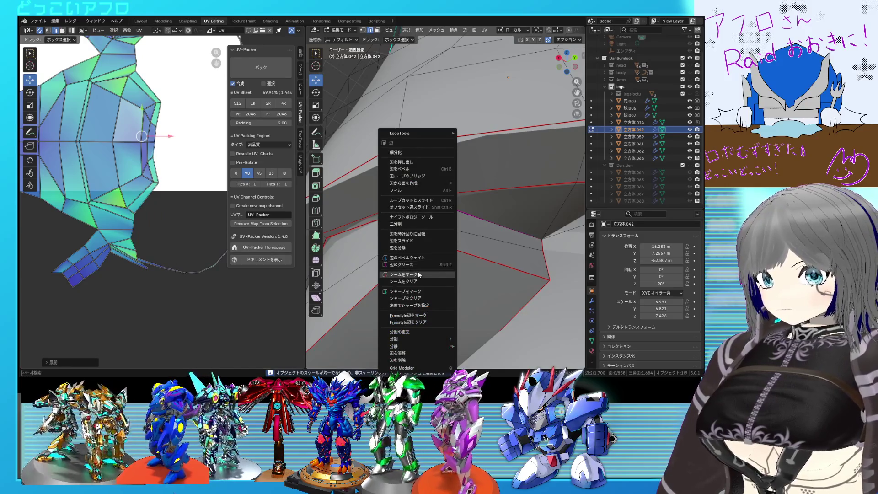
click(418, 275)
scroll(203, 216, down, 4)
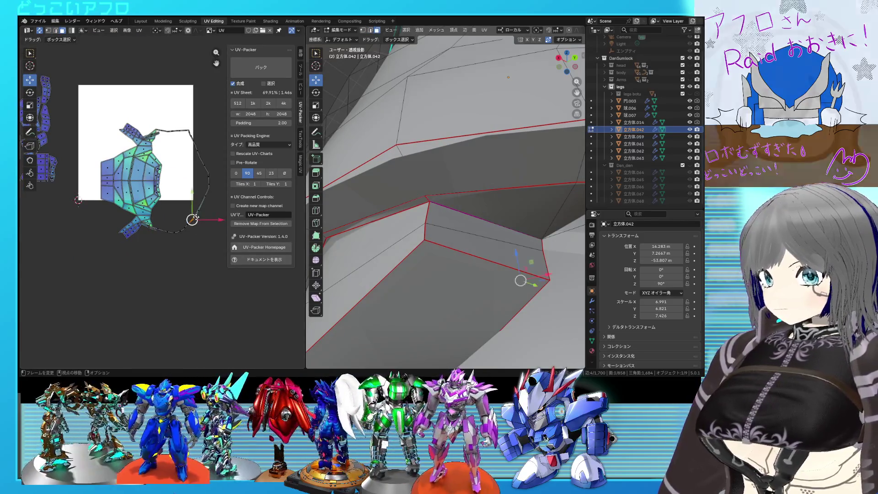
key(ctrl+l)
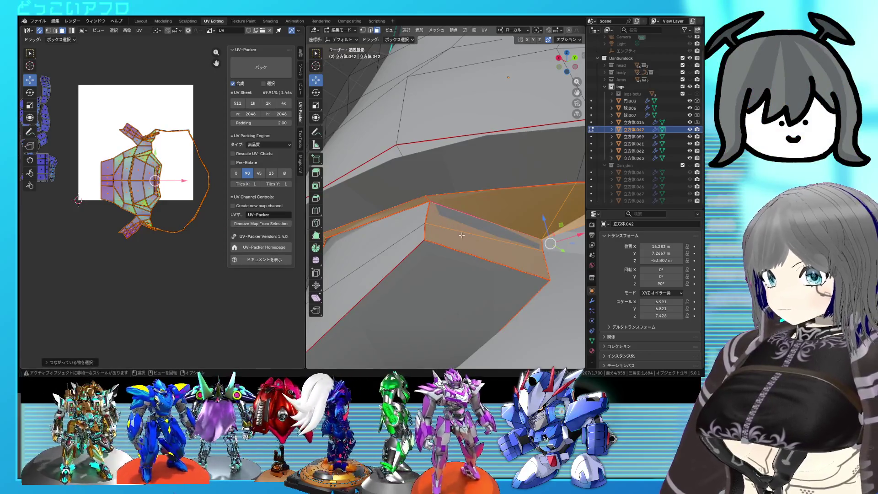
key(u)
click(127, 172)
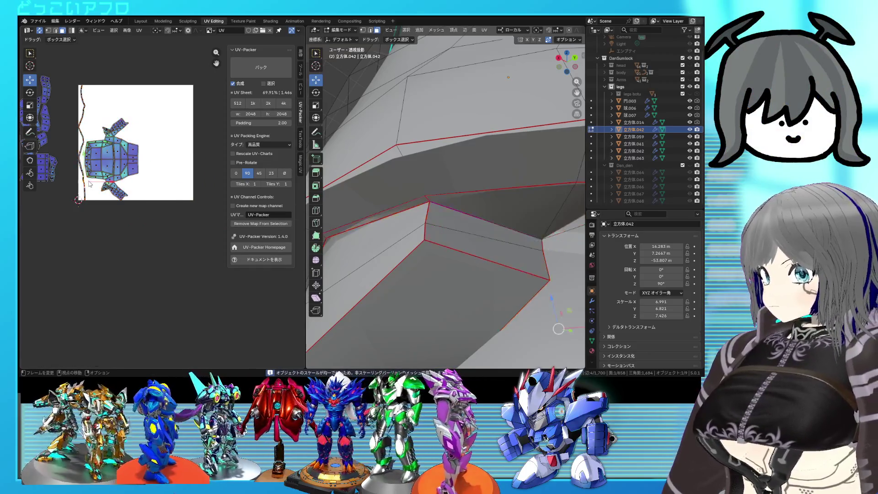
scroll(85, 183, up, 2)
scroll(96, 165, up, 2)
scroll(117, 137, up, 2)
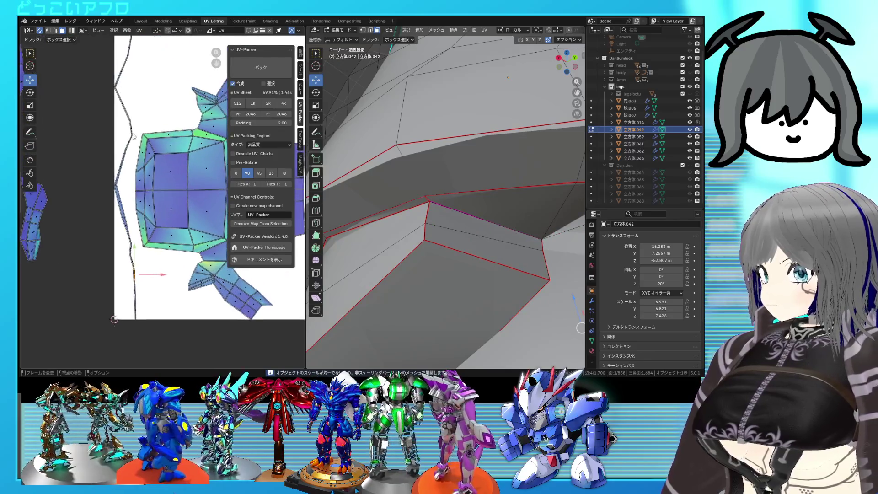
scroll(132, 118, up, 2)
Mark the hidden loop around the opening as a seam in X-ray, then unwrap the whole mesh.
mouse_move(432, 191)
middle_down()
mouse_move(412, 200)
mouse_move(439, 196)
middle_up()
scroll(452, 192, up, 3)
scroll(459, 190, up, 2)
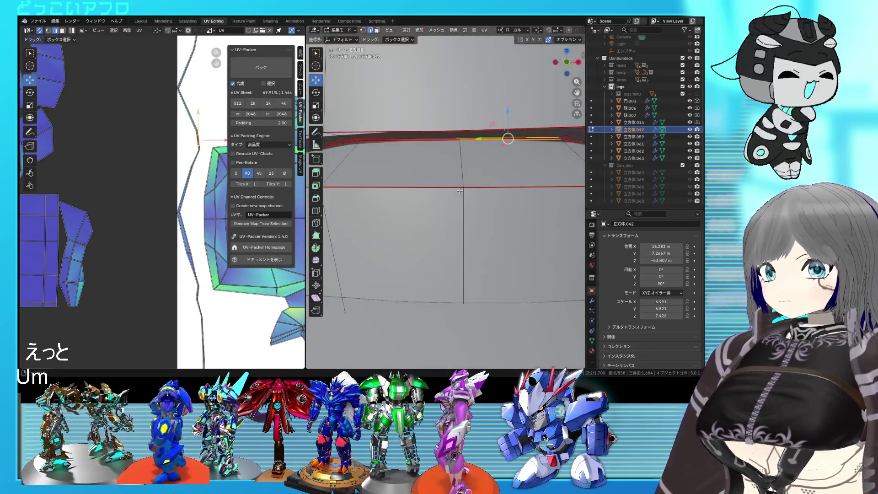
alt+click(549, 190)
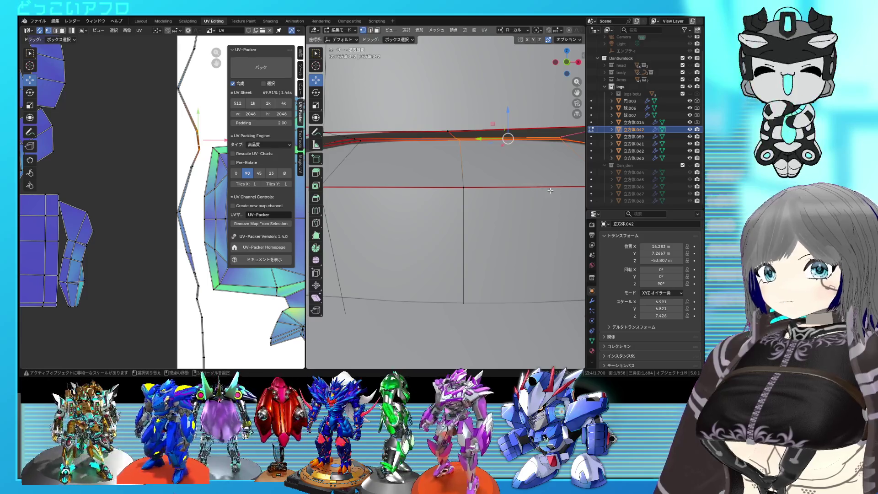
key(alt+z)
middle_drag(549, 190, 533, 204)
right_click(517, 197)
click(516, 198)
key(alt+z)
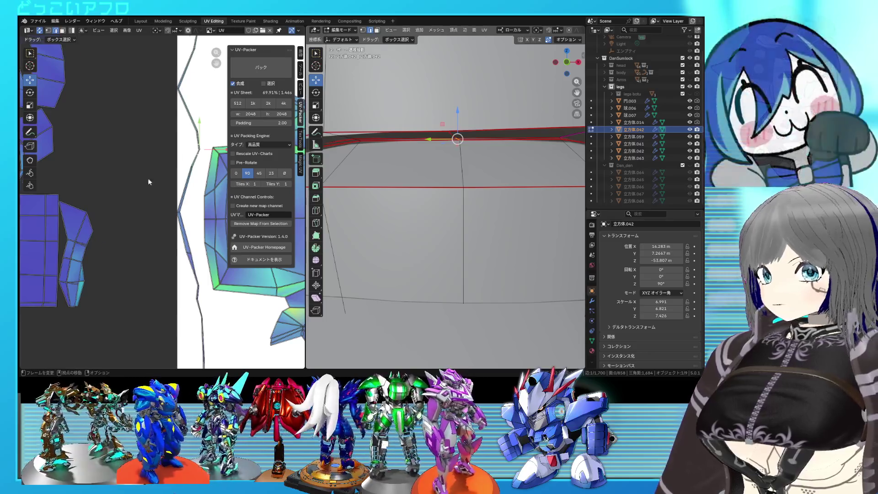
key(a)
key(u)
click(155, 183)
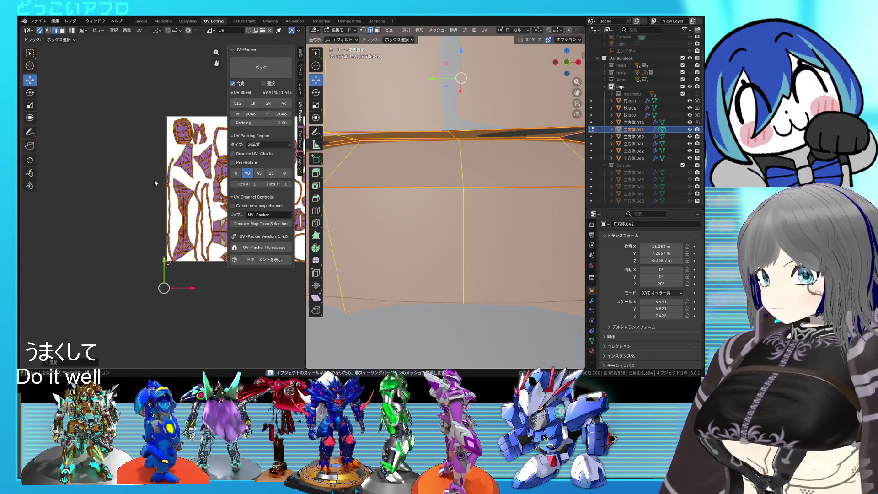
scroll(137, 192, down, 2)
scroll(120, 205, down, 1)
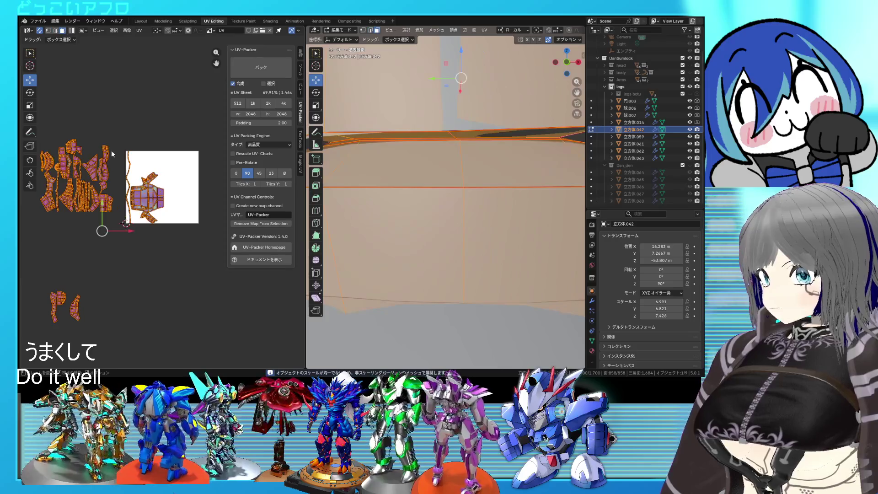
scroll(111, 148, down, 2)
Unwrap again, select the islands inside the UV square, and re-unwrap them into one symmetrical island.
key(u)
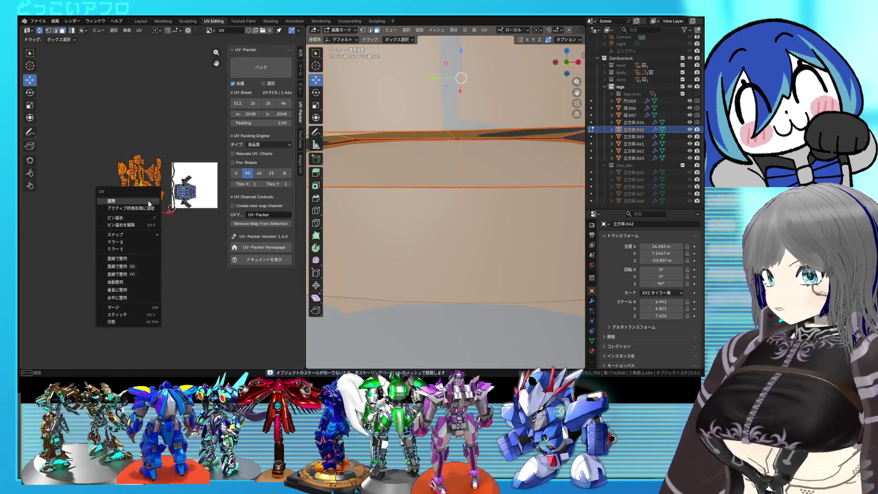
click(137, 227)
scroll(192, 210, up, 1)
middle_drag(192, 210, 146, 214)
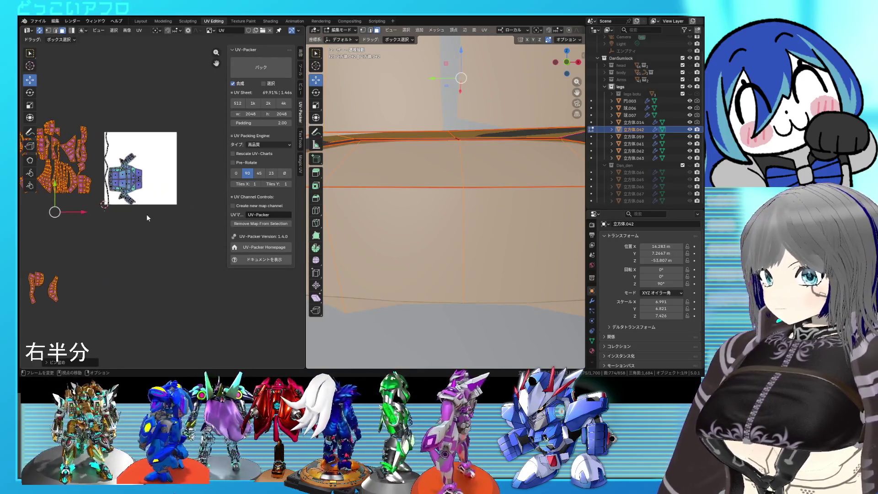
drag(186, 220, 100, 117)
right_click(103, 106)
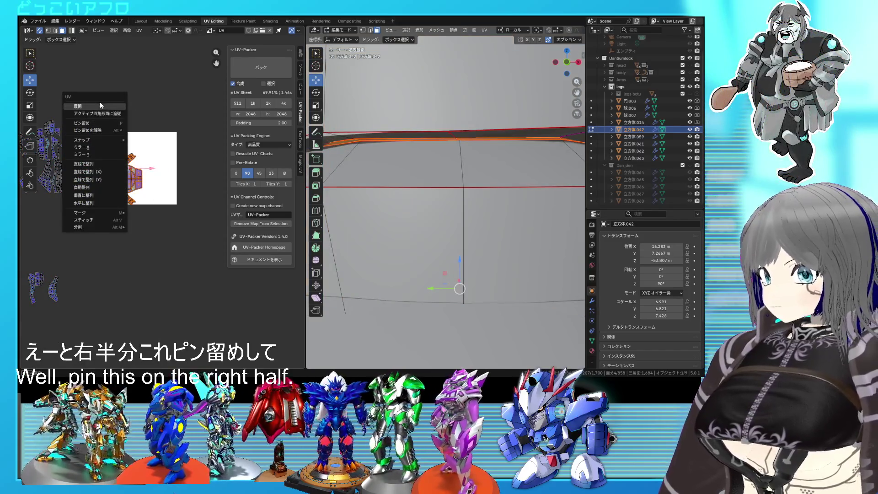
click(99, 106)
scroll(171, 177, up, 5)
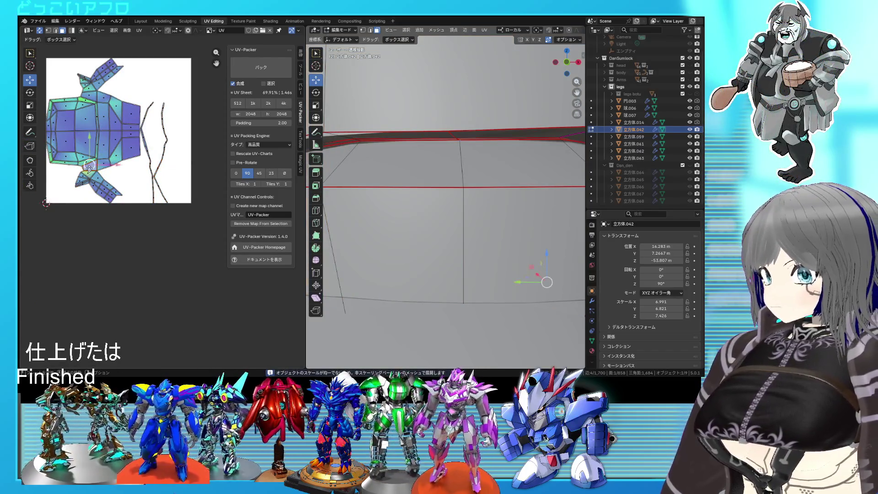
scroll(161, 205, down, 1)
mouse_move(446, 206)
middle_down()
mouse_move(439, 219)
mouse_move(452, 248)
middle_up()
scroll(440, 207, up, 2)
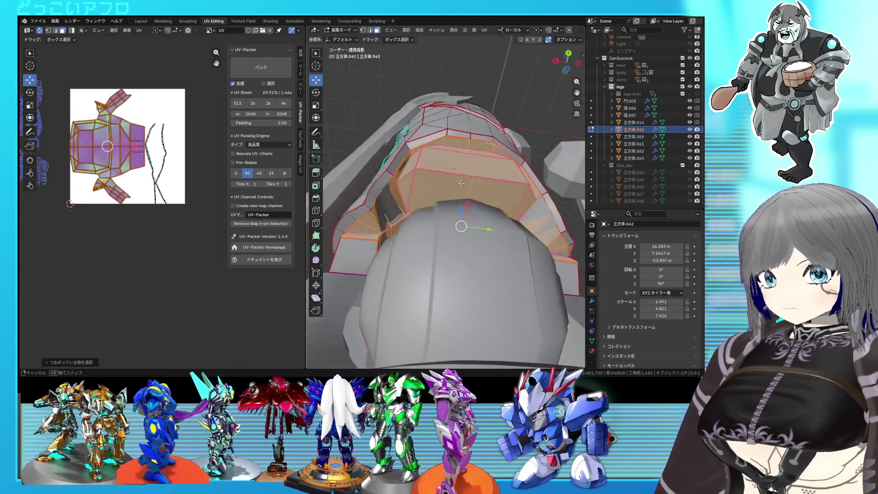
scroll(451, 247, down, 2)
scroll(446, 243, down, 2)
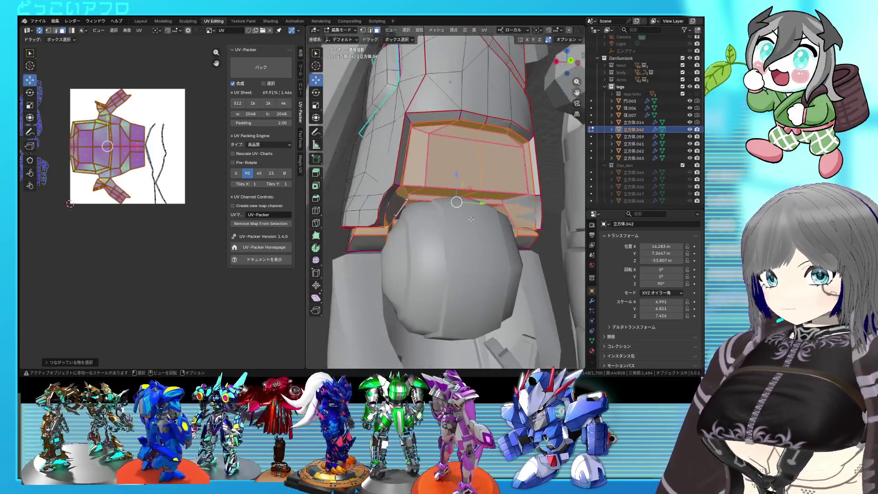
Leave and briefly re-enter mesh editing on the knee armor while orbiting to a frontal view.
key(Tab)
scroll(420, 230, down, 1)
mouse_move(421, 232)
middle_down()
mouse_move(408, 231)
mouse_move(447, 229)
mouse_move(440, 204)
mouse_move(402, 206)
mouse_move(451, 256)
middle_up()
scroll(435, 202, up, 2)
key(Tab)
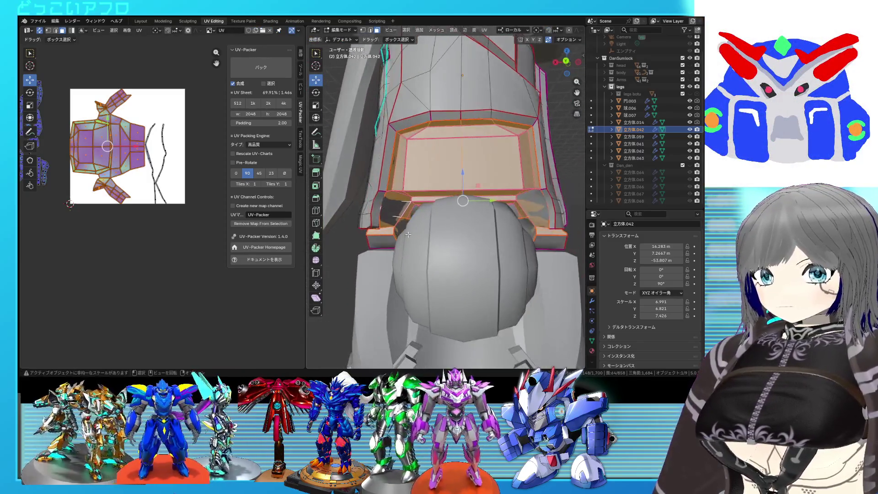
key(Tab)
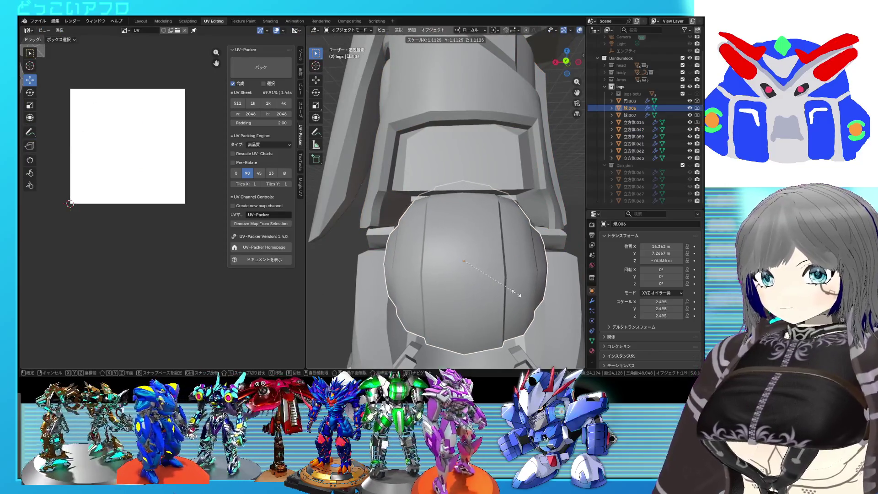
In wireframe, select the knee joint ball 踵.006 and view it from the right side.
mouse_move(513, 288)
middle_down()
mouse_move(571, 292)
mouse_move(319, 288)
mouse_move(301, 266)
mouse_move(435, 233)
mouse_move(462, 236)
mouse_move(437, 245)
mouse_move(427, 228)
mouse_move(464, 229)
mouse_move(426, 240)
mouse_move(494, 261)
mouse_move(452, 263)
middle_up()
key(shift+z)
key(shift+z)
click(407, 256)
click(454, 268)
key(KP_3)
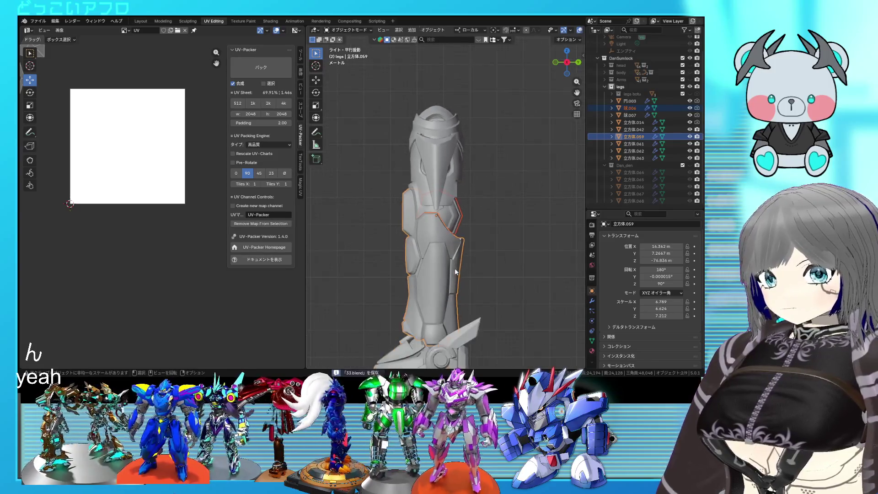
Save the file and snap the 3D cursor to the knee ball's centre.
key(ctrl+s)
key(shift+s)
click(458, 224)
key(shift+z)
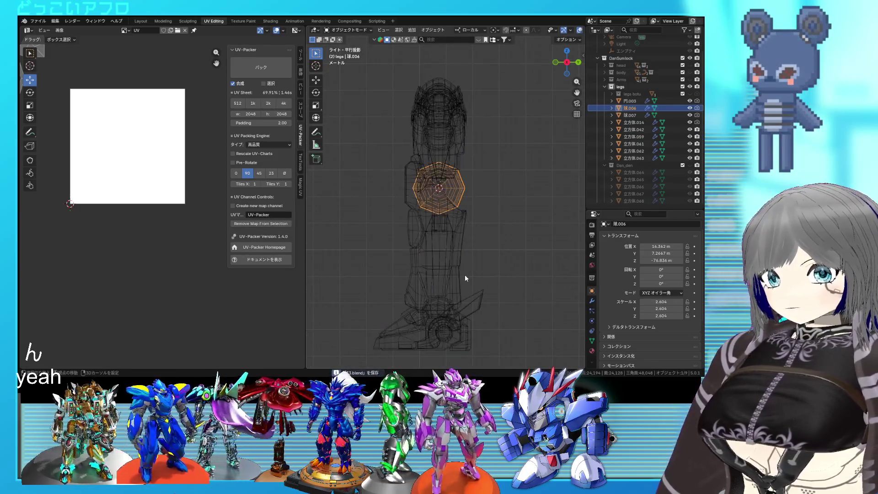
Select the lower leg parts, switch to Layout and set rotation pivot to the 3D cursor.
shift+drag(496, 340, 427, 275)
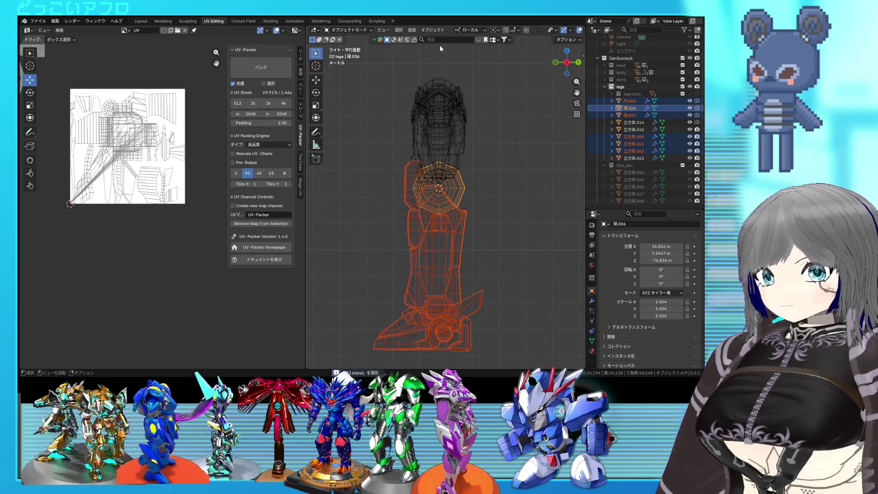
click(147, 21)
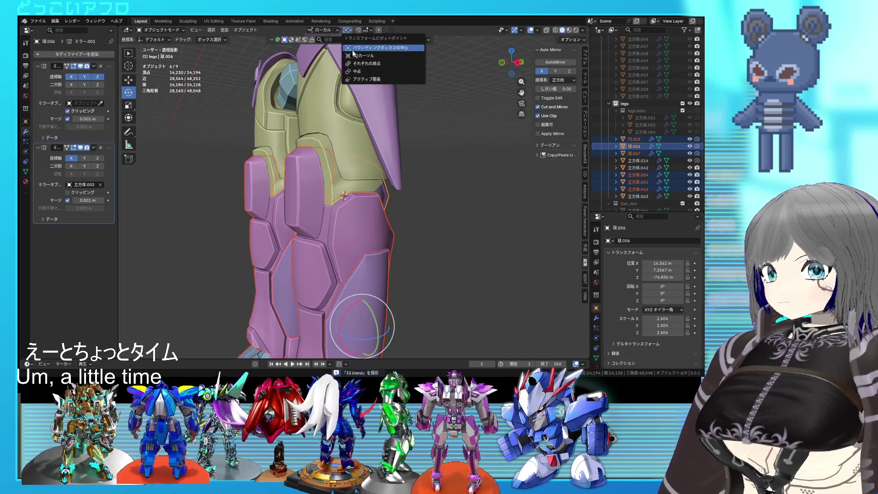
click(353, 54)
key(r)
key(x)
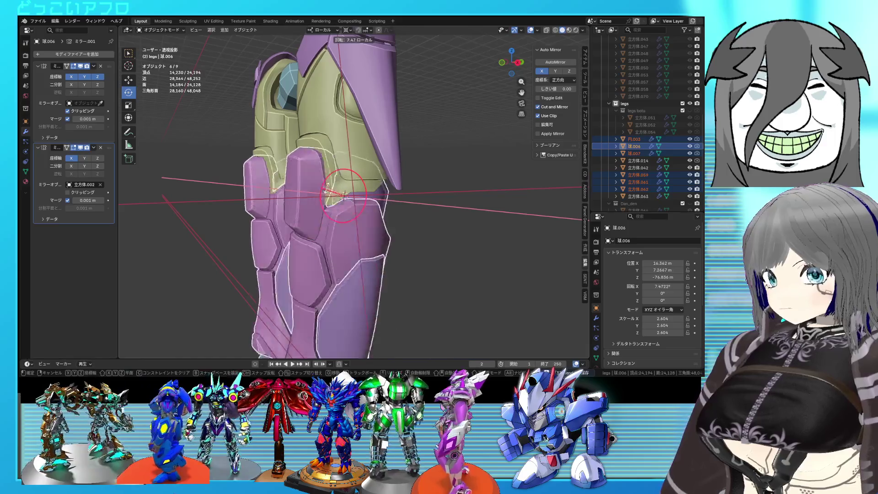
key(Escape)
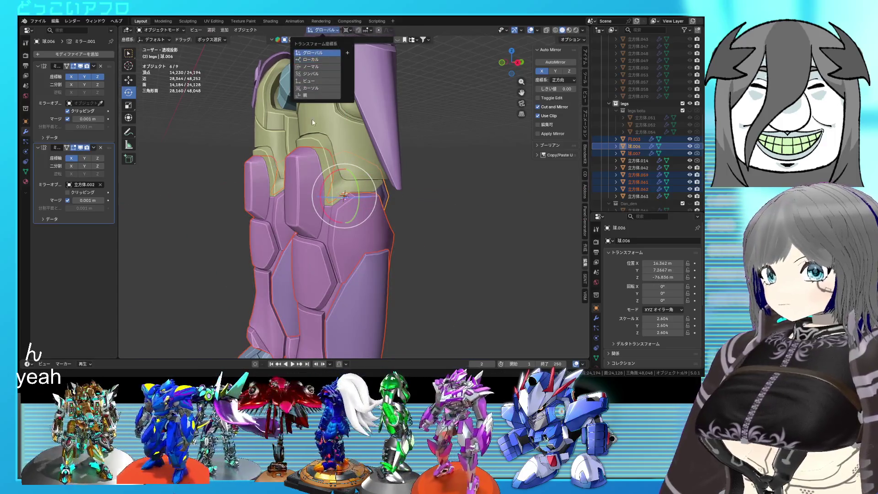
Trial-bend the lower leg about 76° around X at the knee, inspect it, then undo.
key(r)
key(x)
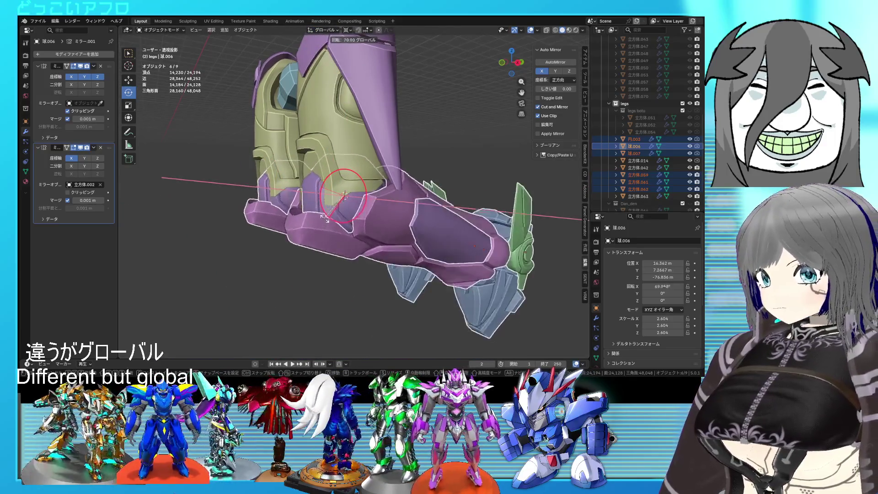
click(331, 208)
mouse_move(331, 208)
middle_down()
mouse_move(411, 199)
mouse_move(386, 196)
middle_up()
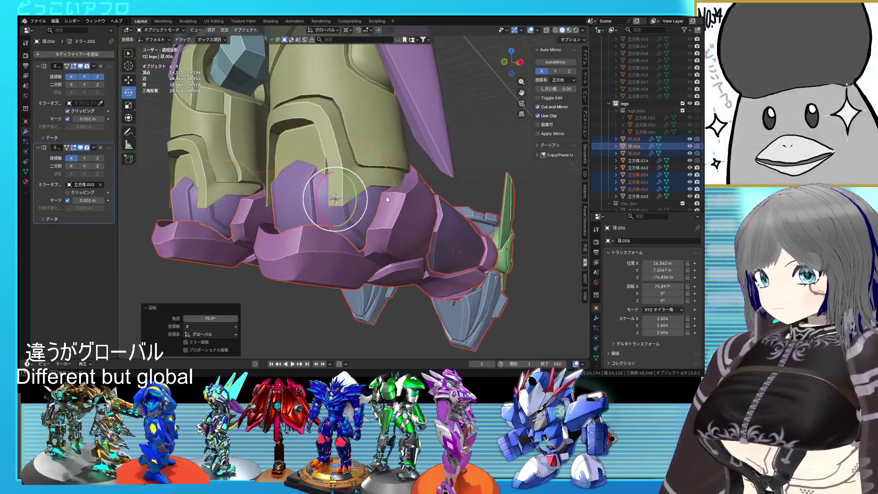
key(ctrl+z)
Check the leg in wireframe, then select only the knee sphere and begin resizing it.
key(shift+z)
mouse_move(387, 195)
middle_down()
mouse_move(343, 208)
mouse_move(378, 214)
mouse_move(256, 199)
mouse_move(459, 198)
mouse_move(415, 224)
middle_up()
key(shift+z)
click(415, 224)
key(s)
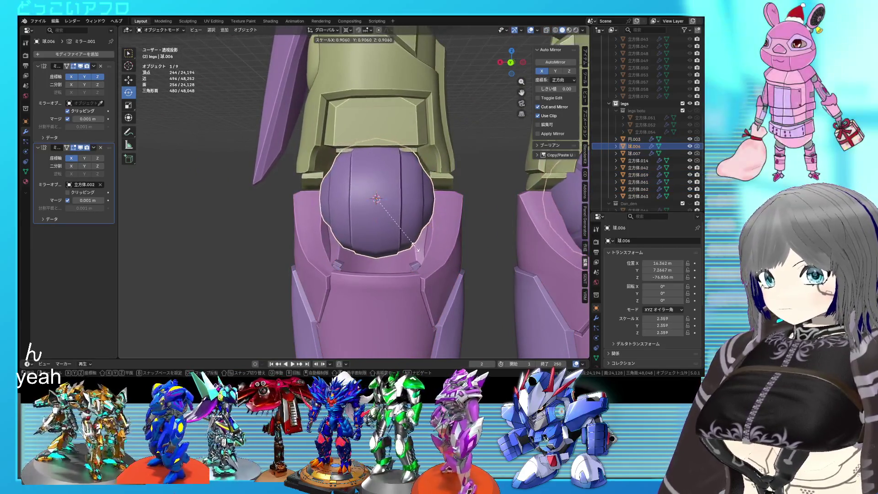
Shrink the knee sphere and check it through the armor from a back view with X-ray.
click(415, 246)
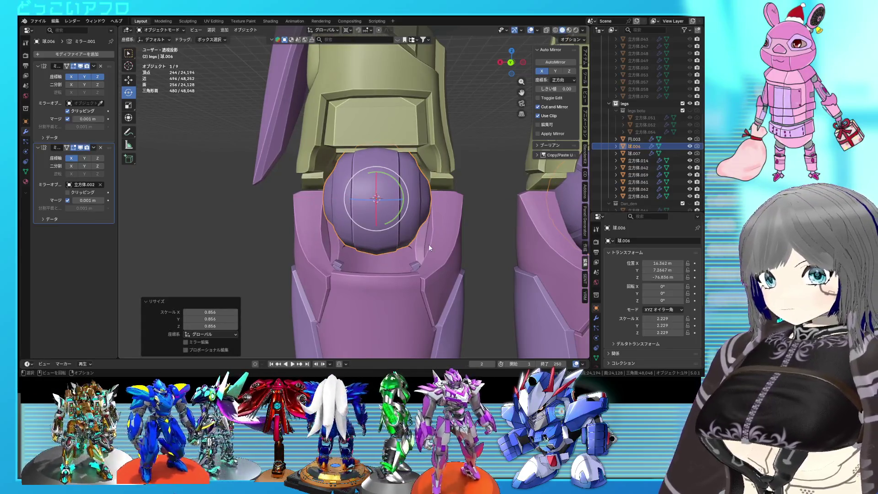
key(Tab)
key(ctrl+KP_1)
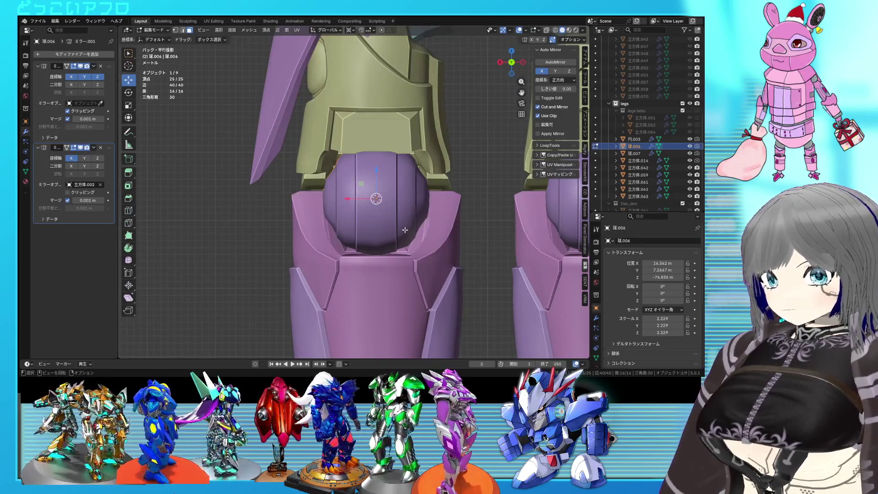
key(alt+z)
key(alt+z)
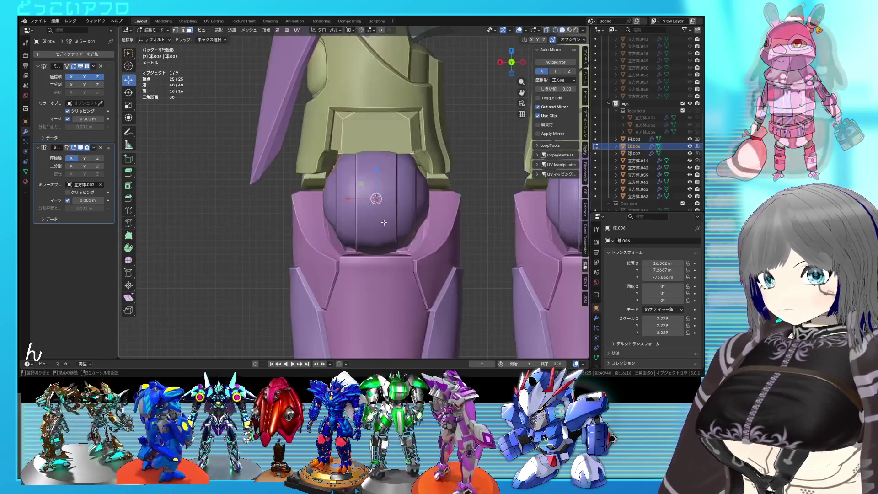
key(alt+z)
key(s)
key(Tab)
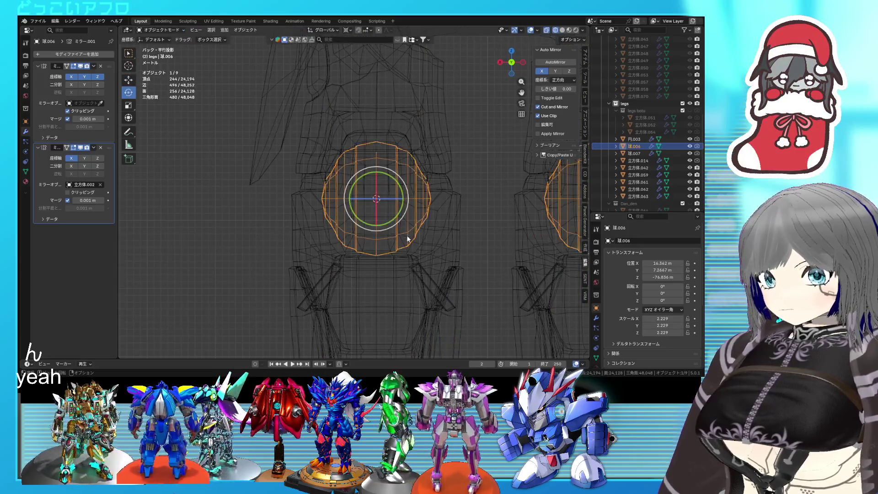
Widen the sphere along X and orbit around the knee to check the fit.
key(s)
key(x)
click(419, 246)
key(alt+z)
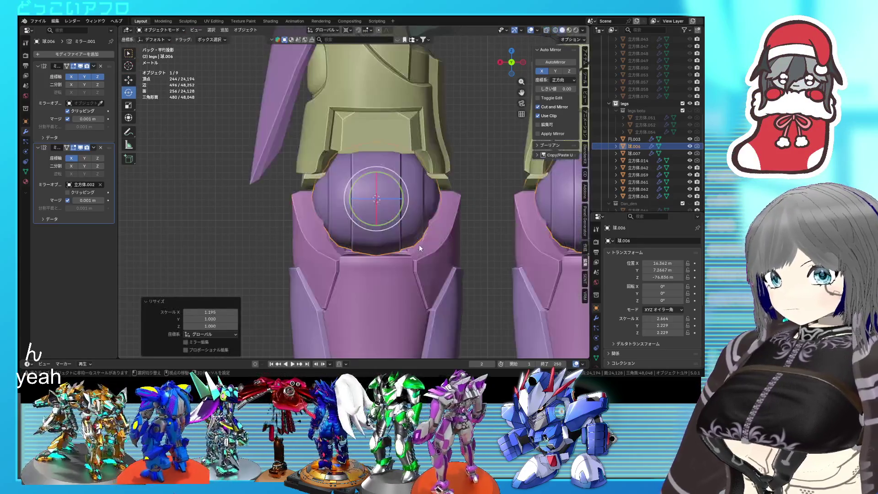
key(Tab)
mouse_move(419, 245)
middle_down()
mouse_move(441, 249)
mouse_move(412, 226)
middle_up()
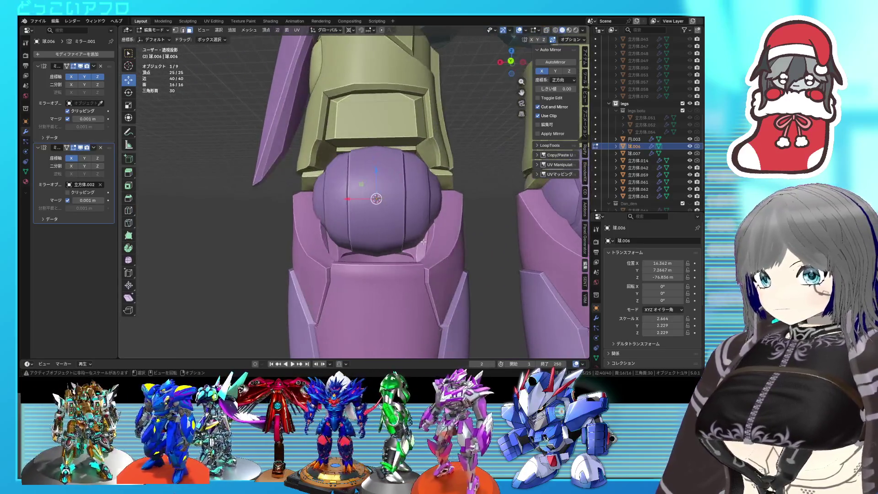
key(Tab)
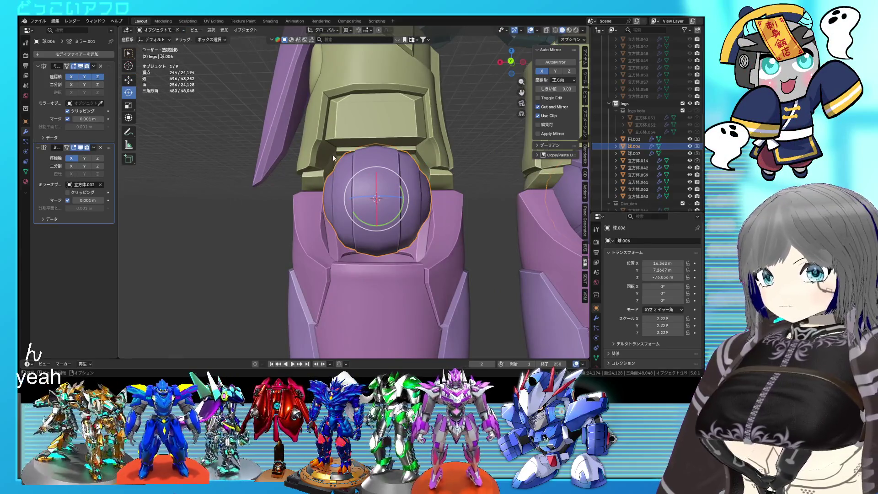
Enlarge the sphere uniformly to about 2.56, then select the purple leg armor in wireframe.
key(s)
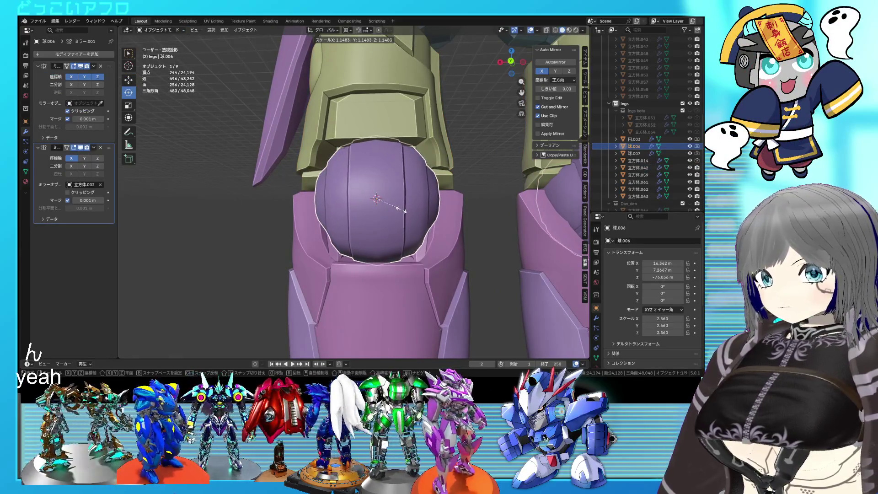
click(404, 210)
mouse_move(360, 203)
middle_down()
mouse_move(499, 224)
mouse_move(405, 197)
middle_up()
key(shift+z)
key(shift+z)
click(309, 189)
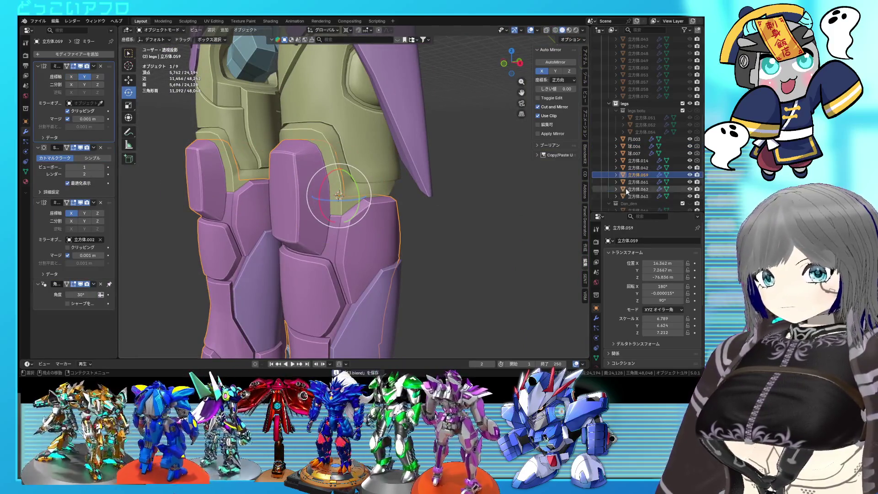
Make the thigh armor active and enter mesh editing, orbiting to its lower opening.
mouse_move(412, 206)
middle_down()
mouse_move(404, 188)
mouse_move(297, 139)
middle_up()
click(366, 176)
key(Tab)
scroll(343, 169, up, 2)
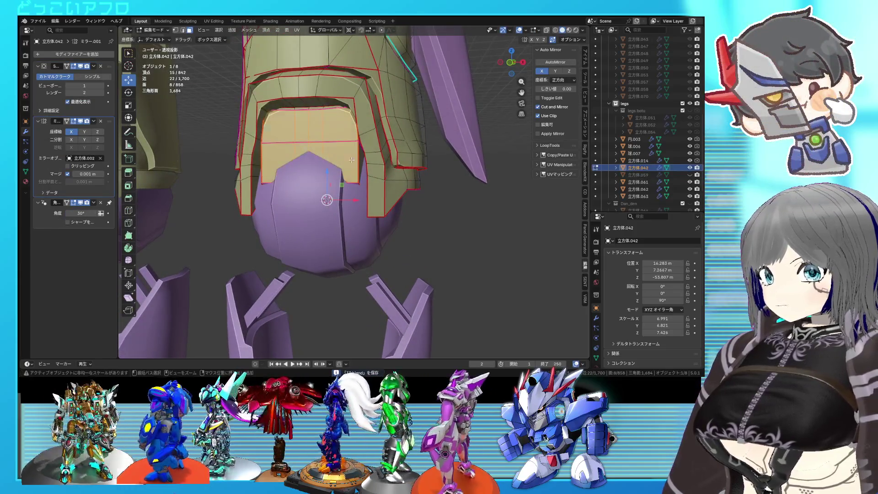
middle_drag(351, 159, 288, 159)
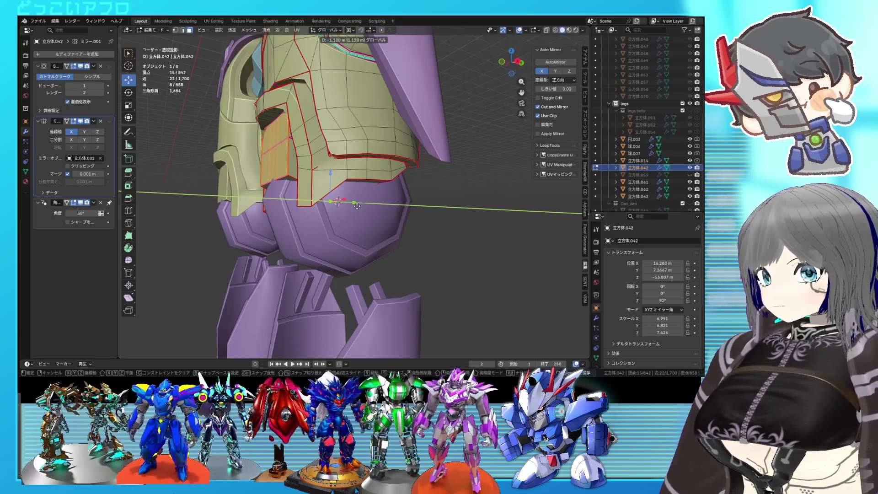
middle_drag(335, 186, 385, 210)
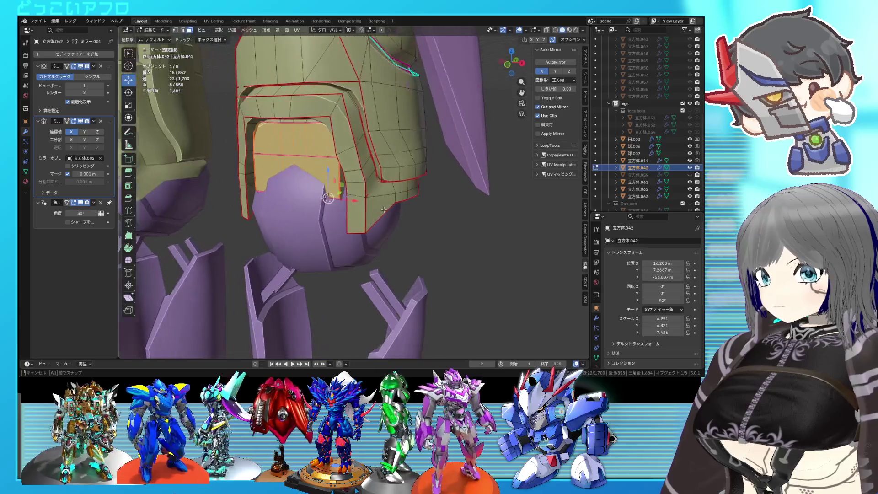
Select an opening face and pull the lower rim down to hug the knee sphere.
click(294, 159)
middle_drag(295, 159, 310, 178)
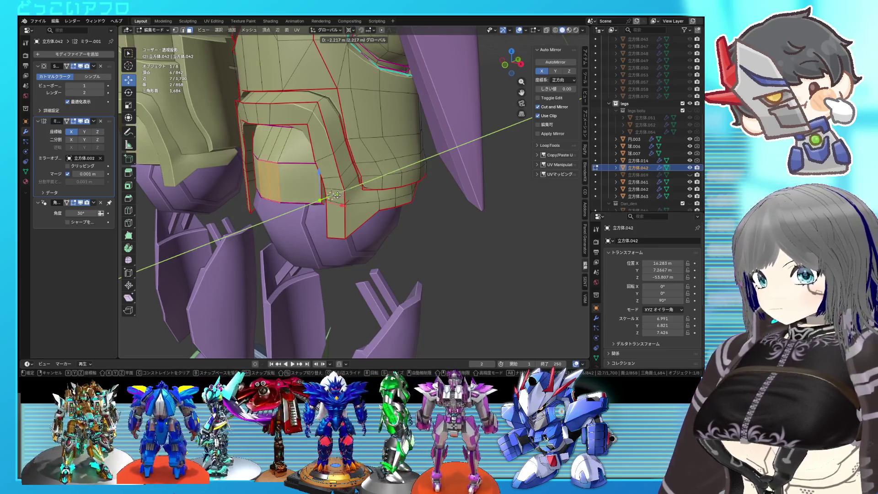
middle_drag(351, 195, 333, 180)
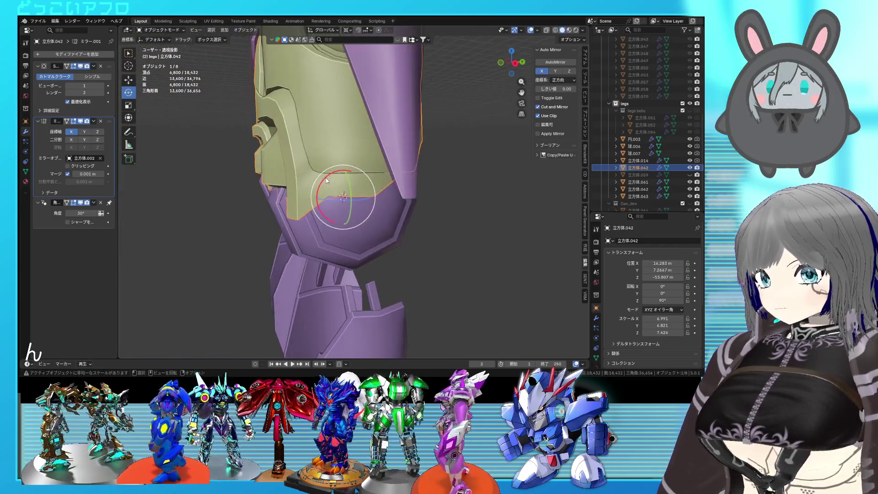
Mark the thigh armor's opening edges as seam and sharp via the edge menu.
mouse_move(334, 180)
middle_down()
mouse_move(430, 195)
mouse_move(275, 162)
middle_up()
key(Tab)
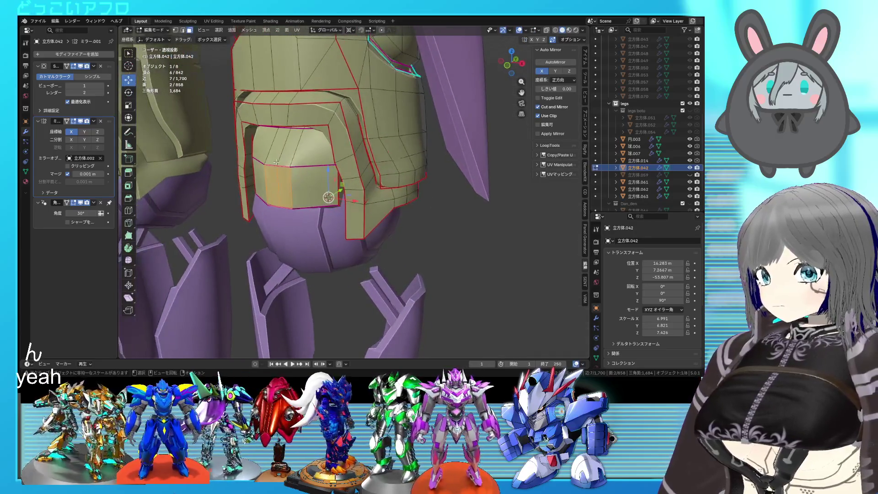
shift+click(273, 166)
right_click(312, 172)
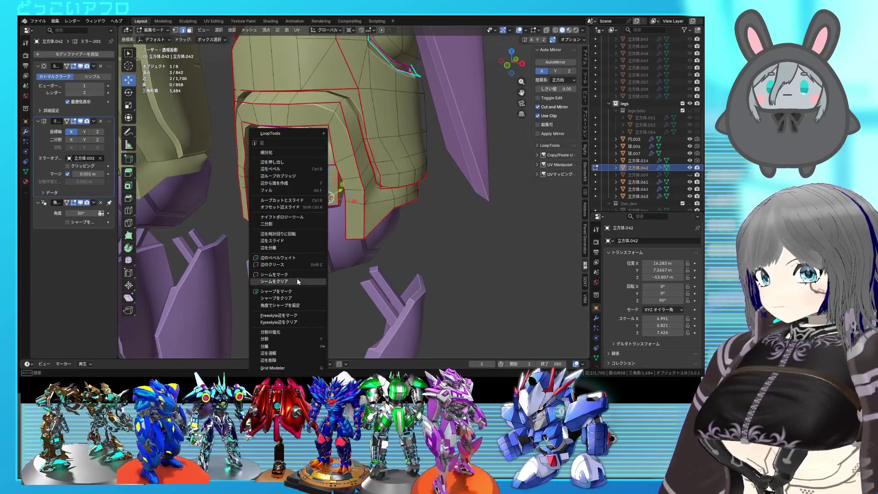
key(Tab)
middle_drag(377, 219, 391, 210)
scroll(412, 212, up, 3)
key(Tab)
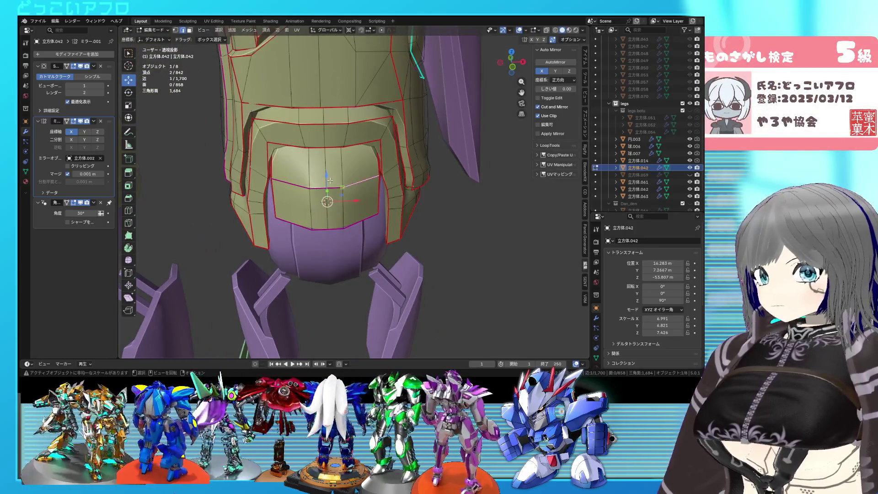
right_click(301, 183)
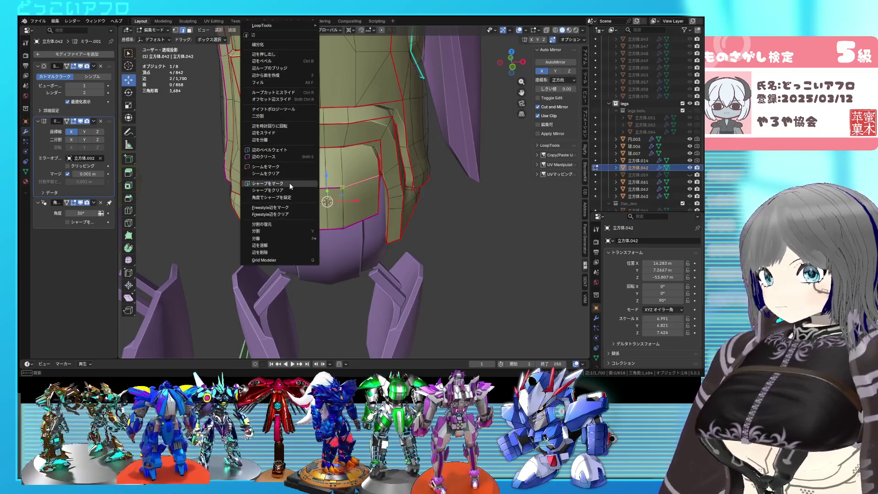
key(Tab)
Review the armor from the side, then unhide the lower-leg armor piece 立方体.059.
middle_drag(359, 190, 371, 166)
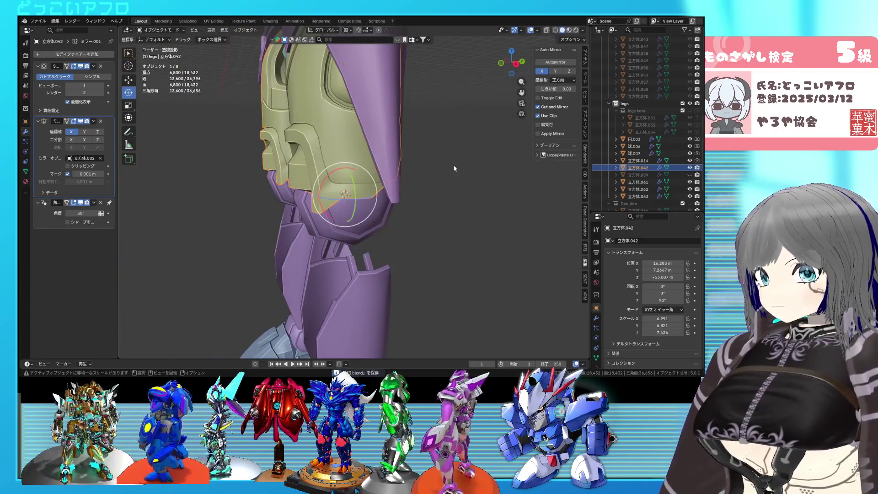
click(454, 164)
mouse_move(453, 164)
middle_down()
mouse_move(491, 165)
mouse_move(463, 151)
mouse_move(448, 157)
middle_up()
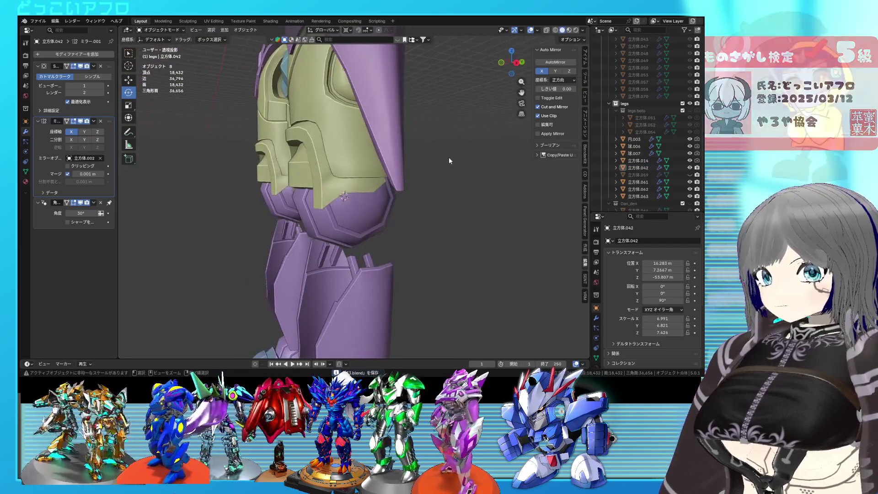
key(Tab)
scroll(455, 160, up, 3)
scroll(451, 158, up, 2)
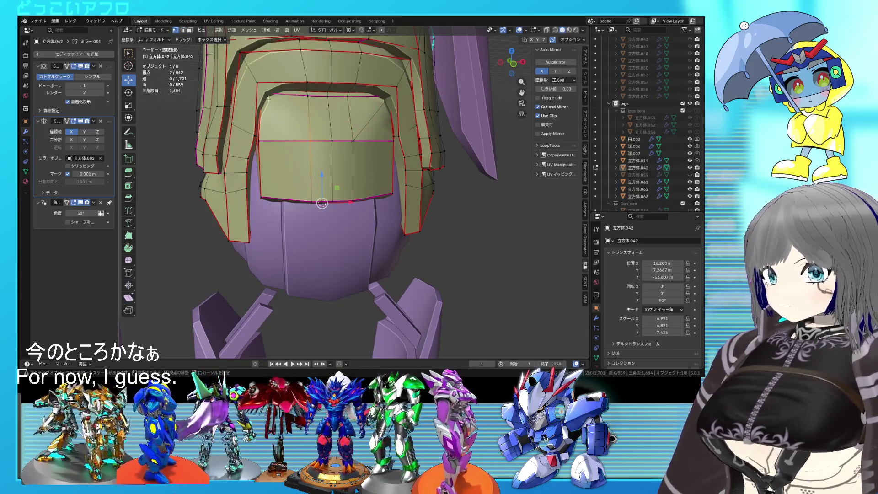
key(Tab)
mouse_move(349, 133)
middle_down()
mouse_move(360, 173)
mouse_move(350, 192)
middle_up()
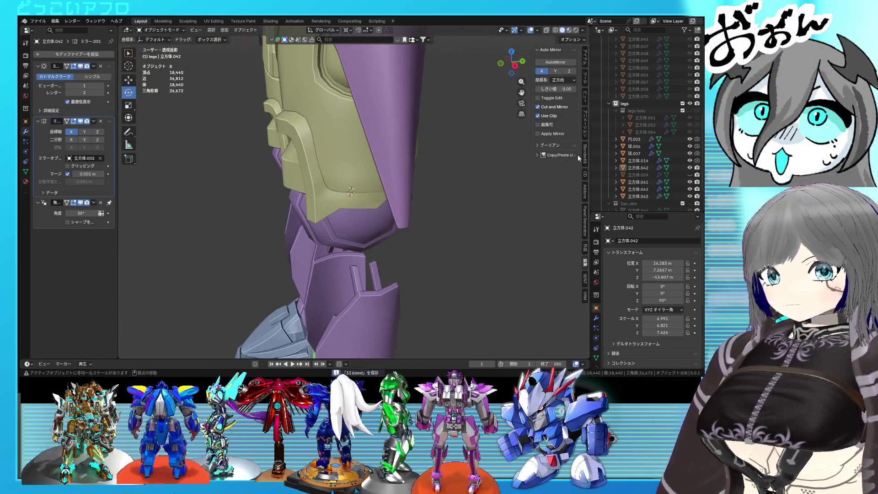
click(689, 174)
scroll(459, 161, down, 2)
scroll(442, 174, down, 2)
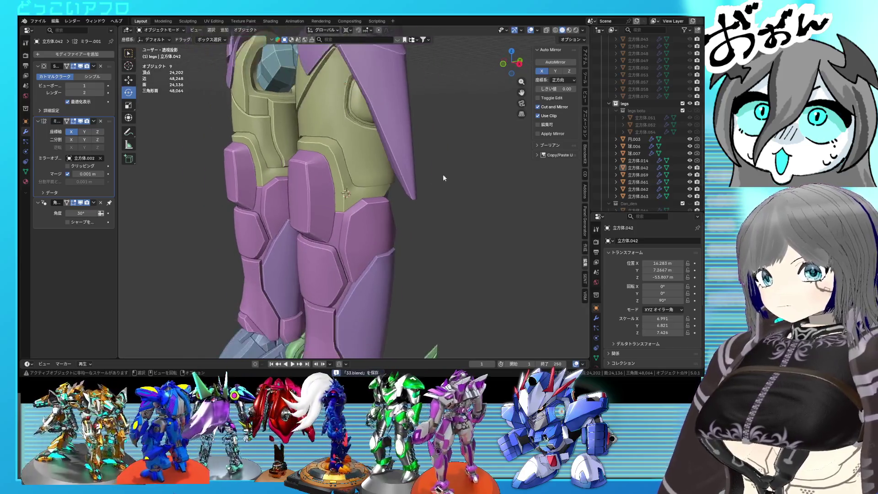
scroll(440, 183, down, 2)
Box-select both legs in wireframe and return to solid display.
mouse_move(439, 183)
middle_down()
mouse_move(414, 183)
mouse_move(451, 190)
middle_up()
scroll(418, 168, up, 2)
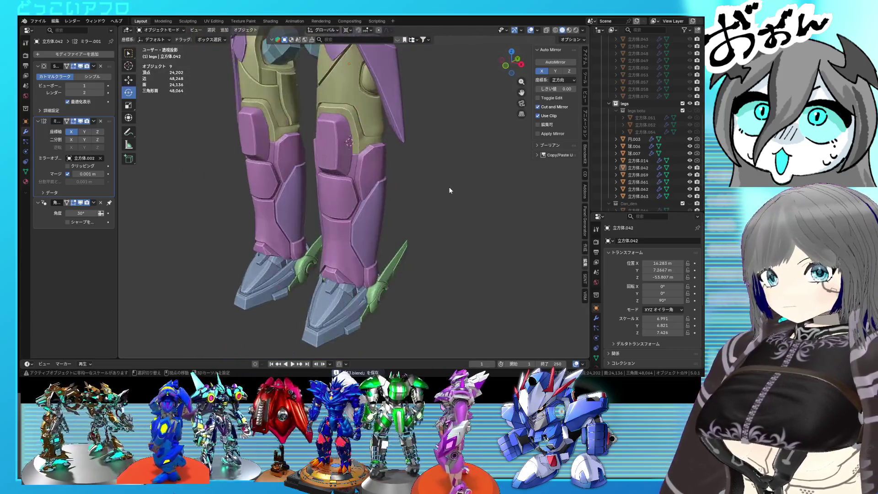
key(shift+z)
drag(413, 316, 348, 182)
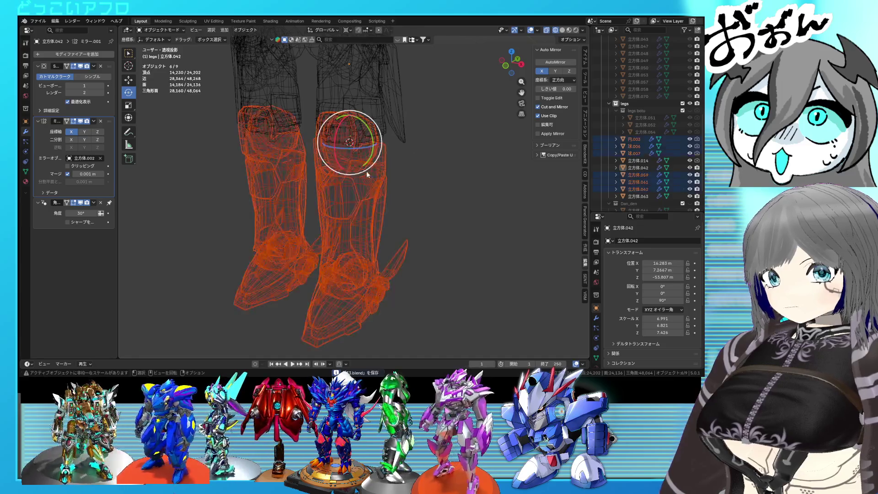
middle_drag(350, 182, 334, 170)
key(shift+z)
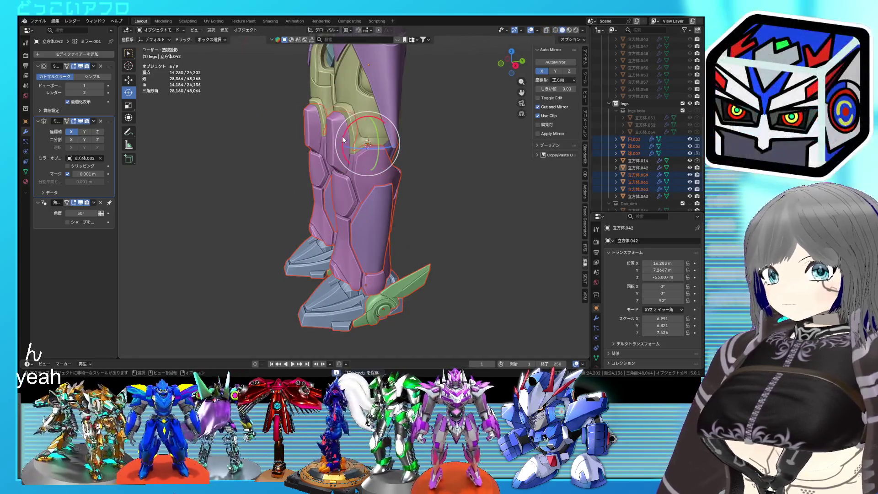
Rotate both legs about 79° around the X axis and save the file.
key(r)
key(x)
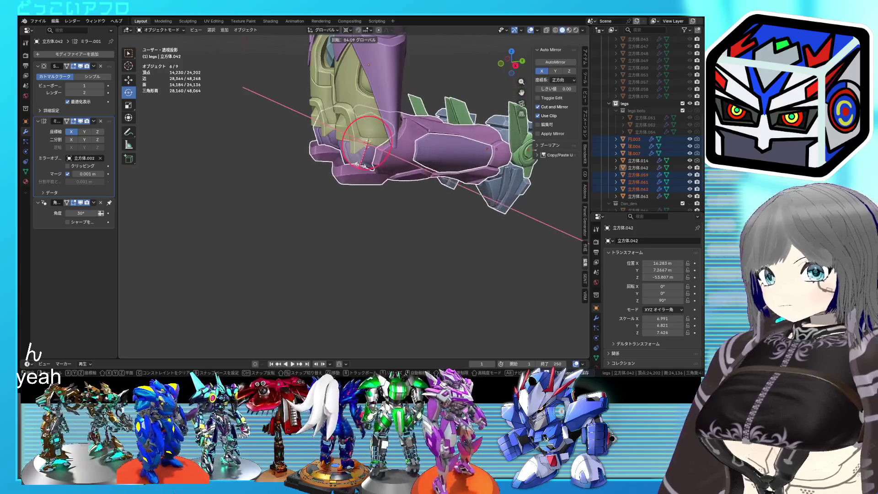
click(359, 159)
key(ctrl+s)
mouse_move(358, 159)
middle_down()
mouse_move(413, 155)
mouse_move(405, 156)
mouse_move(461, 198)
mouse_move(408, 206)
mouse_move(437, 205)
mouse_move(345, 163)
mouse_move(375, 121)
mouse_move(366, 110)
mouse_move(374, 130)
middle_up()
Make the thigh armor 立方体.042 active and start rescaling its opening edges along one axis.
click(389, 223)
click(345, 162)
key(Tab)
key(s)
key(x)
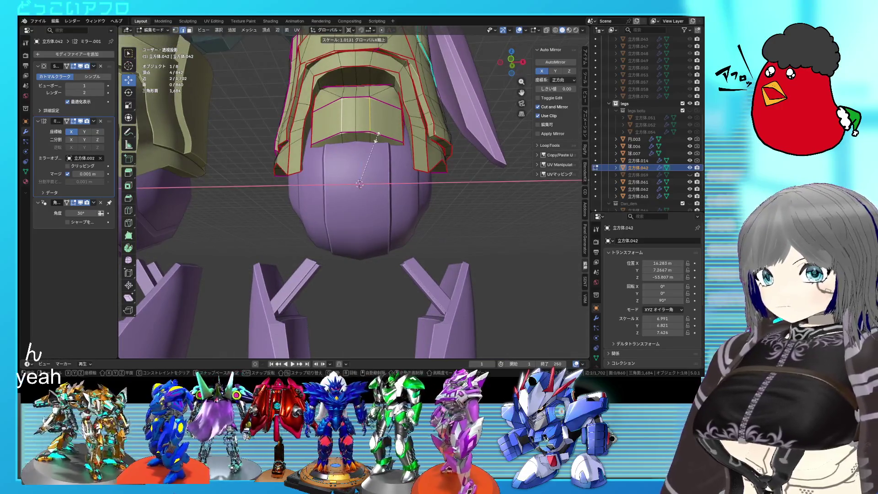
Finish slightly enlarging the thigh armor's lower rim along X and return to object mode.
key(x)
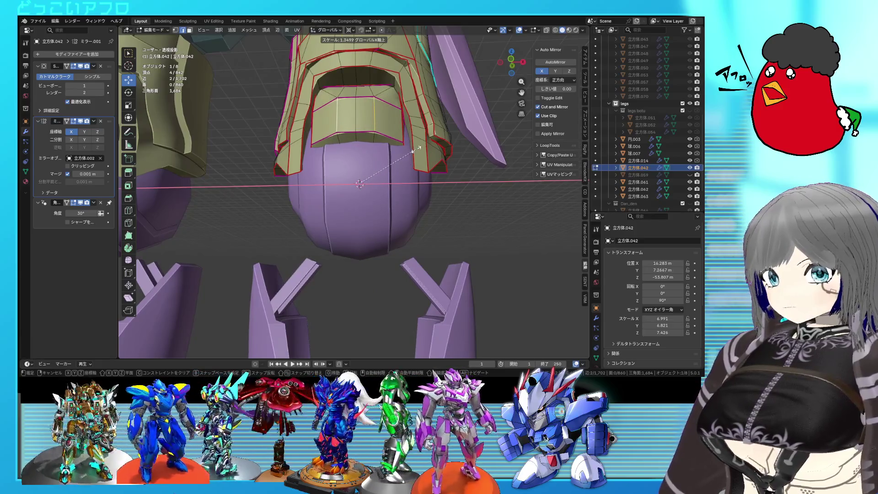
click(416, 149)
key(Tab)
mouse_move(416, 149)
middle_down()
mouse_move(504, 211)
mouse_move(440, 192)
mouse_move(475, 193)
mouse_move(436, 210)
mouse_move(505, 205)
mouse_move(485, 192)
mouse_move(423, 215)
mouse_move(609, 187)
middle_up()
Unhide 立方体.059, then select the knee armor and enter mesh editing.
click(689, 174)
middle_drag(434, 205, 332, 200)
click(328, 148)
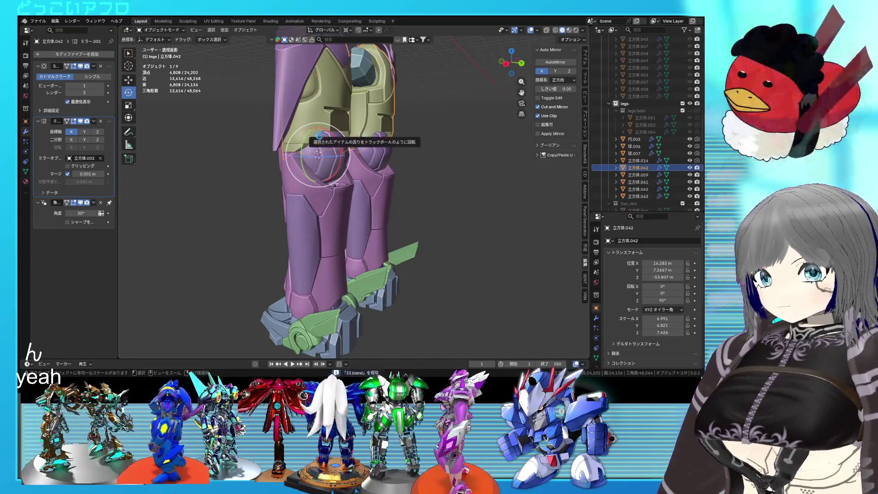
key(Tab)
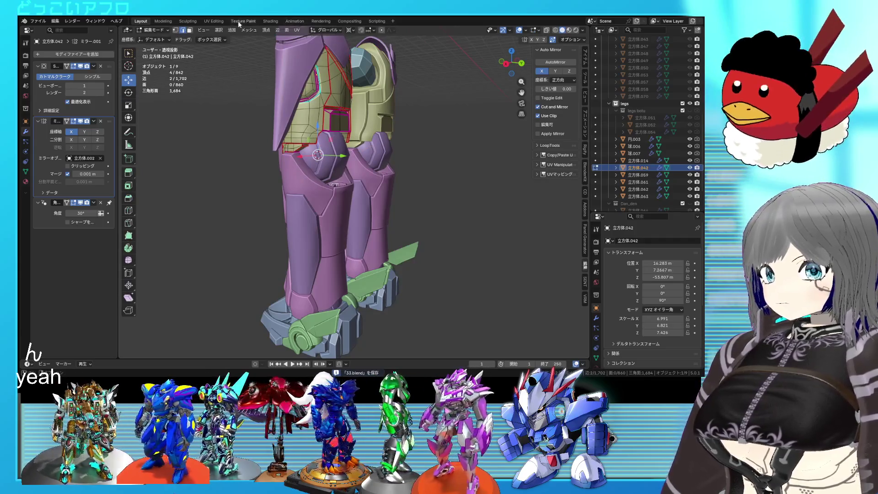
In UV Editing, select the thin connected UV strips and move the island to the right.
click(214, 21)
scroll(176, 194, up, 1)
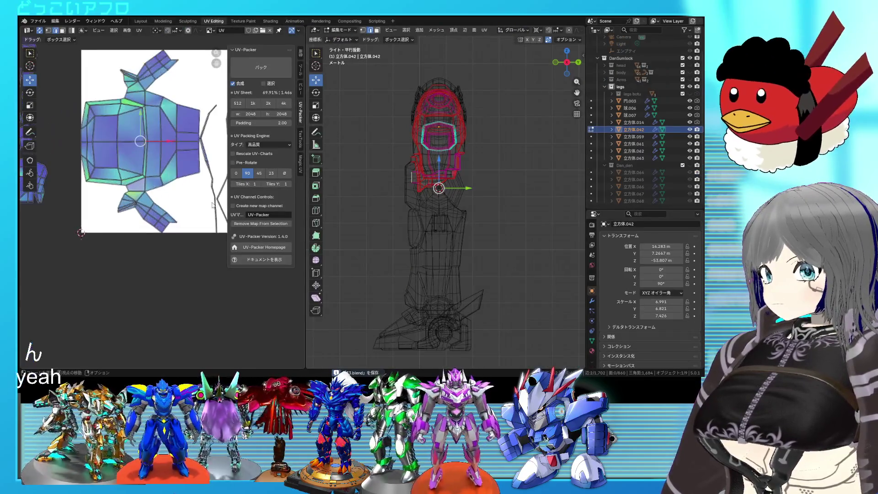
scroll(179, 207, up, 1)
key(ctrl+l)
middle_drag(359, 203, 411, 206)
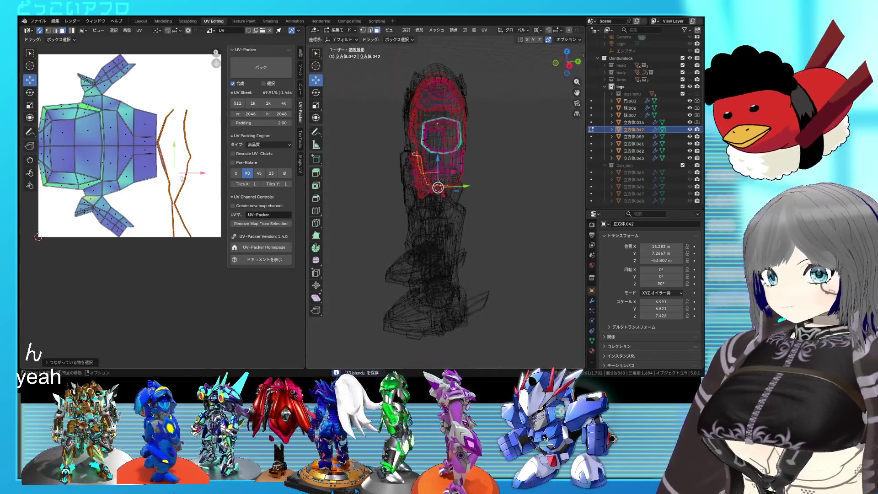
scroll(216, 153, down, 3)
scroll(217, 152, down, 2)
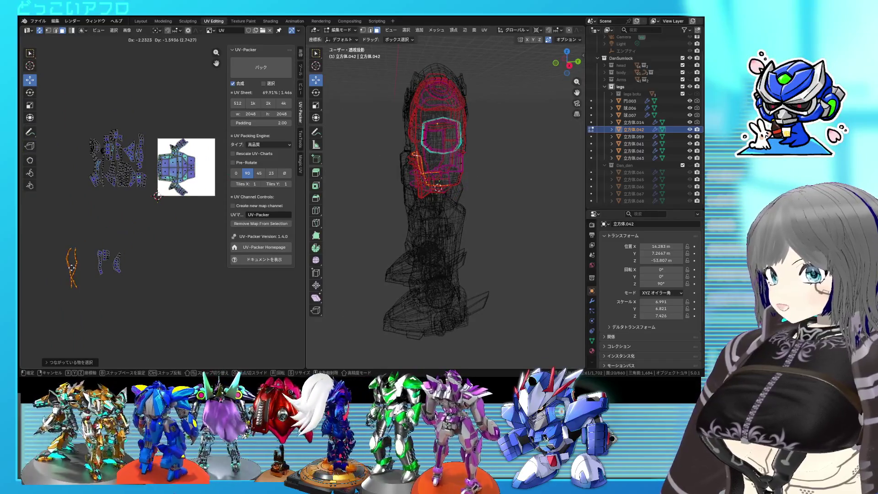
click(161, 294)
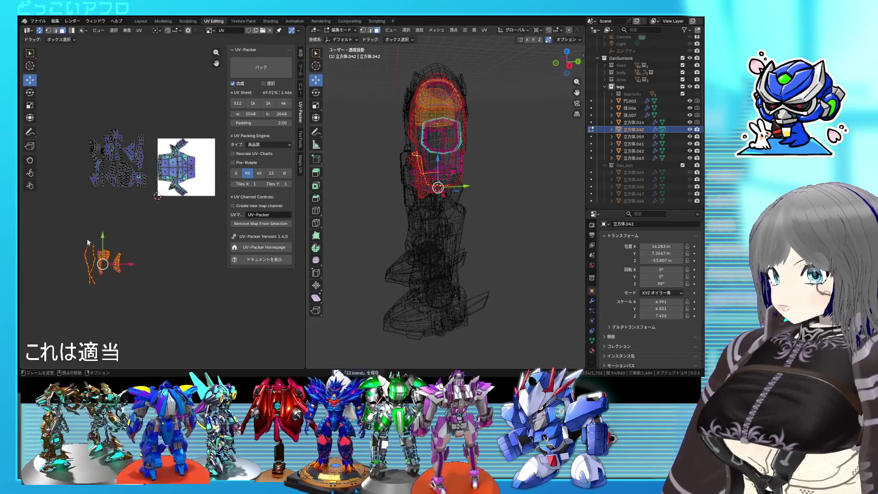
right_click(88, 246)
click(83, 263)
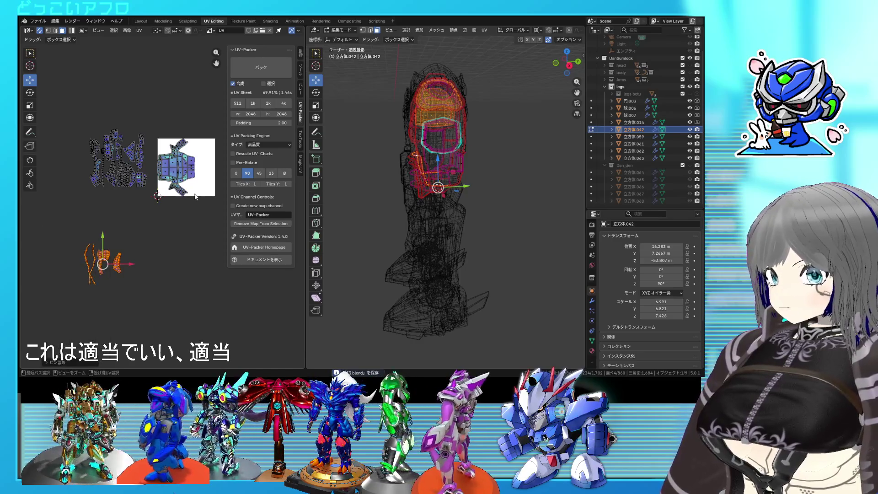
scroll(162, 199, up, 2)
scroll(162, 199, up, 1)
scroll(178, 220, up, 1)
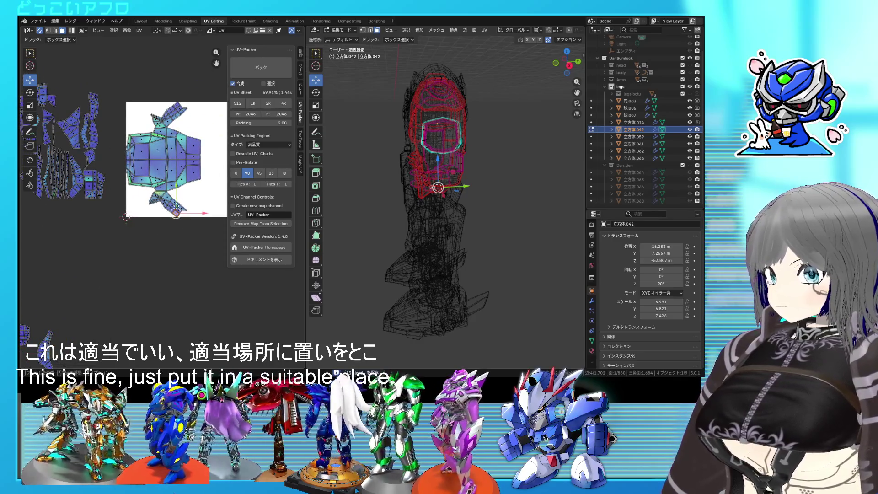
Save the file, return to object mode and hide several extra leg parts in the Outliner.
key(shift+z)
scroll(439, 206, up, 1)
scroll(439, 205, up, 2)
scroll(439, 206, up, 2)
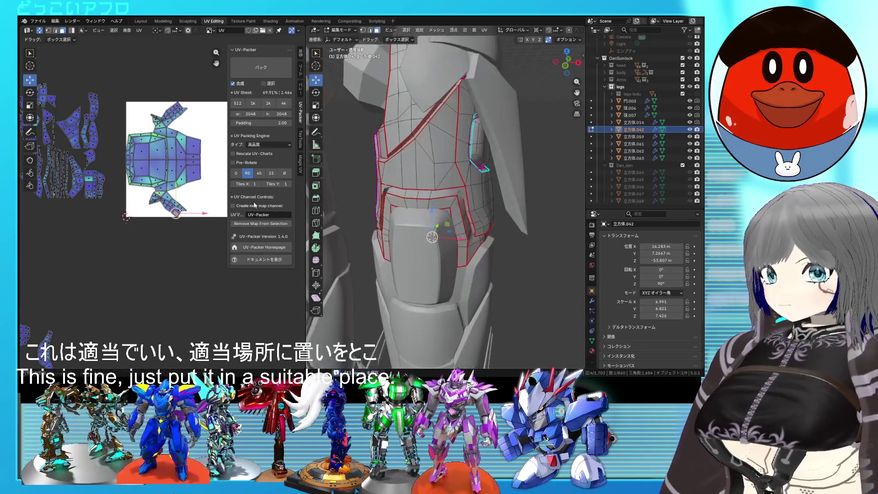
key(ctrl+s)
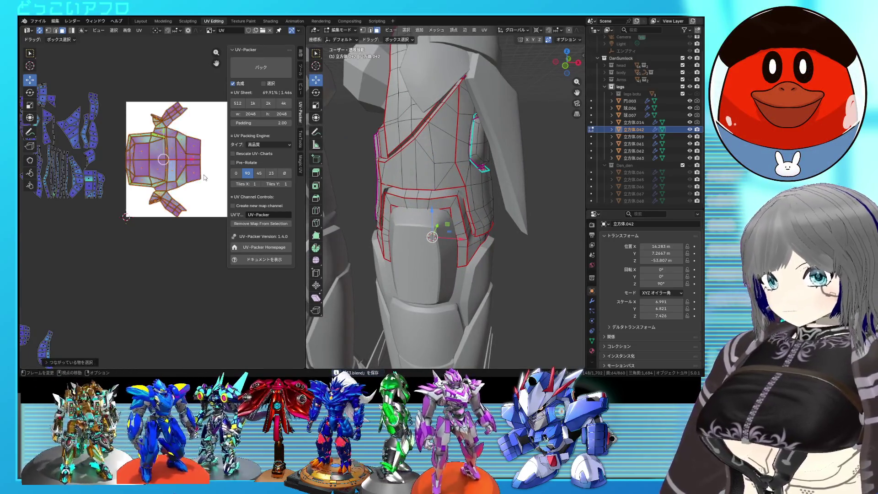
middle_drag(411, 206, 407, 218)
click(406, 219)
scroll(406, 218, up, 3)
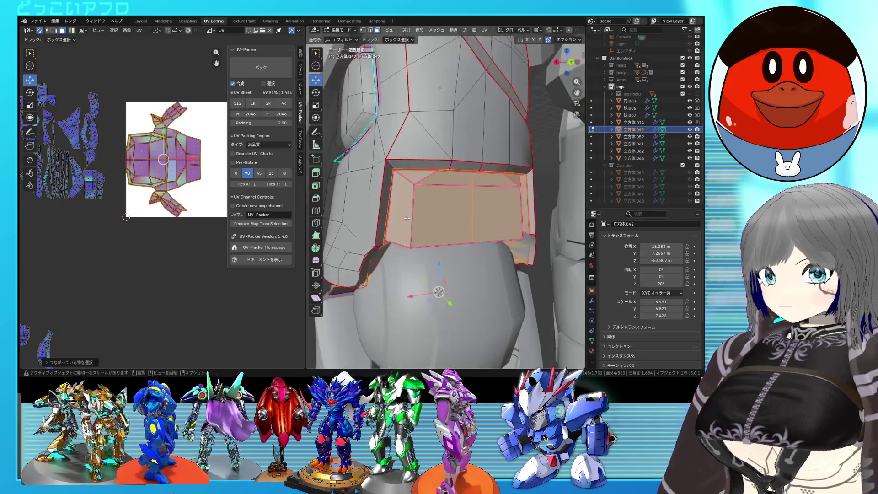
middle_drag(407, 218, 425, 182)
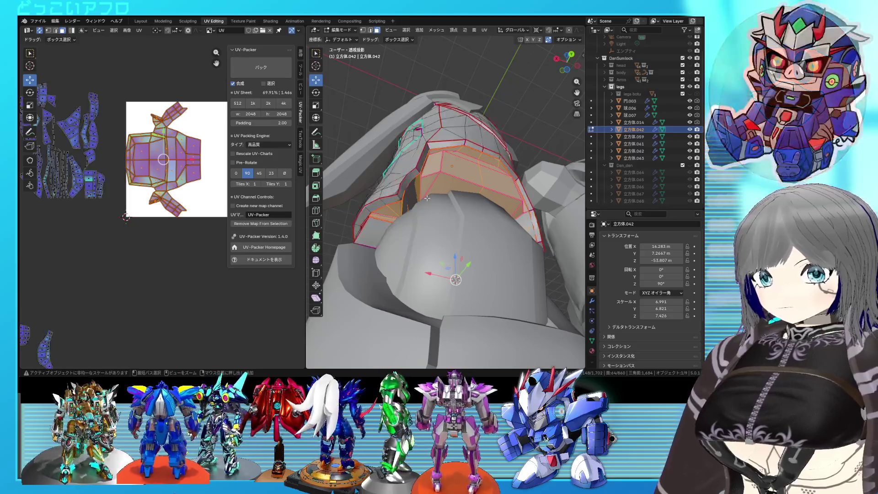
key(Tab)
drag(689, 101, 689, 158)
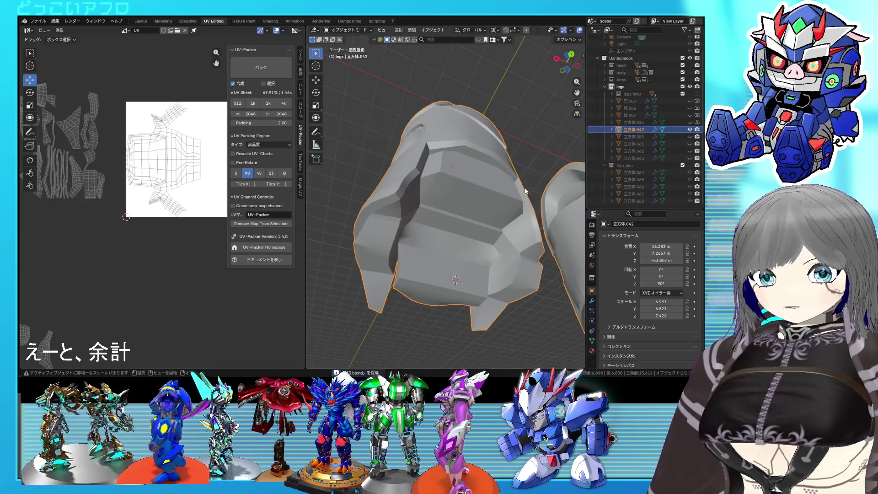
Isolate the armor piece in mesh editing with Shift+H, deselect all and save.
key(Tab)
scroll(473, 187, up, 2)
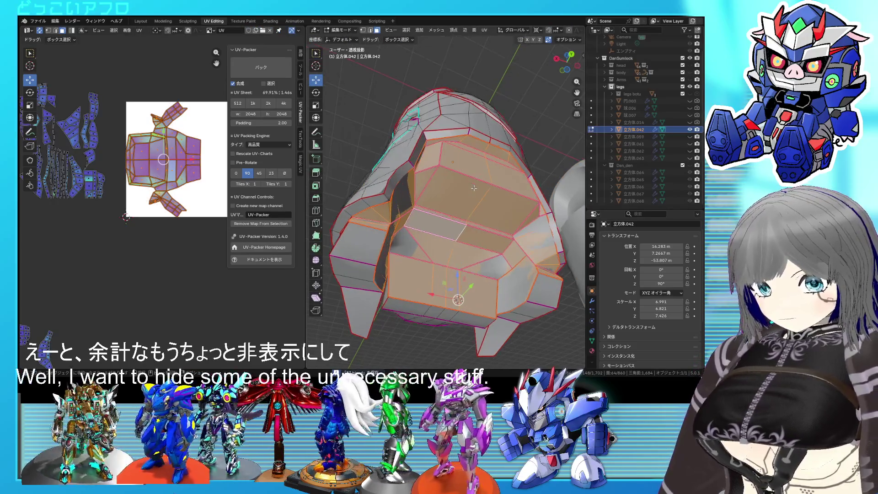
key(shift+h)
mouse_move(473, 188)
middle_down()
mouse_move(499, 205)
mouse_move(444, 201)
middle_up()
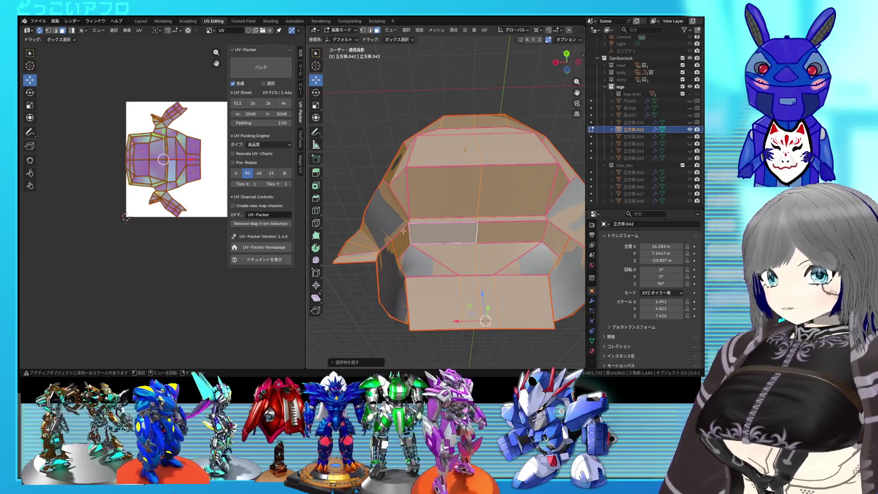
key(alt+a)
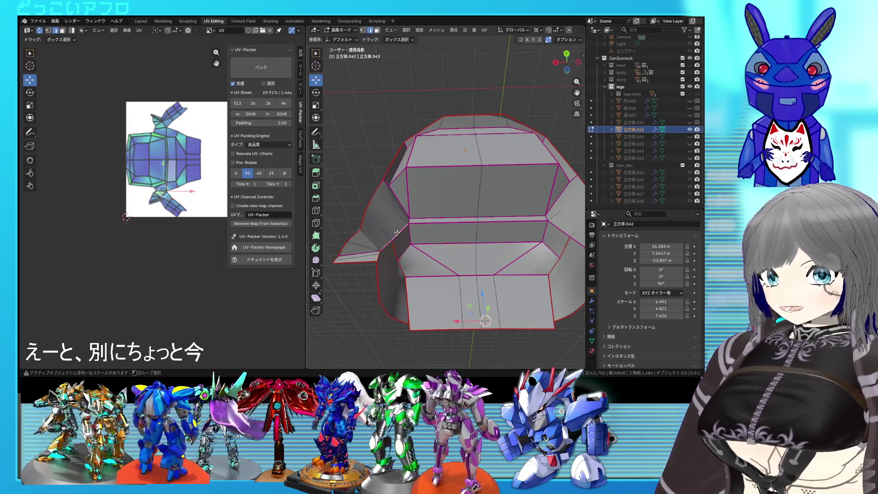
middle_drag(554, 234, 368, 221)
key(ctrl+s)
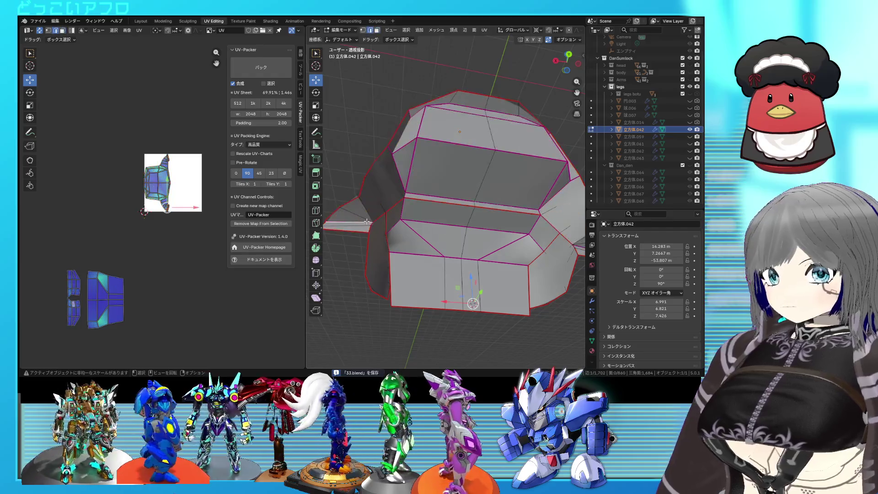
scroll(372, 218, up, 5)
scroll(364, 217, down, 3)
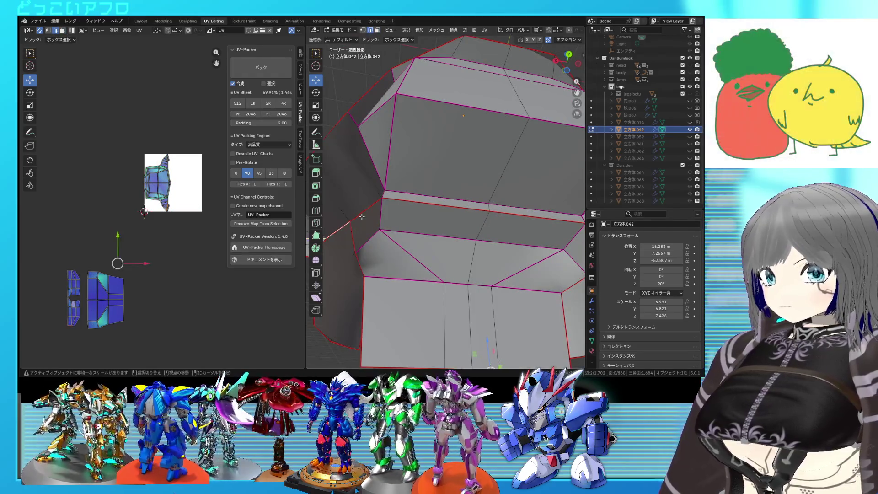
scroll(390, 203, down, 3)
Mark more armor edges via the edge menu, then select all and re-unwrap the UVs.
middle_drag(390, 202, 444, 229)
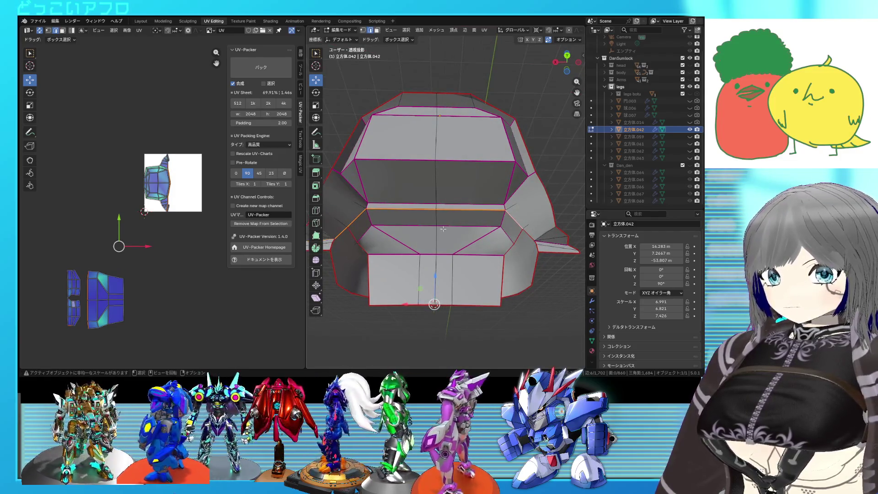
alt+shift+click(541, 251)
right_click(541, 249)
click(541, 249)
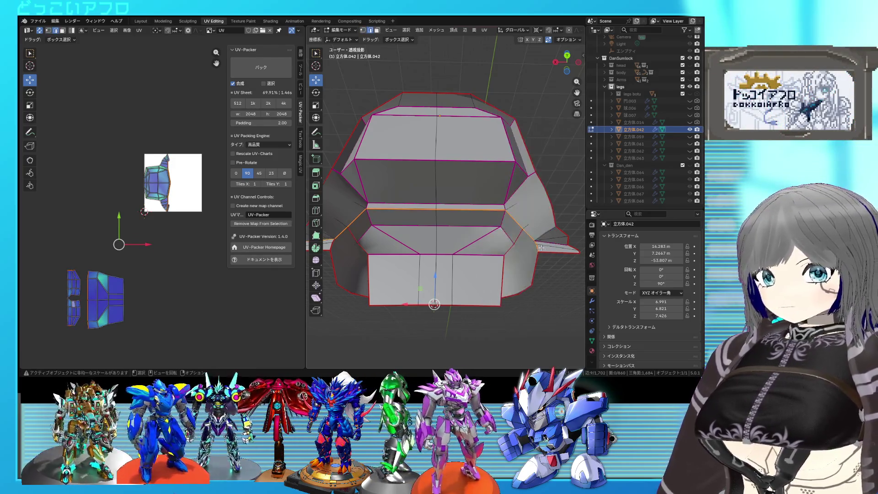
right_click(549, 243)
click(549, 242)
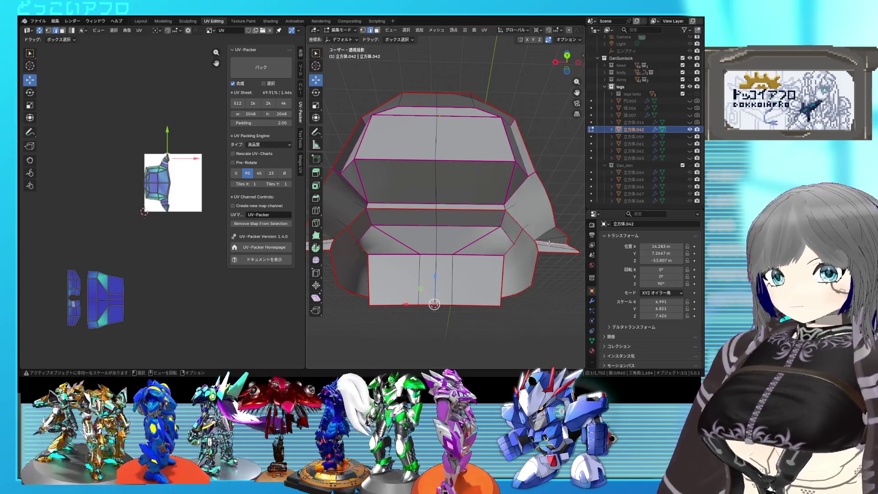
key(a)
key(u)
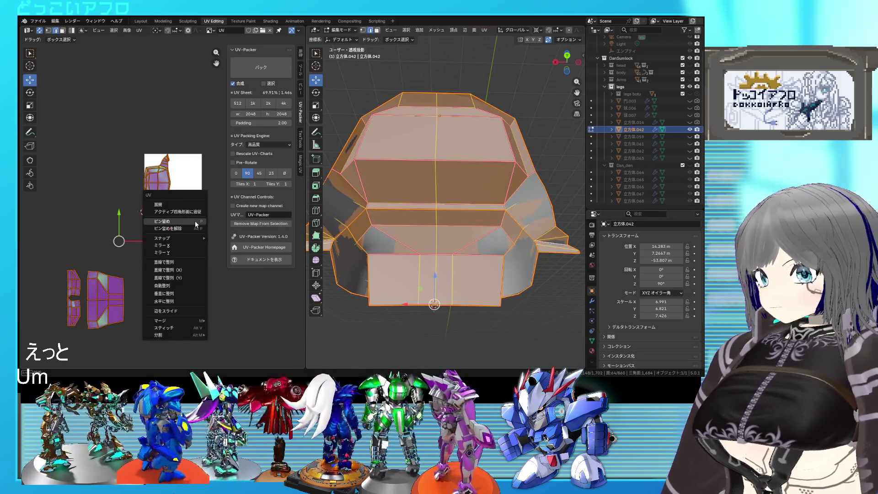
click(178, 204)
scroll(179, 205, up, 3)
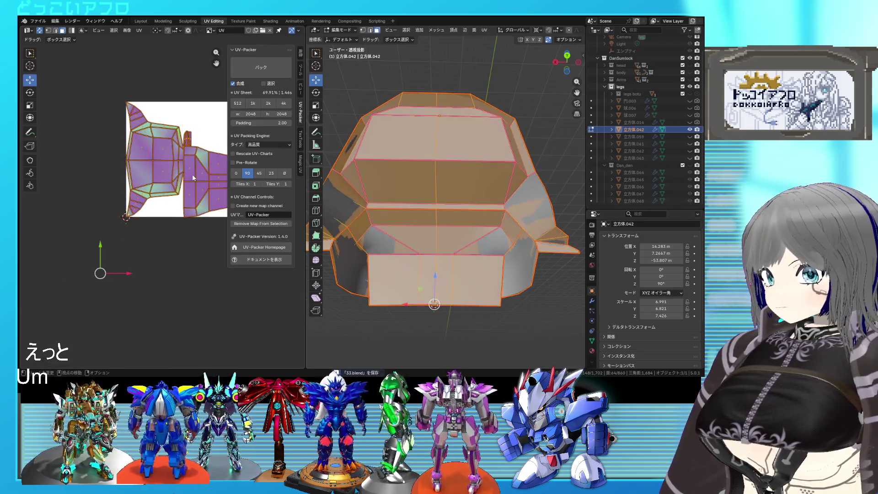
Select one linked UV island and reposition it, then deselect everything.
click(192, 173)
key(ctrl+l)
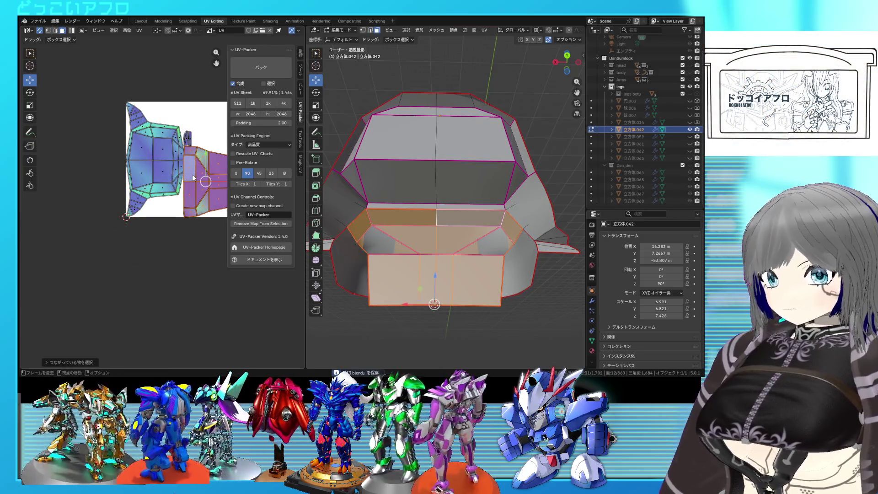
scroll(194, 179, down, 3)
right_click(111, 283)
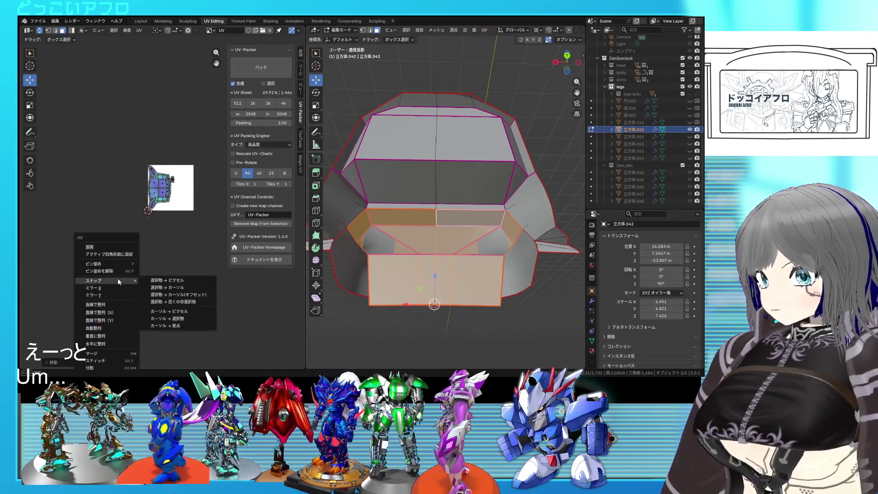
click(102, 260)
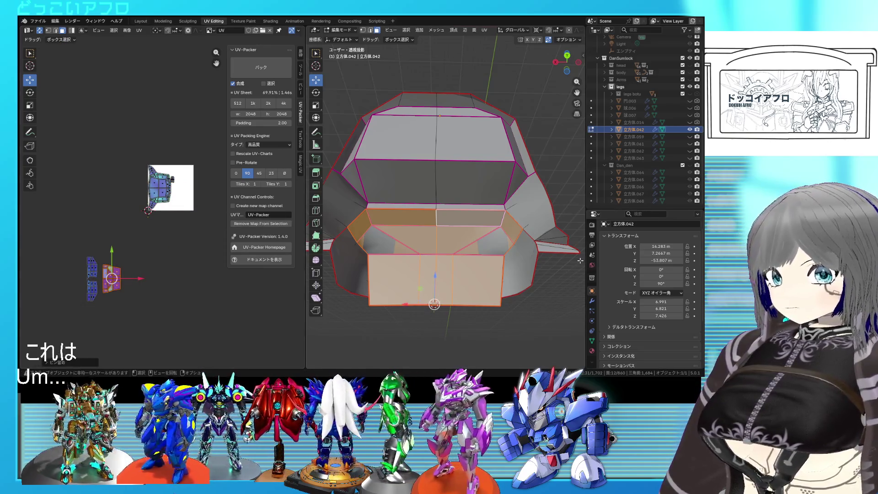
key(alt+a)
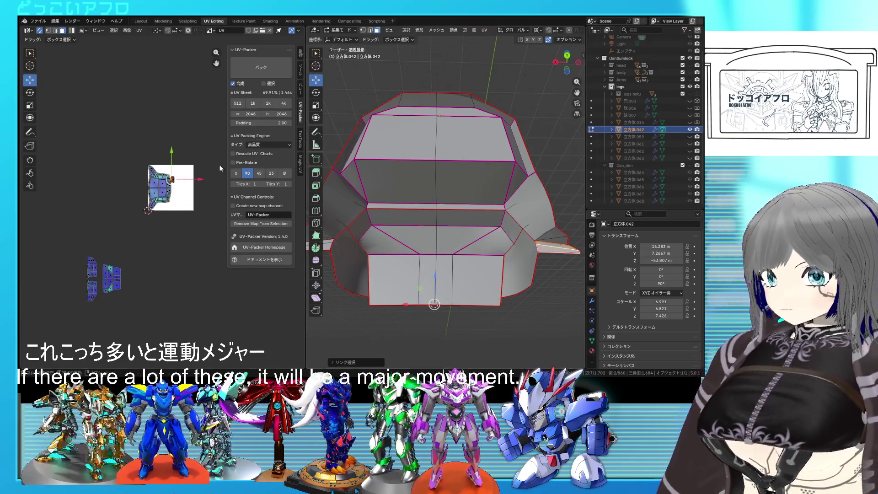
scroll(182, 179, up, 2)
scroll(185, 168, down, 1)
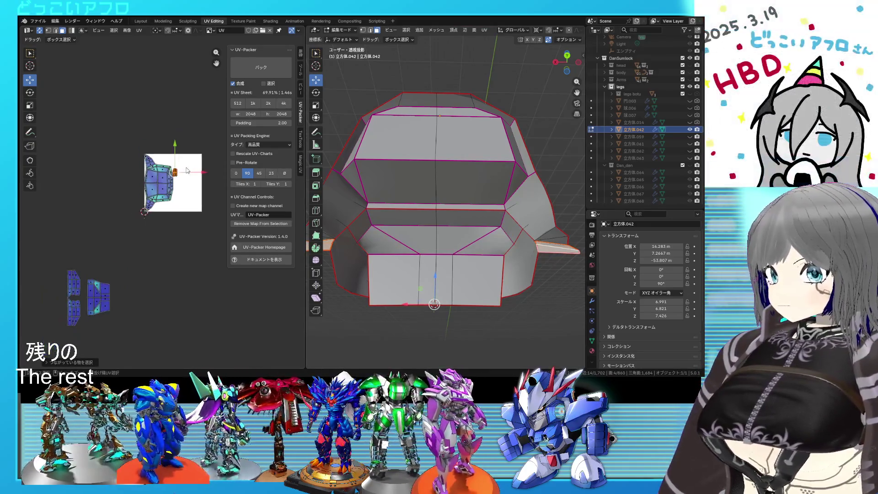
scroll(187, 169, down, 1)
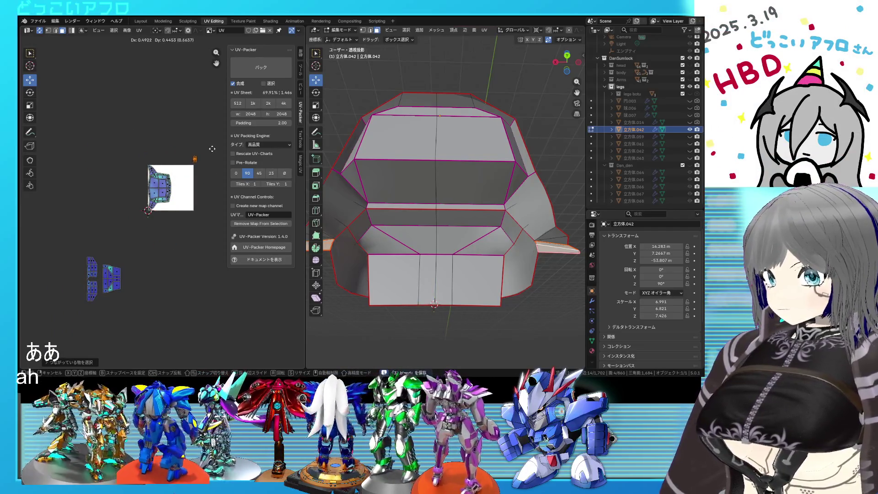
Hide the armor's upper part and unwrap the remaining lower faces.
key(l)
scroll(411, 205, up, 2)
mouse_move(411, 206)
middle_down()
mouse_move(409, 217)
mouse_move(399, 200)
mouse_move(432, 207)
mouse_move(424, 237)
mouse_move(503, 220)
middle_up()
key(alt+a)
key(u)
click(432, 207)
scroll(481, 142, down, 2)
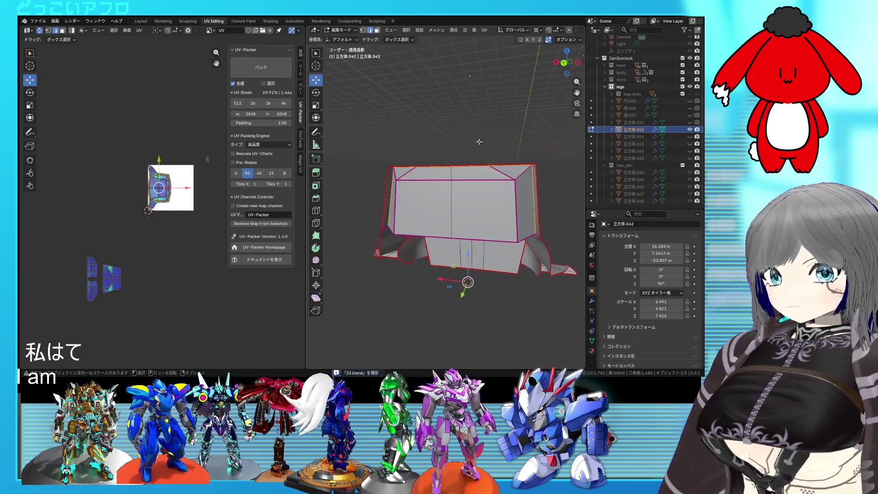
Reveal the hidden upper part, then move the linked recess faces along Z to a new height.
key(a)
key(alt+h)
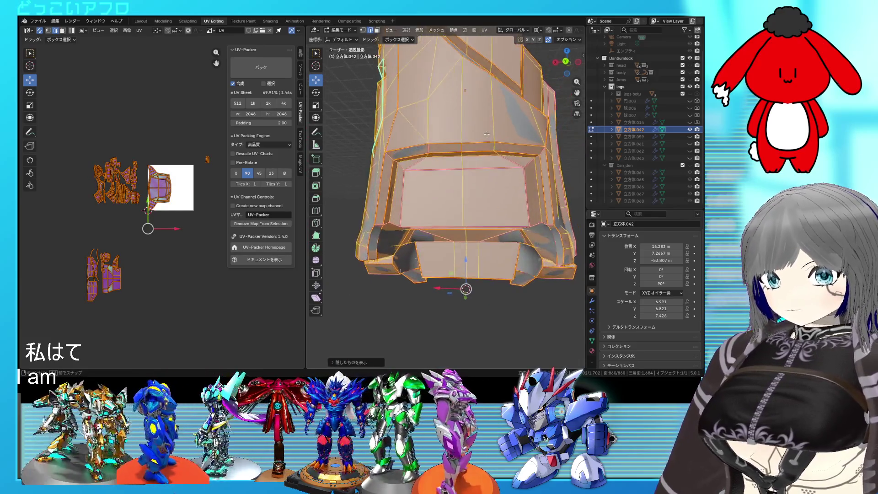
middle_drag(473, 145, 474, 152)
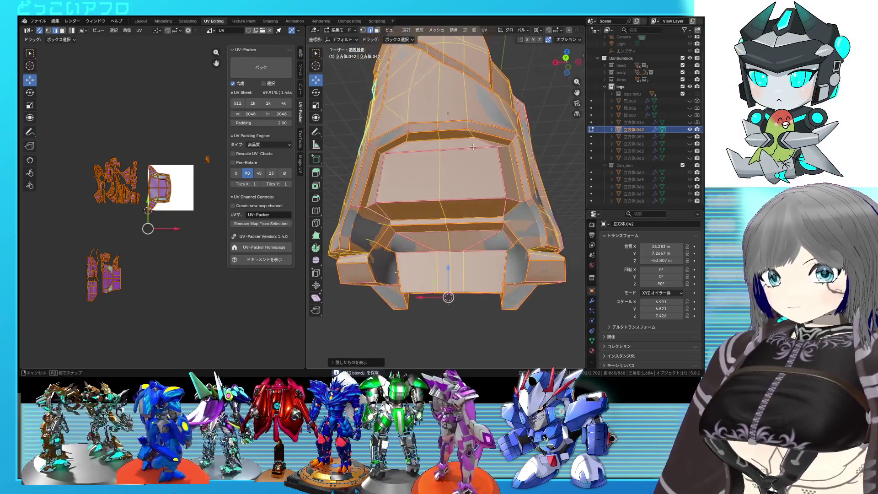
key(alt+a)
click(426, 182)
key(ctrl+l)
middle_drag(425, 181, 442, 222)
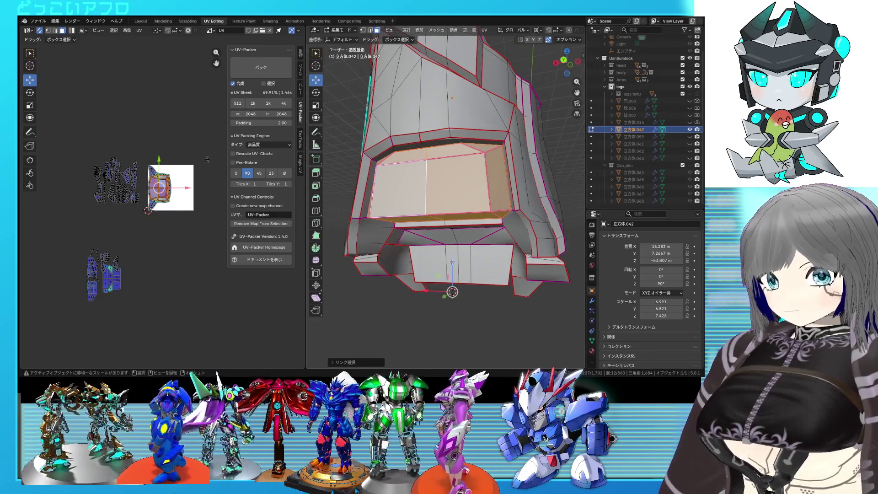
key(g)
key(z)
click(484, 202)
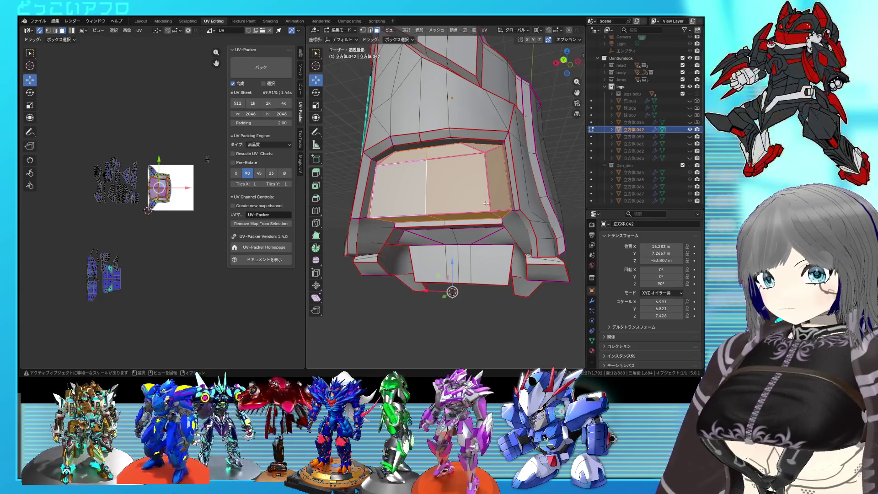
Move the thin face at the recess's top edge along Z.
click(481, 158)
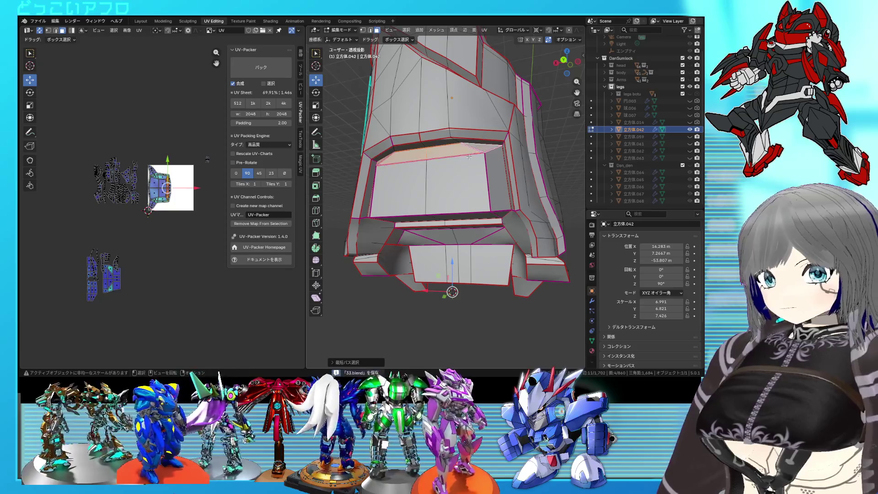
key(g)
key(z)
click(457, 259)
mouse_move(458, 259)
middle_down()
mouse_move(512, 170)
mouse_move(502, 173)
middle_up()
scroll(548, 180, up, 3)
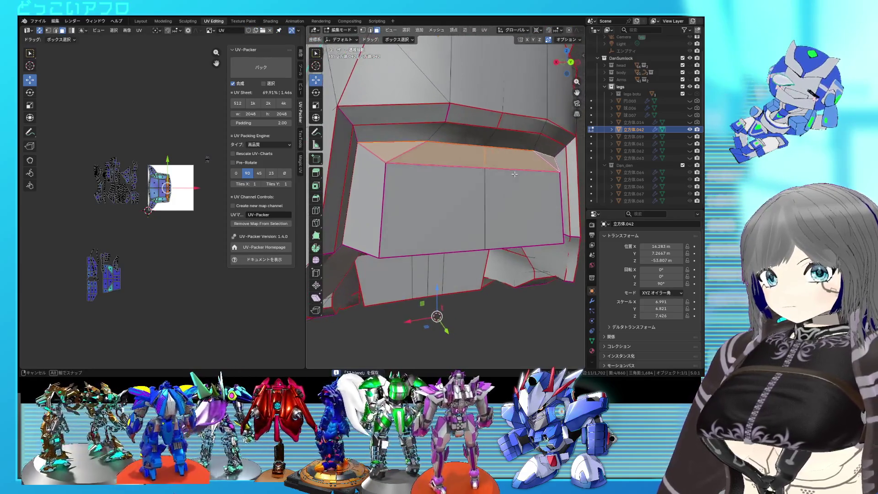
Slide a rim vertex about halfway along its edge with vertex slide.
key(1)
click(343, 146)
key(shift+v)
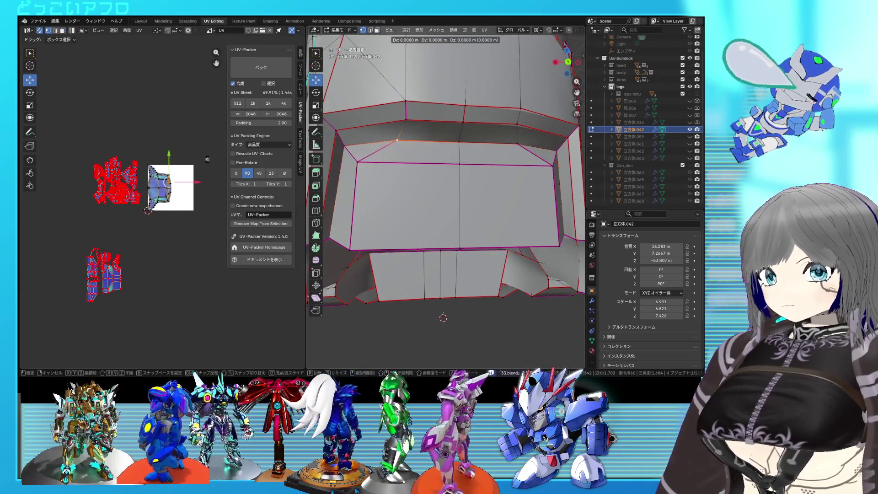
mouse_move(337, 146)
middle_down()
mouse_move(501, 158)
mouse_move(371, 160)
middle_up()
click(501, 158)
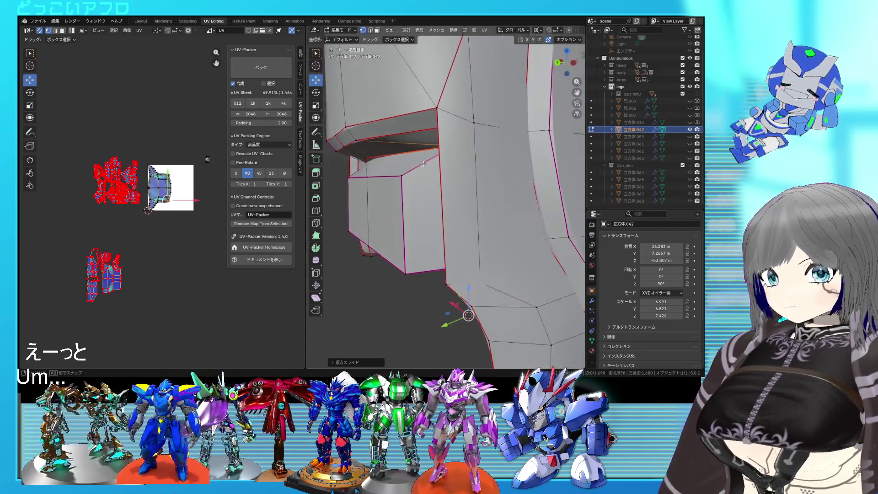
click(456, 327)
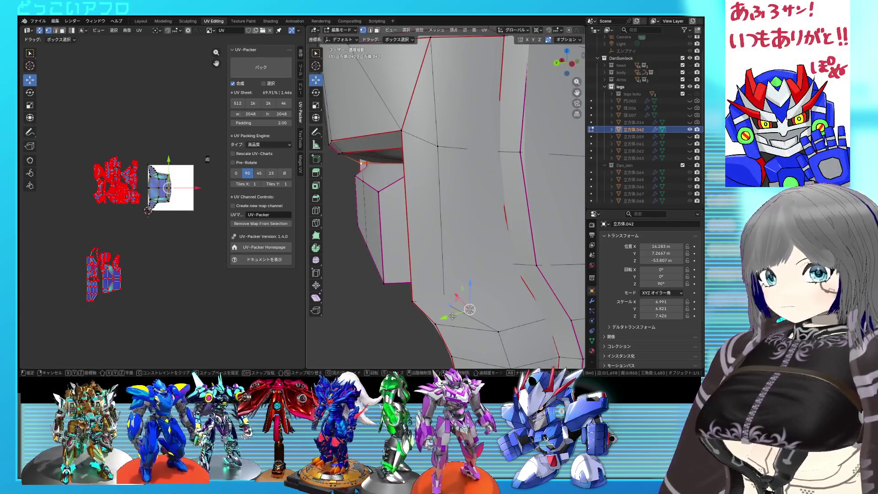
Return to Object Mode and save the blend file.
key(Tab)
mouse_move(442, 223)
middle_down()
mouse_move(563, 209)
mouse_move(308, 210)
mouse_move(588, 211)
middle_up()
key(ctrl+s)
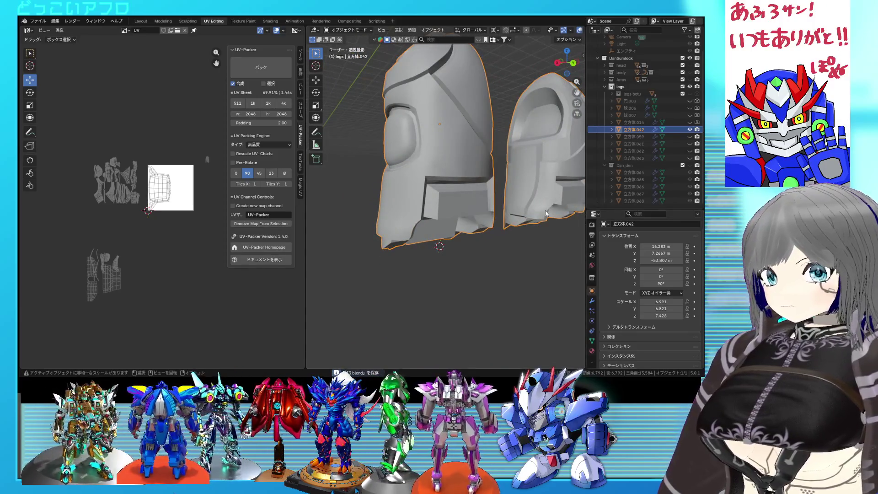
Mark seams on a knee-opening face's edges and straighten the linked strip with Follow Active Quads.
key(Tab)
scroll(186, 228, up, 2)
scroll(194, 221, down, 2)
scroll(206, 199, up, 2)
scroll(433, 221, up, 1)
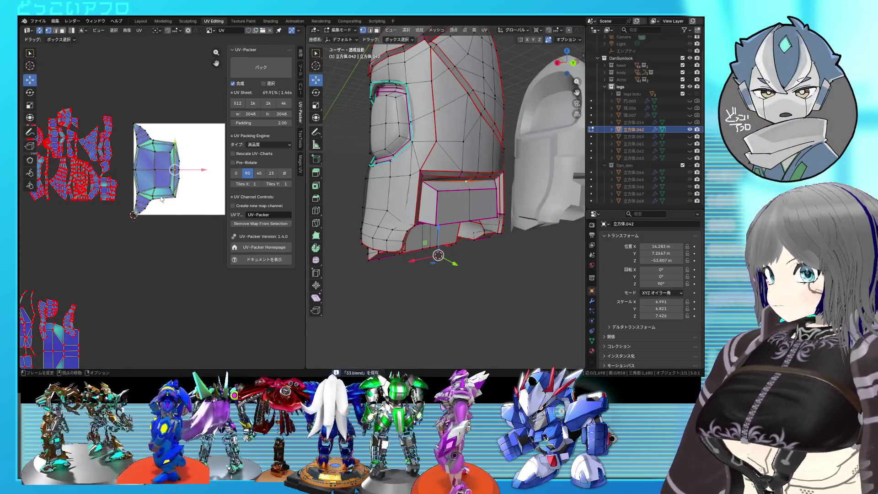
mouse_move(452, 217)
middle_down()
mouse_move(446, 192)
mouse_move(410, 169)
mouse_move(462, 204)
middle_up()
click(446, 192)
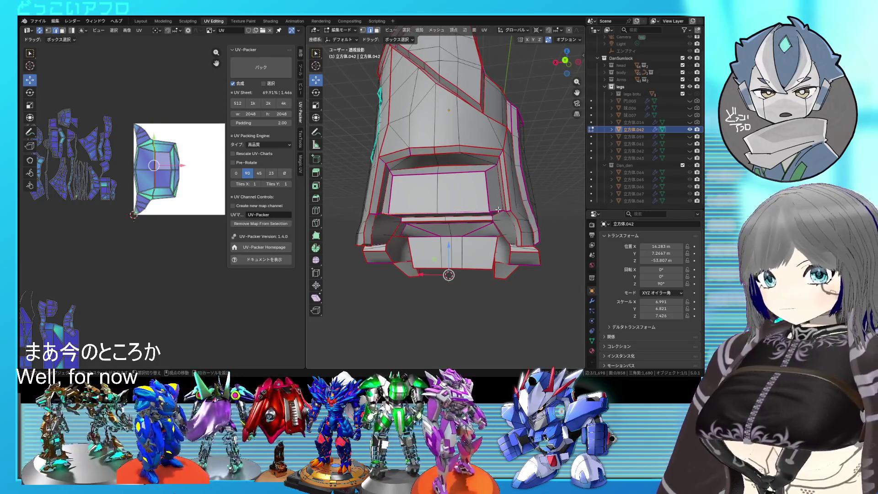
right_click(498, 209)
click(489, 211)
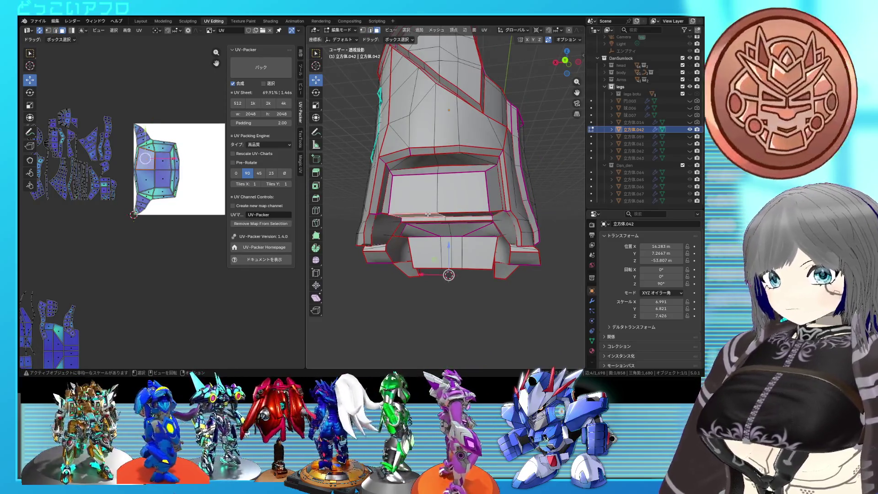
key(l)
right_click(165, 156)
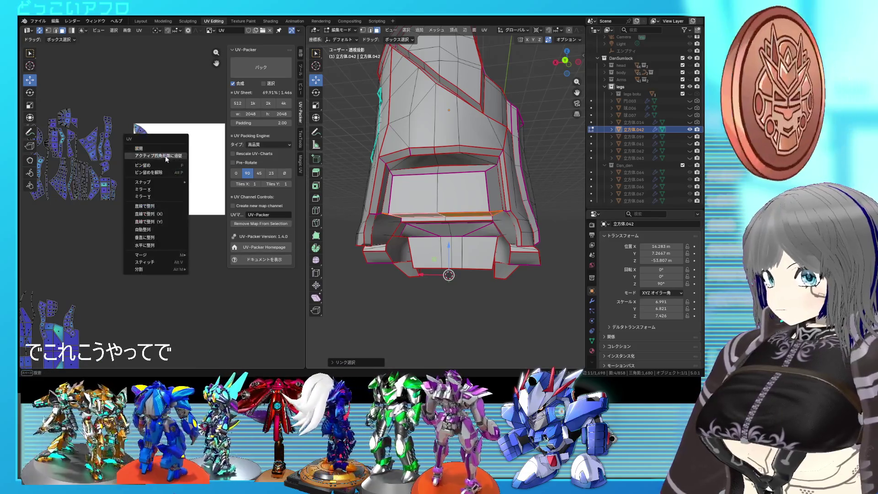
click(165, 156)
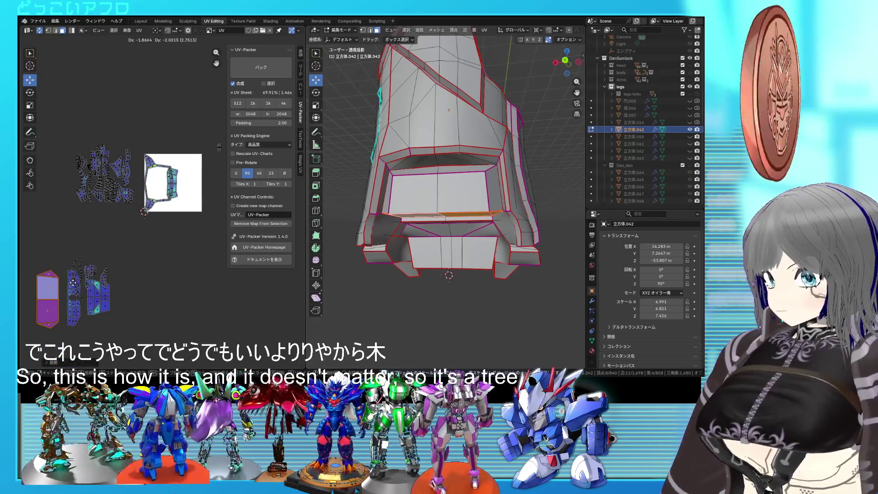
scroll(407, 203, up, 2)
Mark the outer rim edges below the front panel as seams.
click(408, 203)
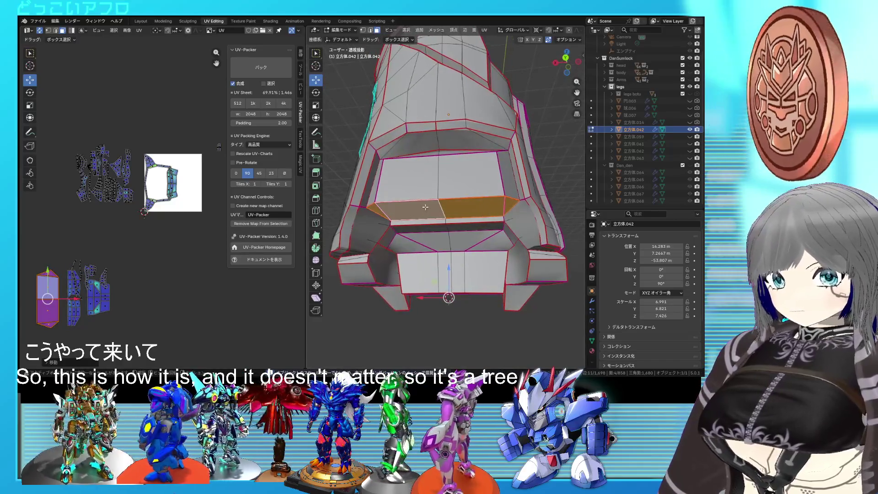
click(414, 221)
key(ctrl+l)
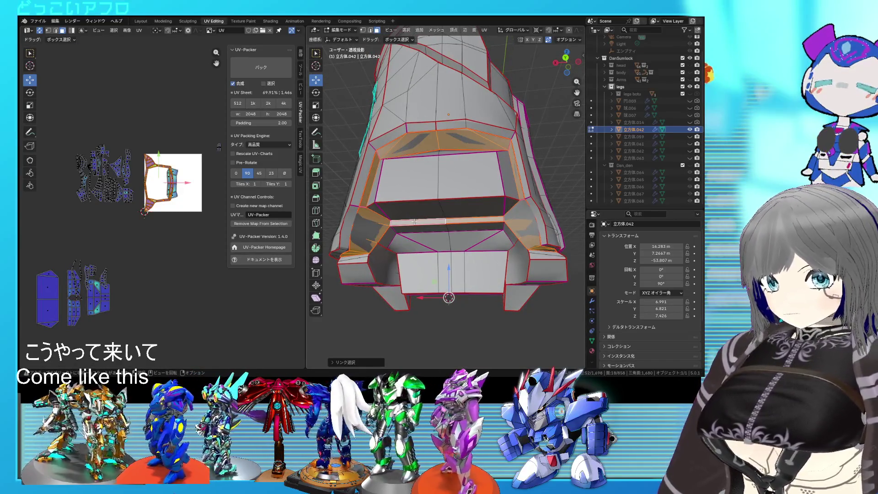
click(362, 208)
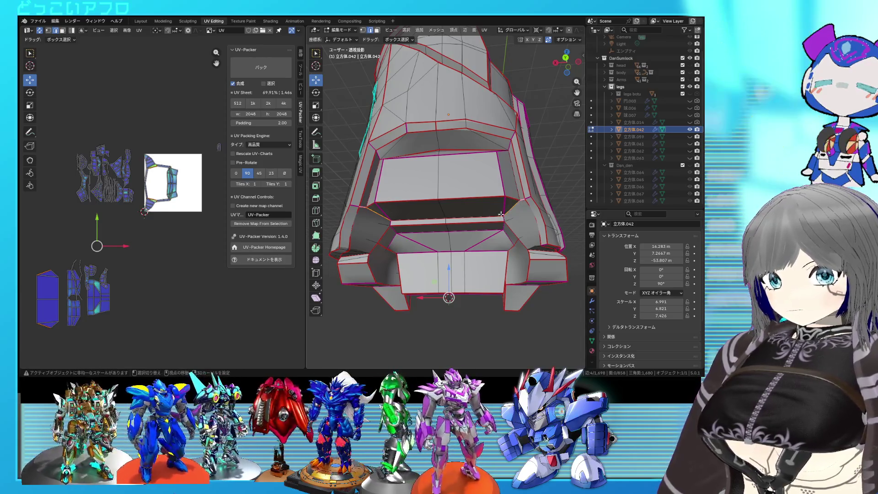
right_click(398, 221)
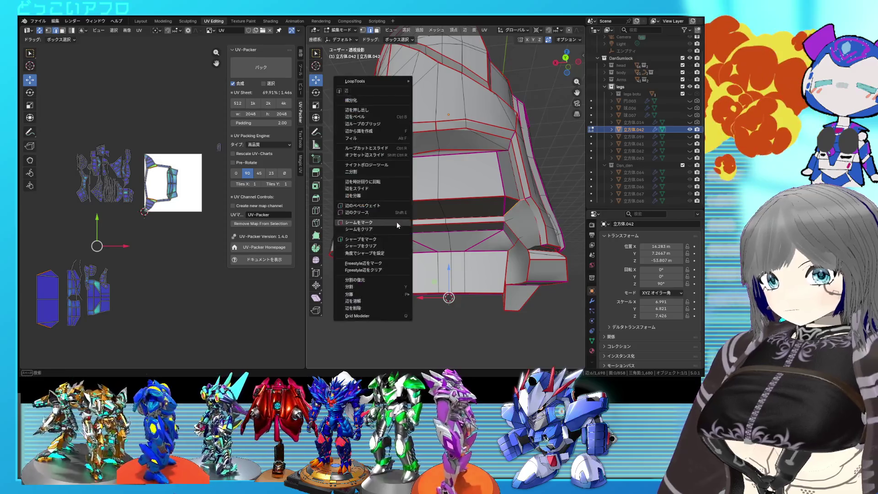
click(396, 222)
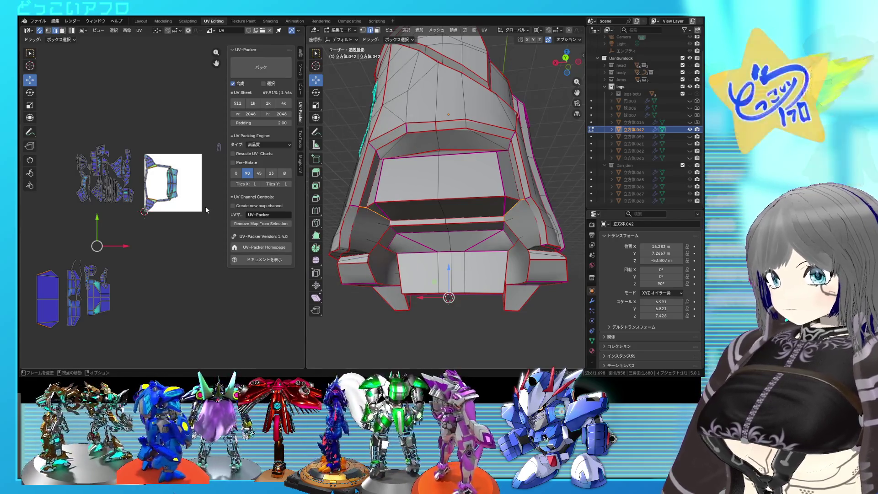
Re-unwrap the island inside the image square, then select the linked top rim strip.
key(a)
click(188, 220)
drag(198, 227, 142, 144)
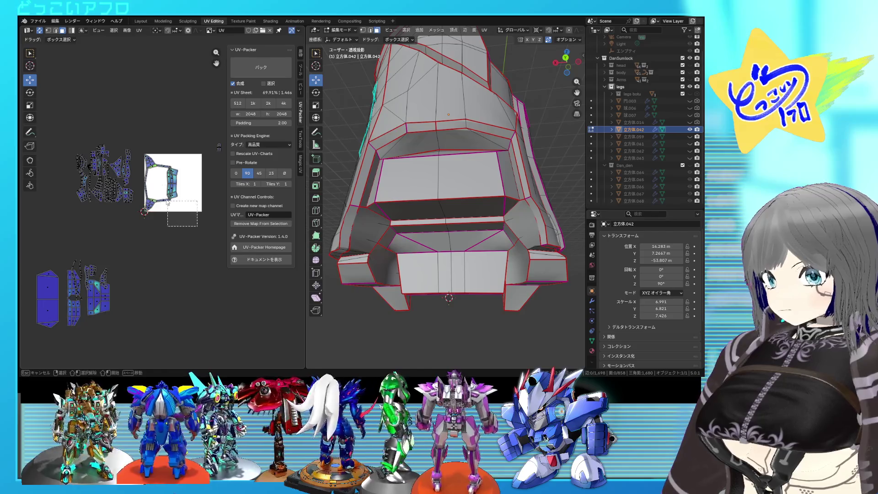
key(u)
click(143, 150)
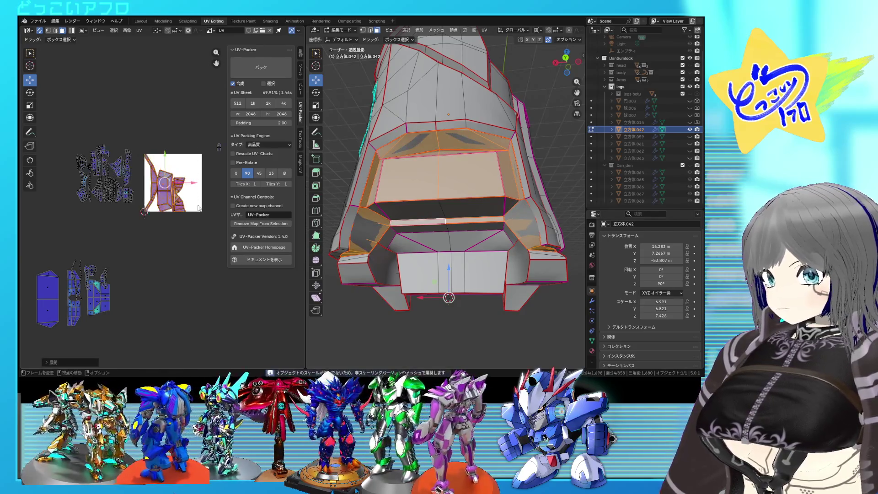
click(445, 149)
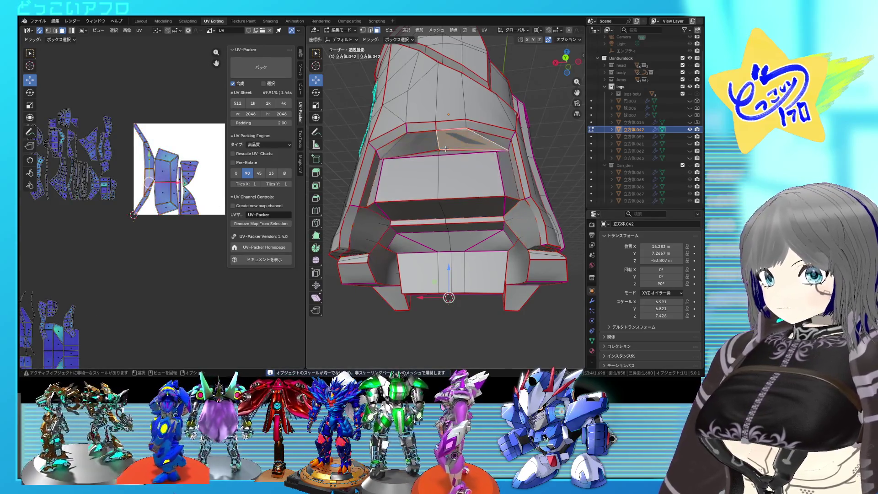
key(ctrl+l)
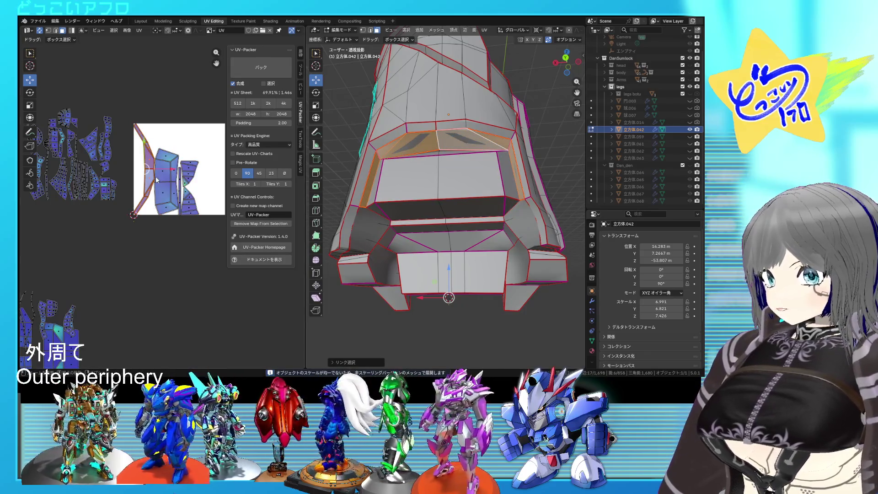
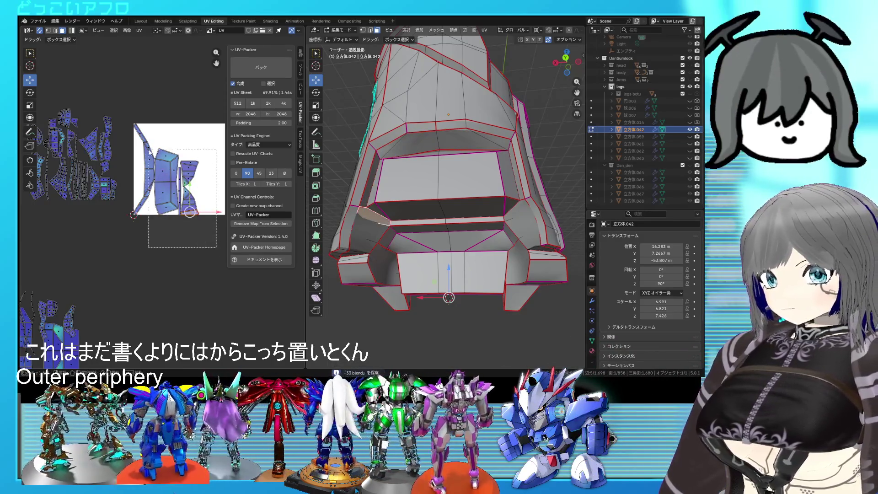
Select all the UV islands in the square and scale them down.
drag(217, 247, 130, 117)
key(s)
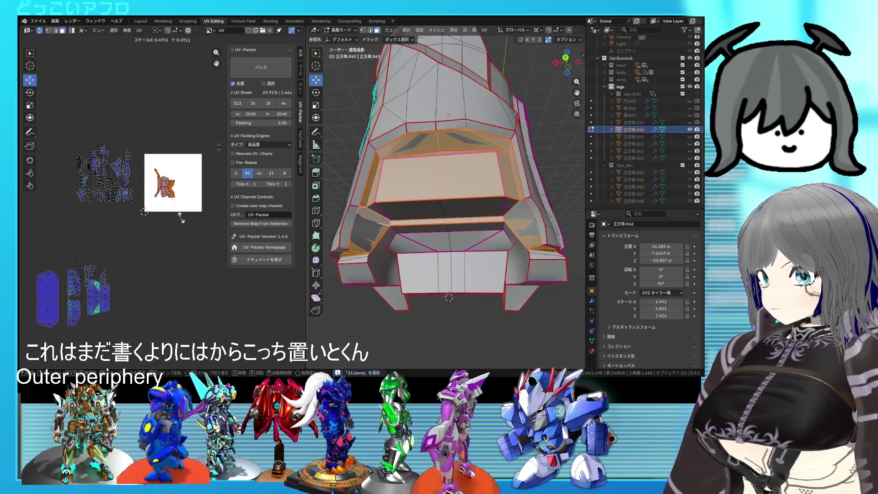
click(180, 218)
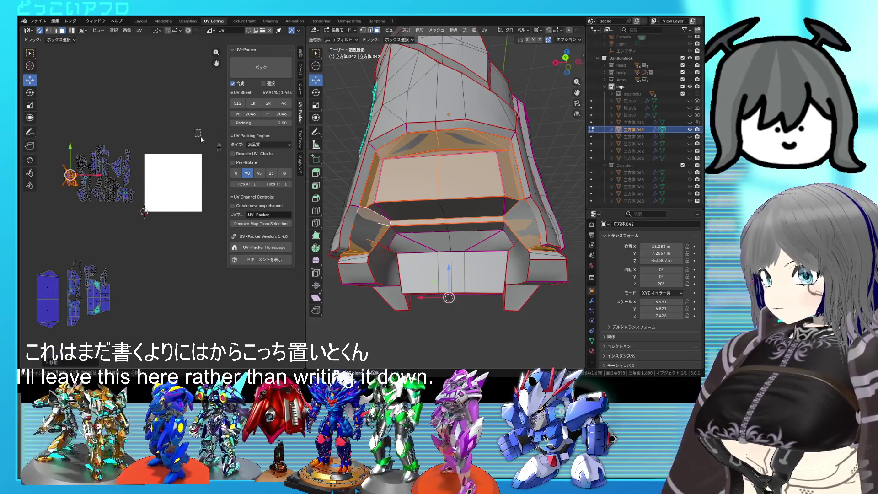
Select the blue islands at lower left and unwrap their faces again.
drag(227, 174, 226, 174)
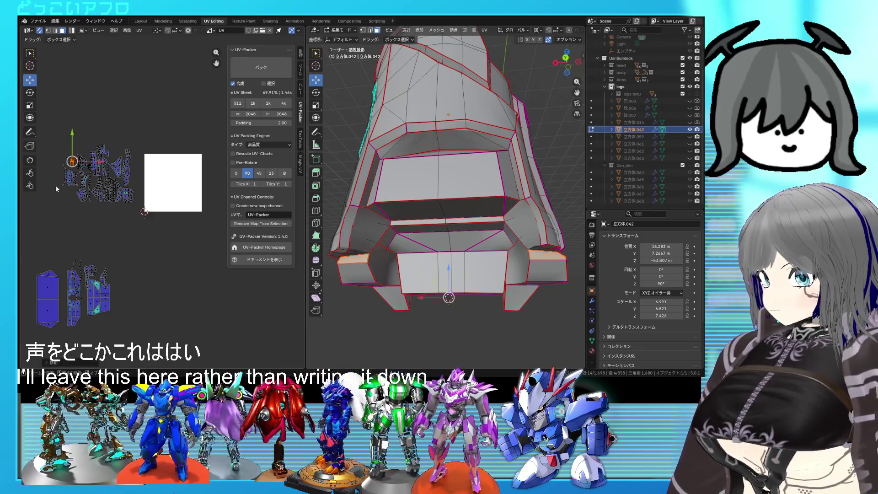
scroll(139, 215, down, 2)
drag(145, 288, 67, 226)
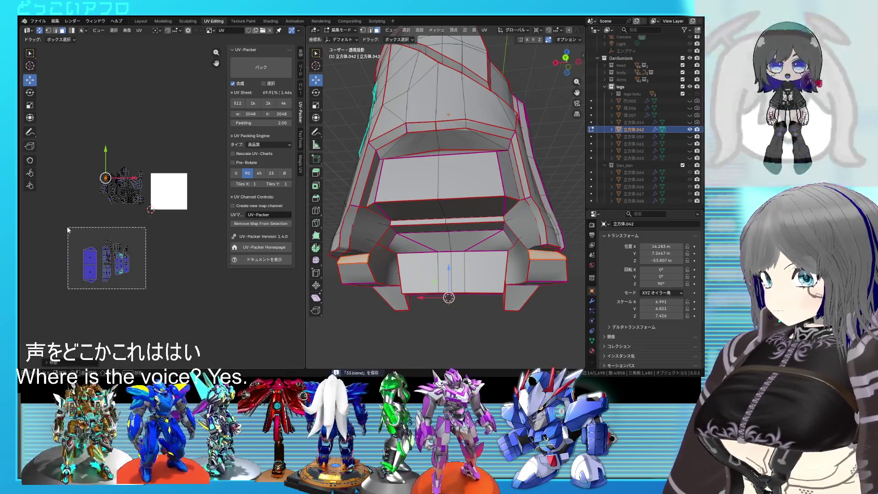
right_click(131, 224)
click(131, 224)
right_click(152, 211)
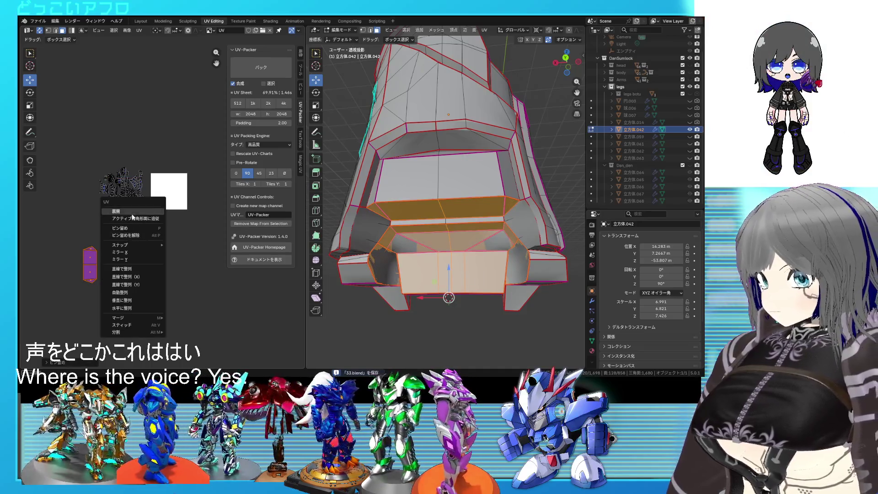
click(153, 214)
Move the freshly unwrapped islands out to the lower left and deselect everything.
drag(179, 231, 114, 285)
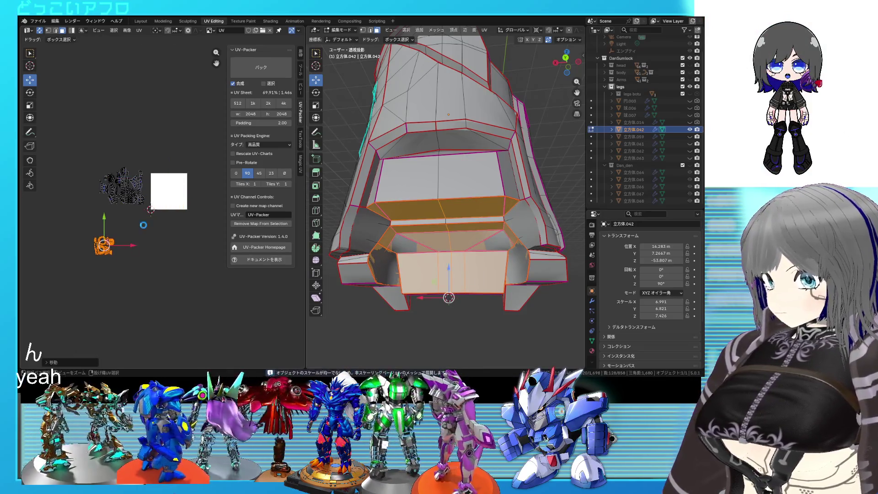
key(ctrl+z)
key(ctrl+shift+z)
scroll(175, 236, up, 2)
scroll(164, 250, up, 2)
scroll(164, 249, up, 1)
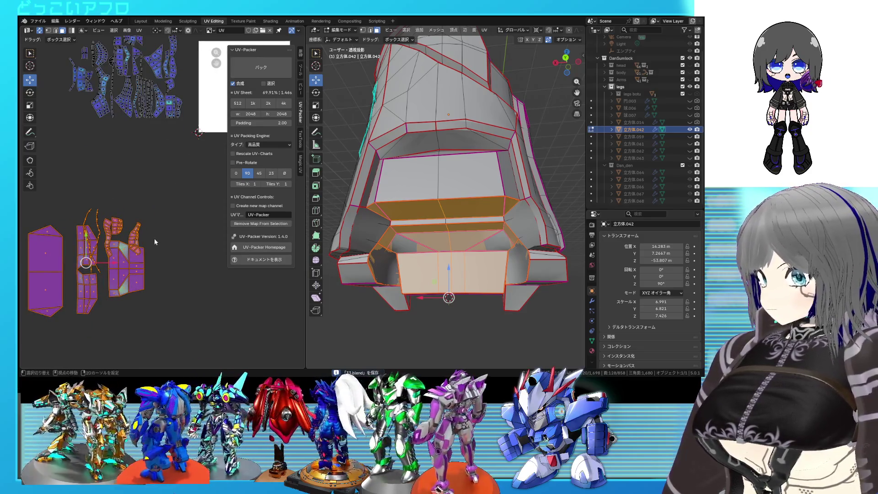
scroll(155, 239, up, 1)
scroll(172, 222, up, 1)
scroll(172, 221, up, 1)
key(alt+a)
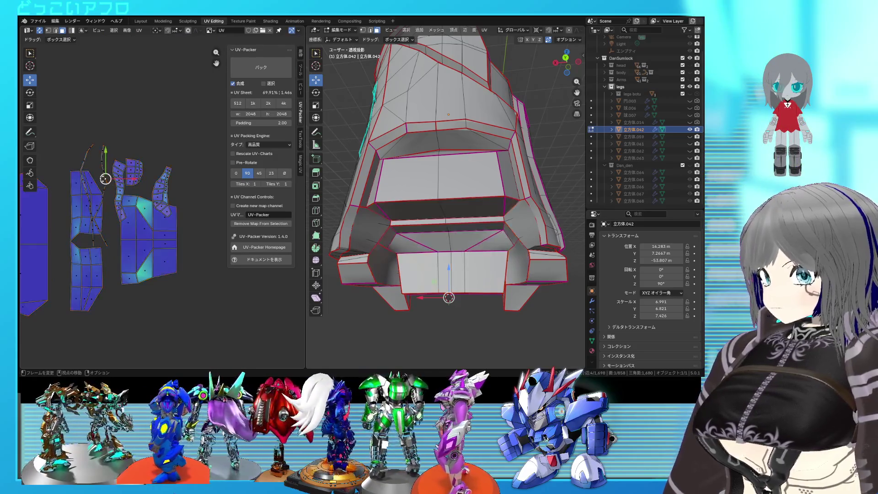
Move the left linked islands to the top and the purple island to the lower left.
click(94, 183)
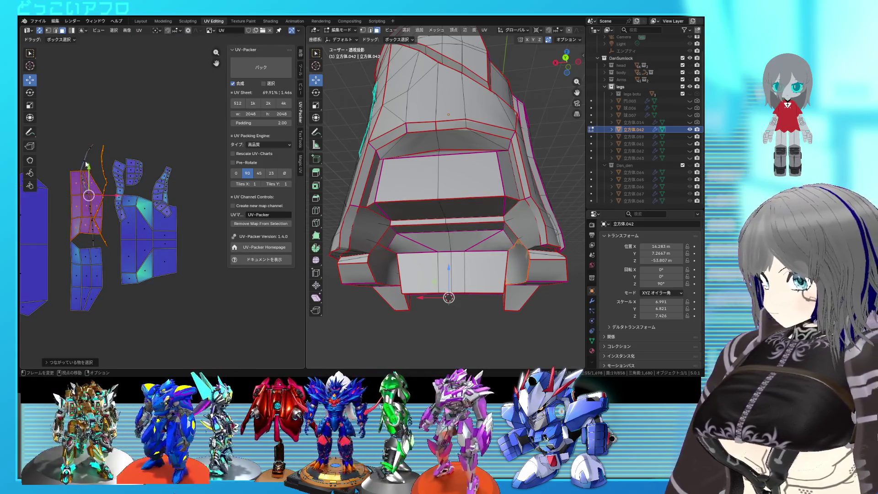
click(83, 161)
scroll(117, 190, down, 1)
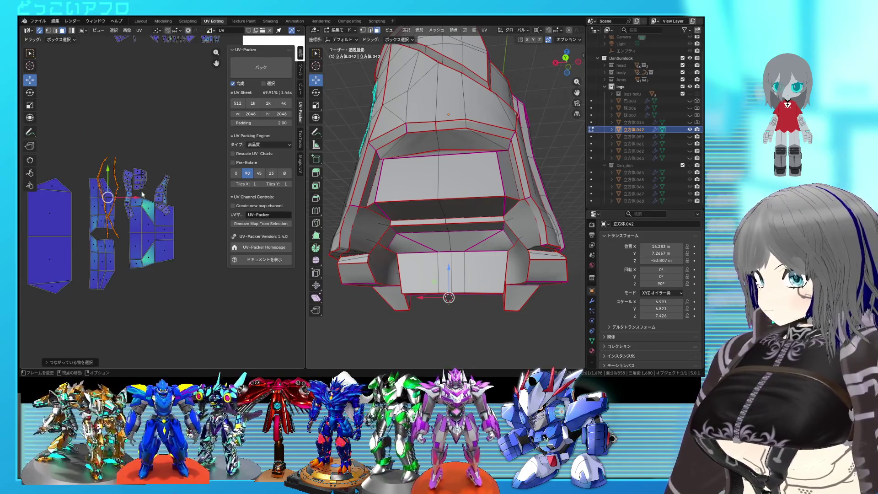
scroll(117, 190, down, 1)
key(g)
click(72, 223)
scroll(144, 219, up, 2)
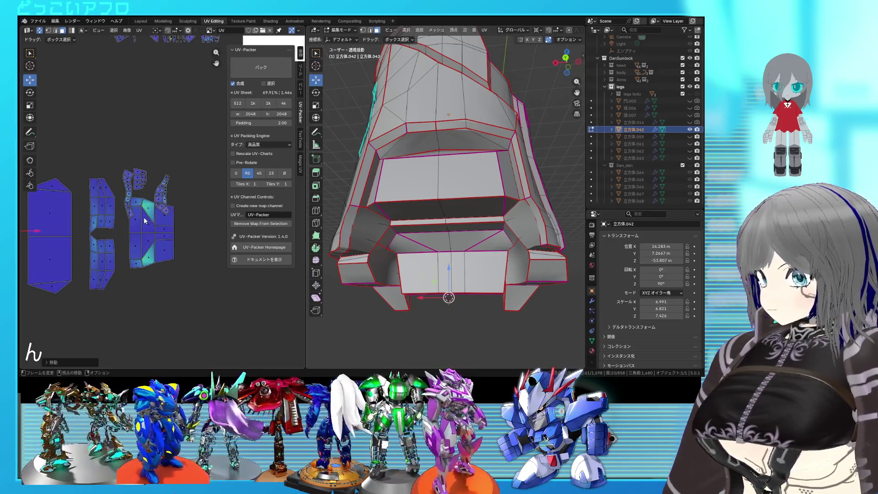
key(l)
key(l)
scroll(137, 205, down, 1)
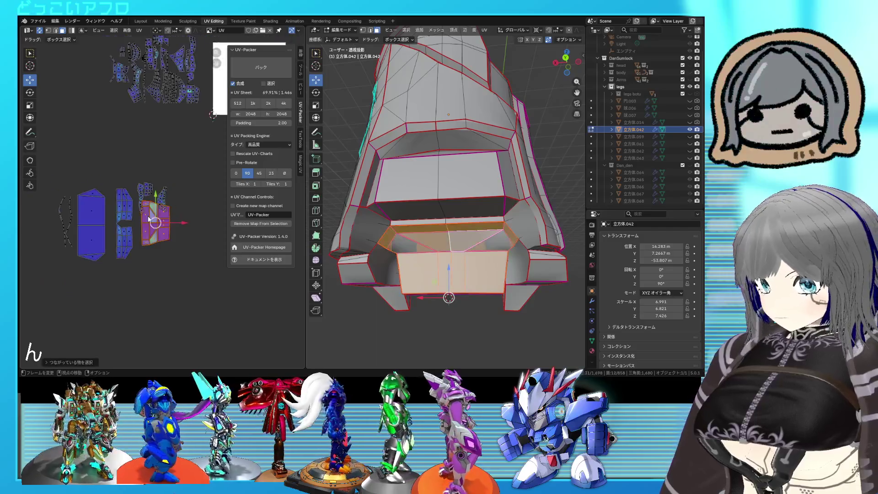
key(g)
click(104, 269)
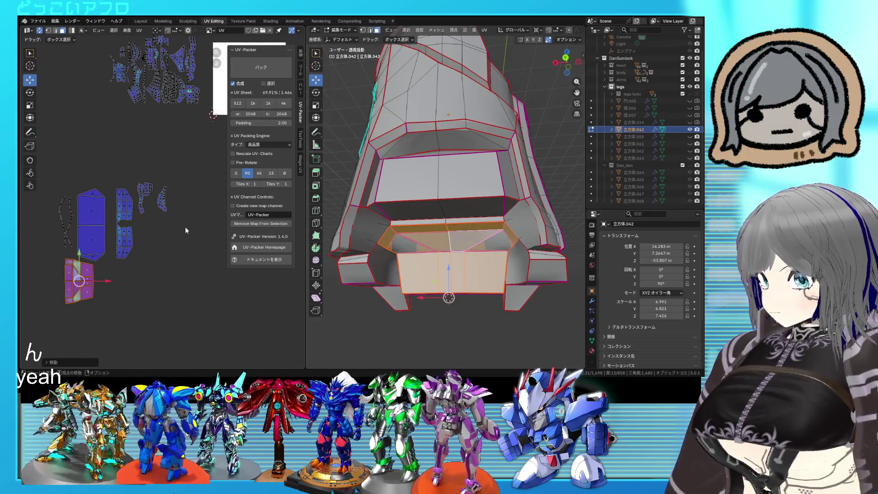
Shrink the two right islands and park the rightmost one beside its neighbour.
drag(138, 172, 138, 172)
key(s)
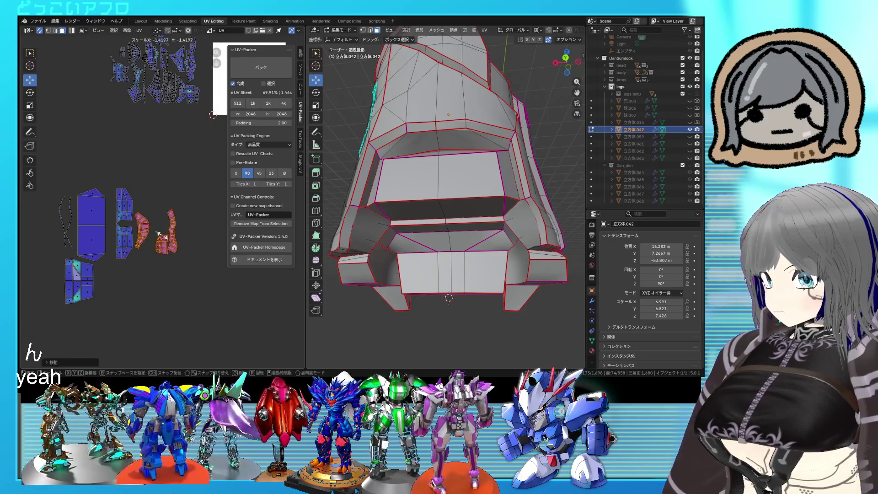
click(199, 284)
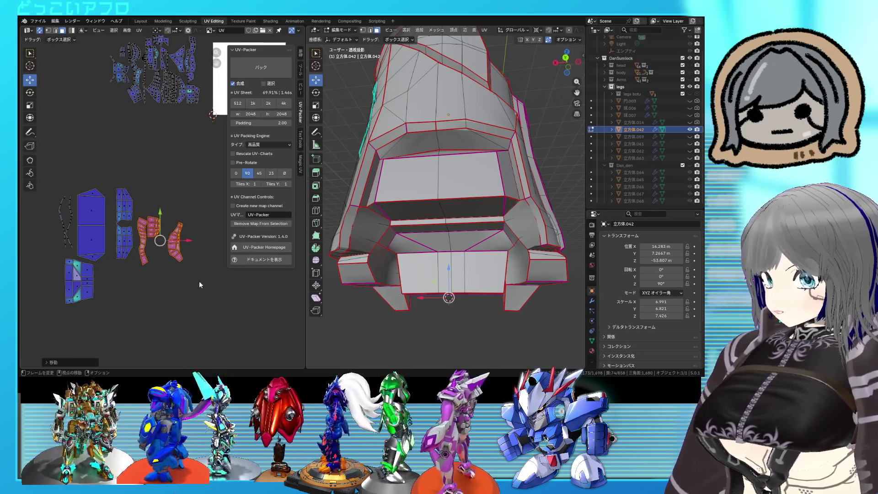
drag(165, 208, 166, 208)
drag(190, 261, 175, 258)
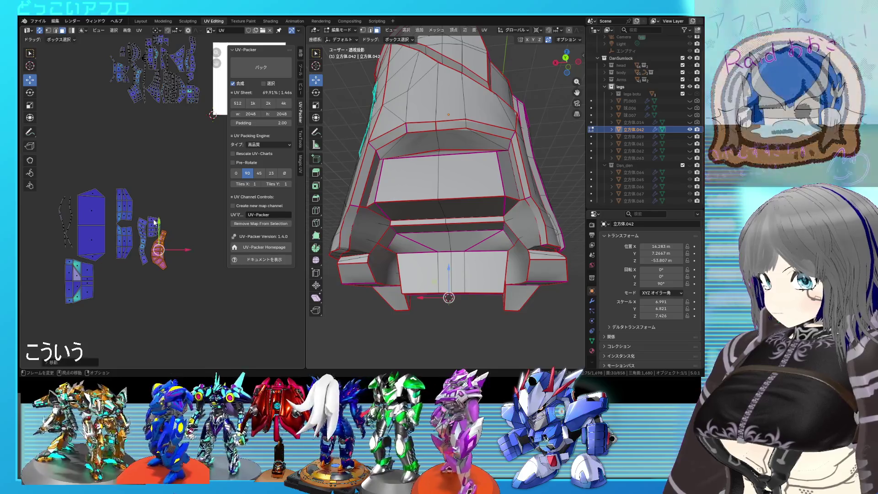
Select all the islands and unwrap them into new shapes, then re-unwrap the result.
drag(190, 323, 50, 166)
key(u)
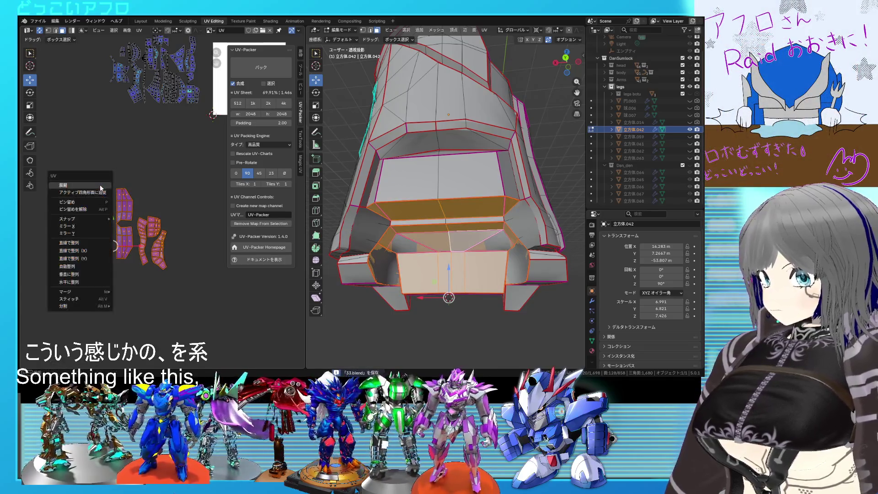
click(75, 184)
drag(190, 202, 104, 110)
key(u)
click(73, 87)
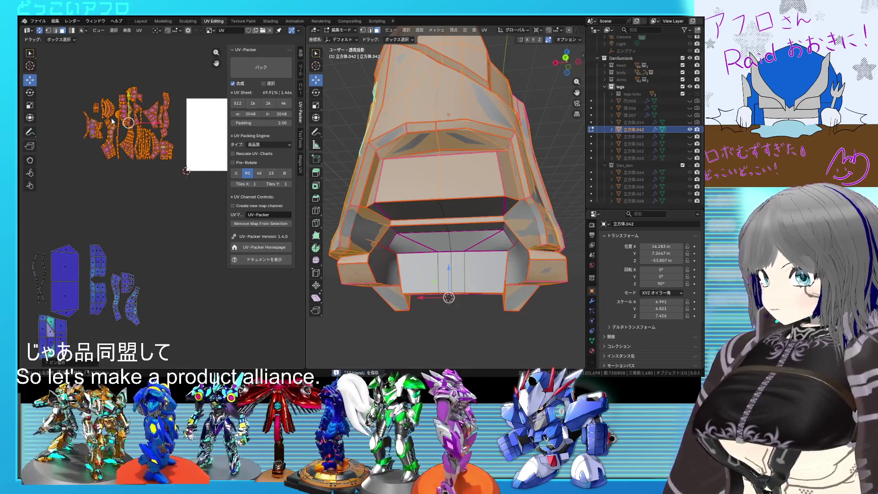
scroll(173, 188, down, 2)
Place the unwrapped island at the upper left of the UV editor.
key(g)
click(102, 138)
middle_drag(167, 149, 130, 153)
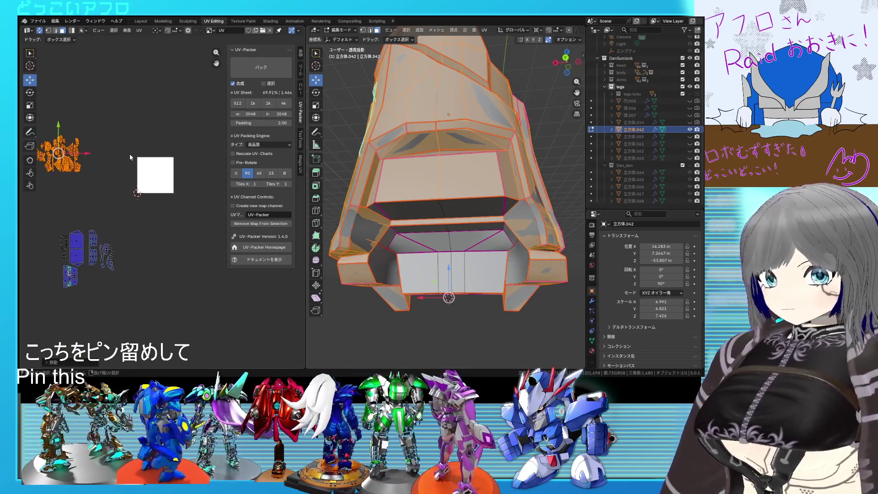
Unhide the leg parts 円.003–立方体.042 and 立方体.061–.063, return to Object Mode and select 立方体.059.
click(689, 129)
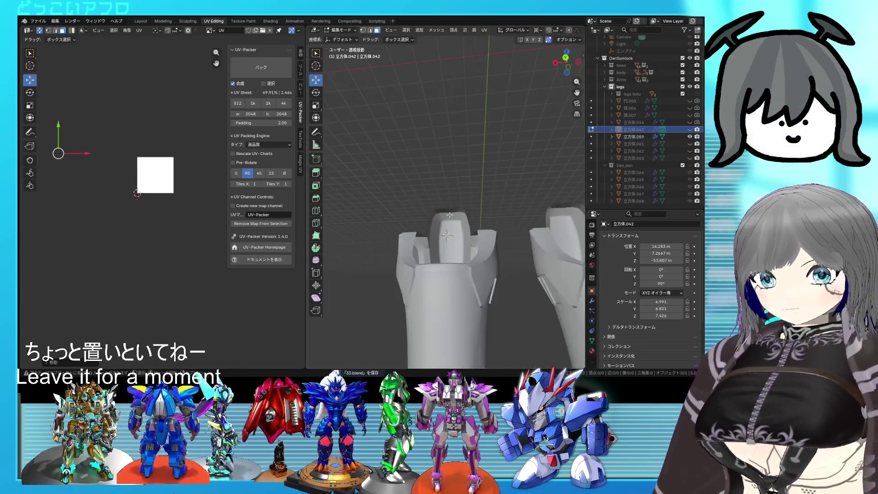
scroll(467, 233, down, 5)
middle_drag(467, 233, 478, 236)
scroll(478, 236, up, 2)
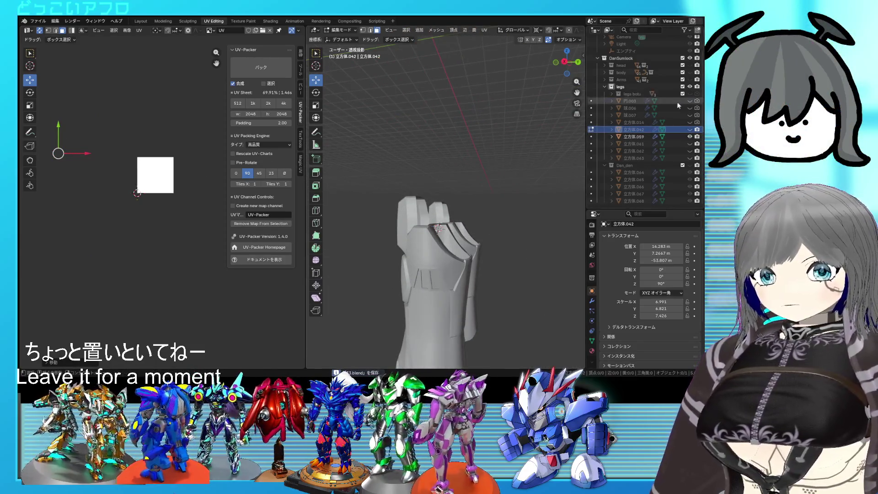
drag(690, 101, 688, 158)
middle_drag(453, 206, 426, 202)
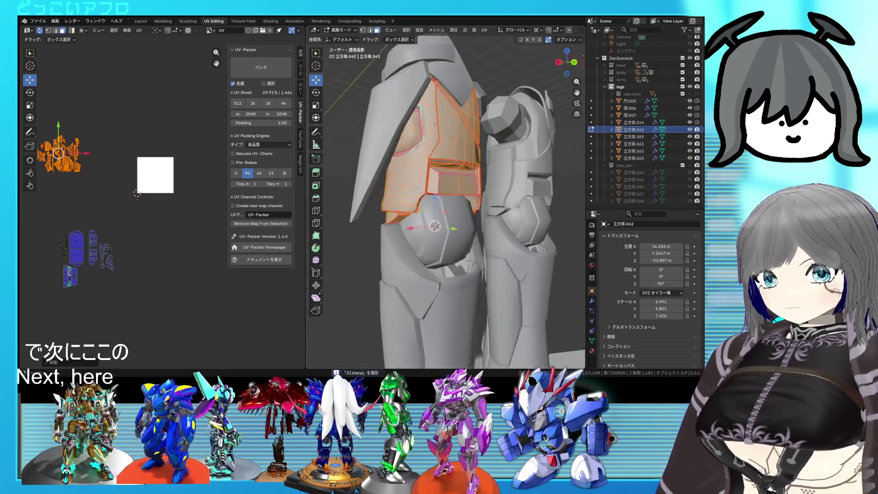
key(Tab)
scroll(410, 227, up, 2)
click(401, 242)
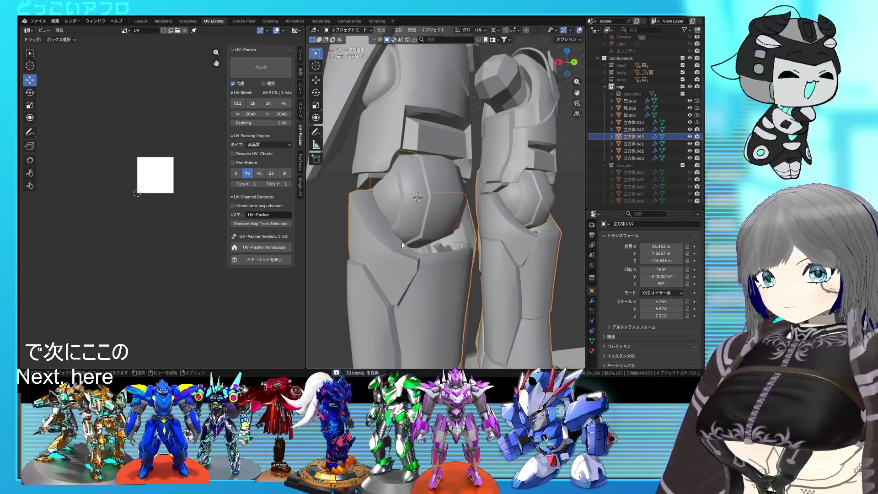
Hide 円.005–立方体.042 and 立方体.061–.063 in the outliner and enter Edit Mode on 立方体.059.
mouse_move(424, 291)
middle_down()
mouse_move(400, 205)
mouse_move(396, 233)
mouse_move(410, 174)
mouse_move(402, 193)
mouse_move(406, 242)
mouse_move(404, 230)
middle_up()
key(Tab)
scroll(406, 243, down, 2)
key(Tab)
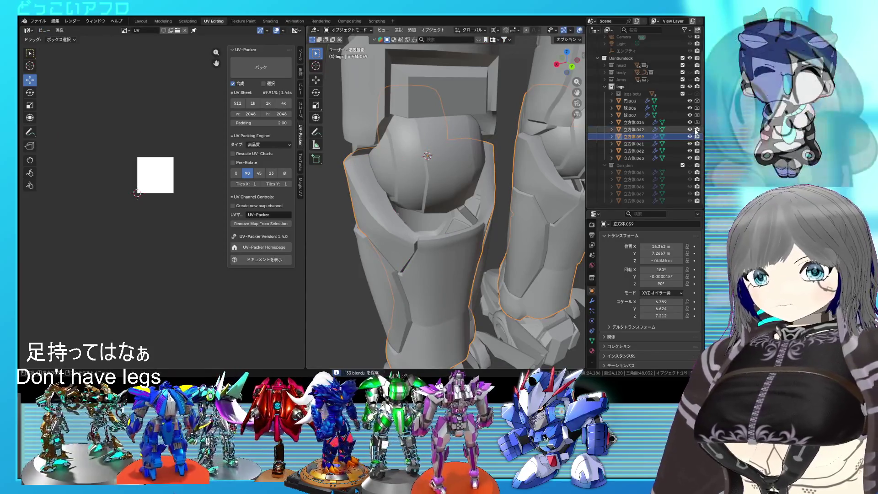
drag(690, 129, 690, 101)
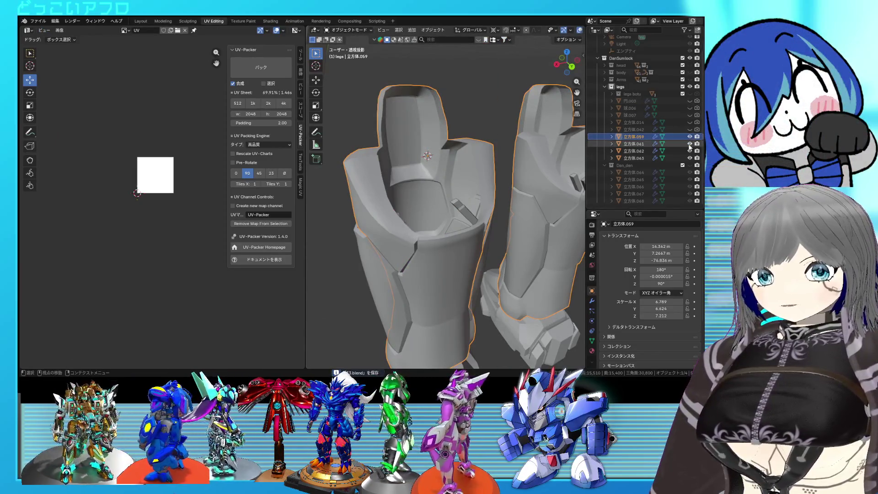
drag(690, 144, 691, 158)
key(Tab)
mouse_move(447, 238)
middle_down()
mouse_move(426, 250)
mouse_move(454, 213)
middle_up()
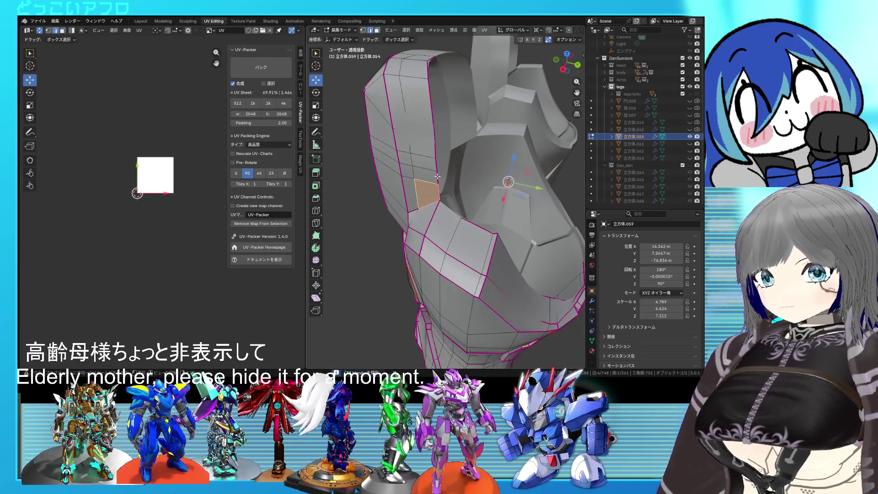
Select the armour's upper edge path and move it along the Y axis.
alt+click(437, 171)
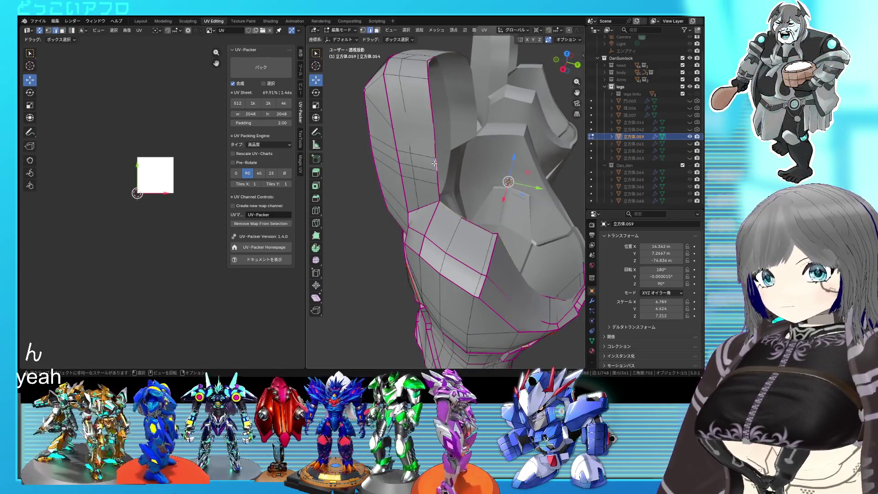
ctrl+click(429, 61)
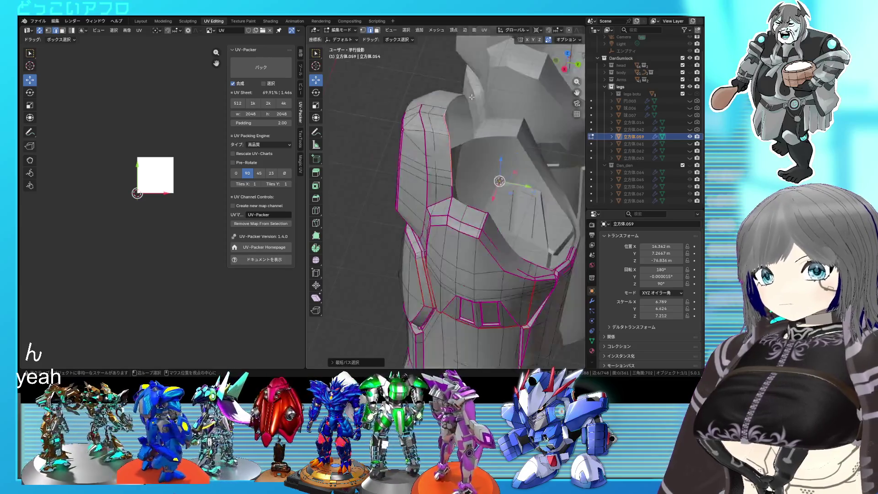
middle_drag(431, 60, 455, 138)
key(g)
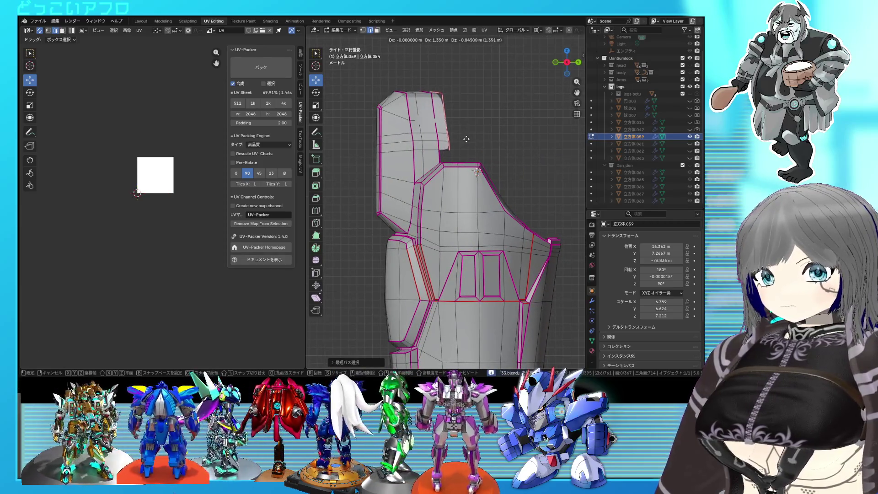
key(y)
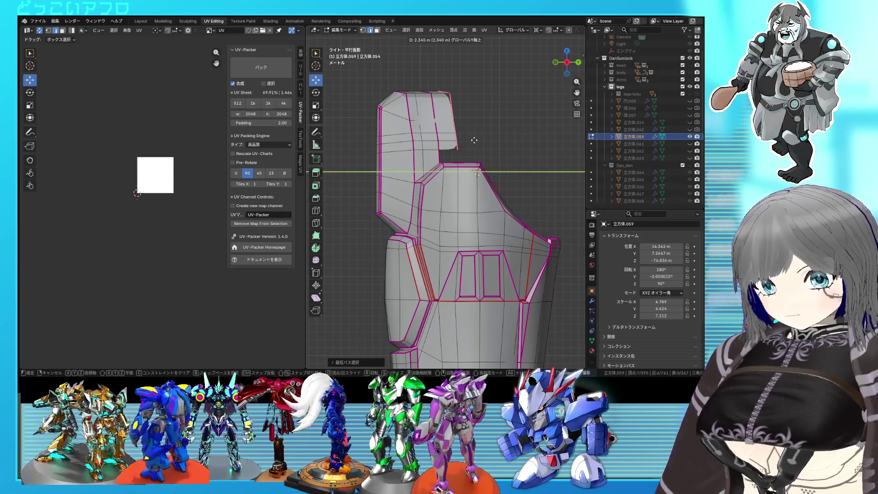
click(472, 141)
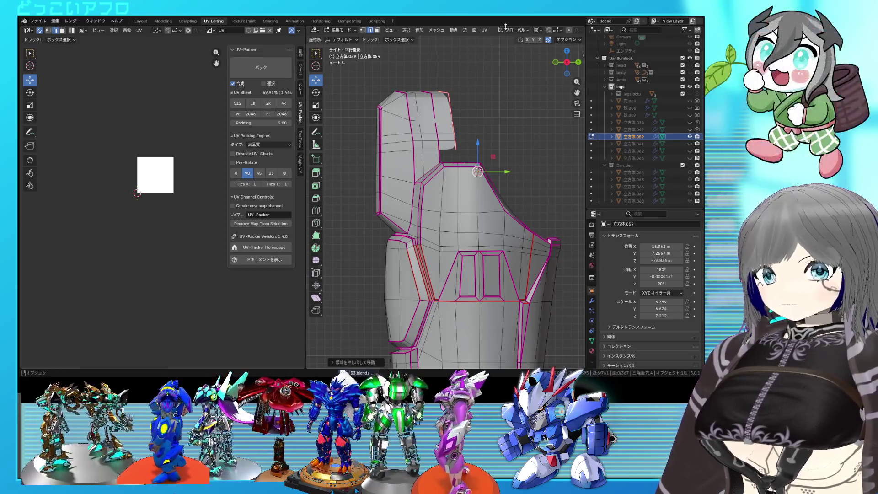
Set the pivot point, flatten the edges with S Y 0, then shift them along Y.
click(537, 30)
click(549, 55)
key(s)
key(y)
key(y)
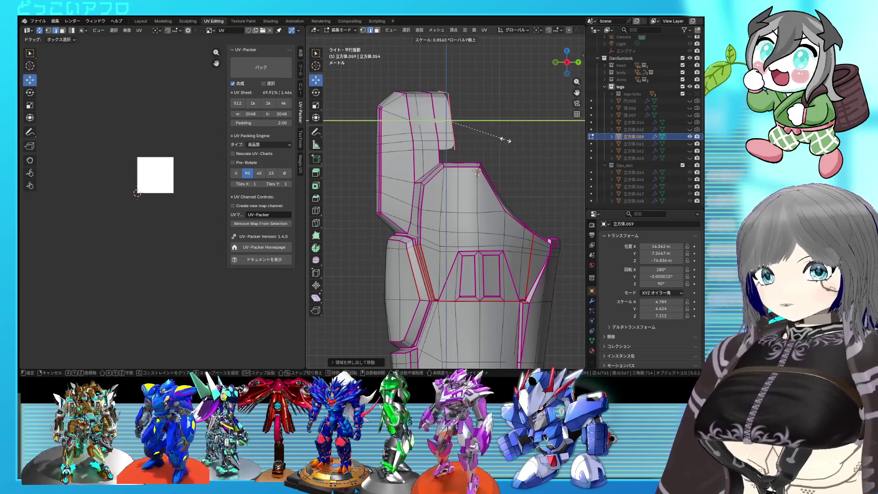
text(0)
key(Return)
drag(475, 122, 484, 124)
middle_drag(484, 123, 491, 166)
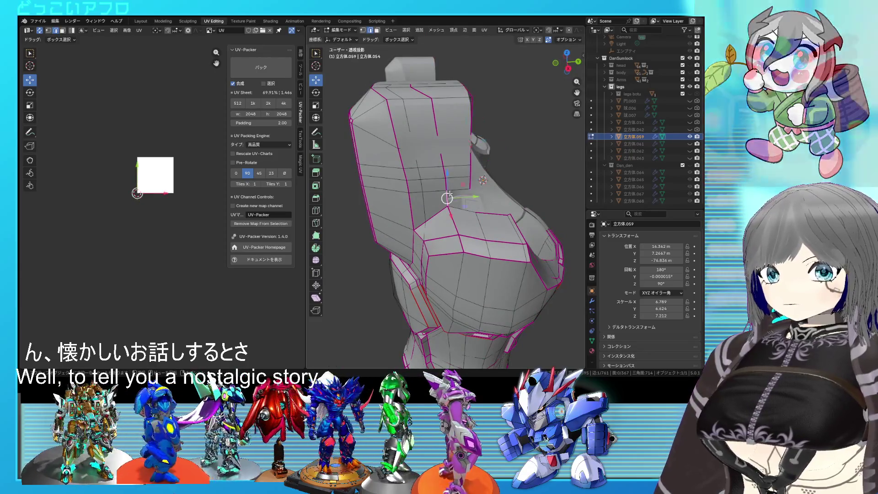
Check the flap in wireframe, select its shortest edge path and move it along X.
click(472, 200)
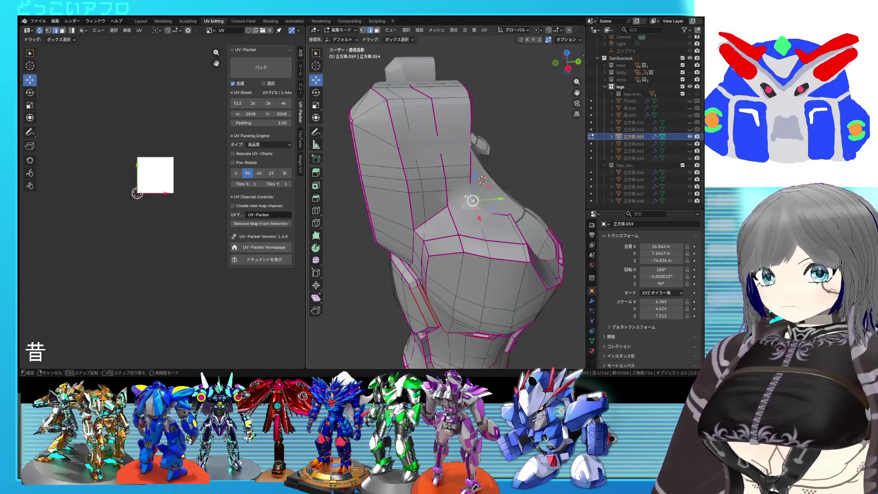
key(shift+z)
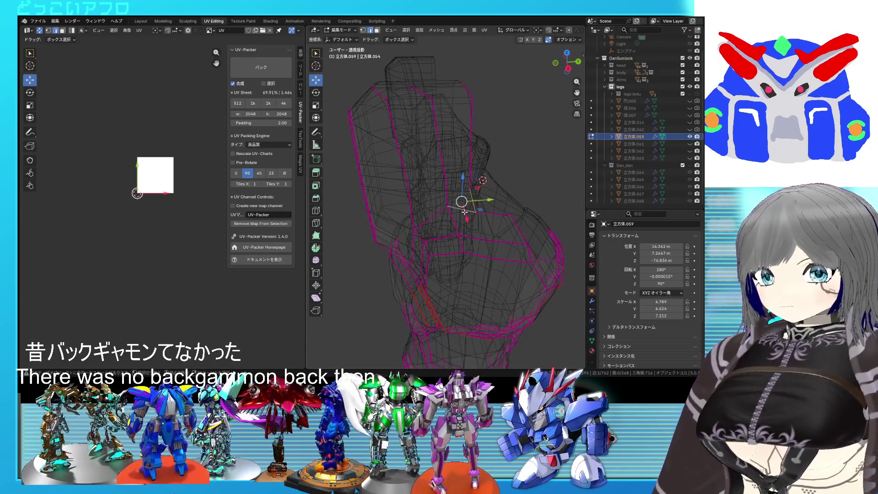
key(shift+z)
mouse_move(533, 233)
middle_down()
mouse_move(512, 222)
mouse_move(453, 223)
middle_up()
middle_drag(393, 170, 488, 201)
ctrl+click(509, 132)
middle_drag(509, 133, 538, 147)
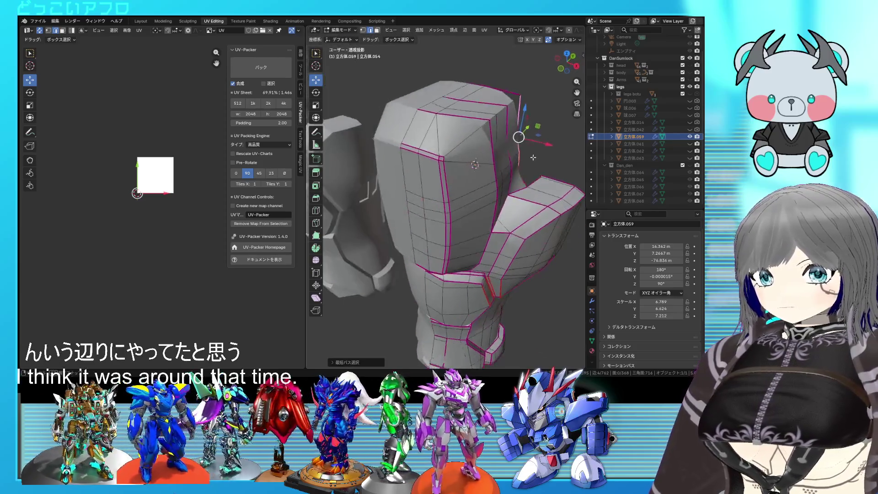
key(g)
key(x)
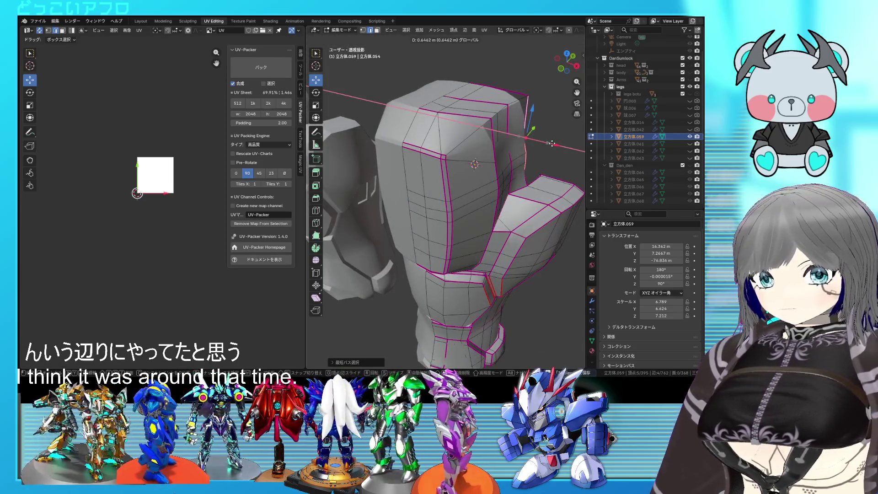
click(552, 144)
Save the file, push the edges further along X and select the next edge path.
key(ctrl+s)
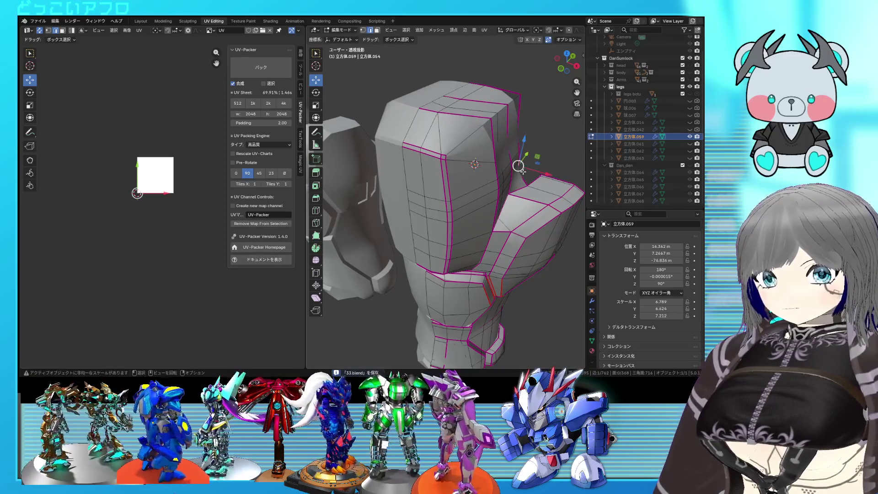
key(g)
key(x)
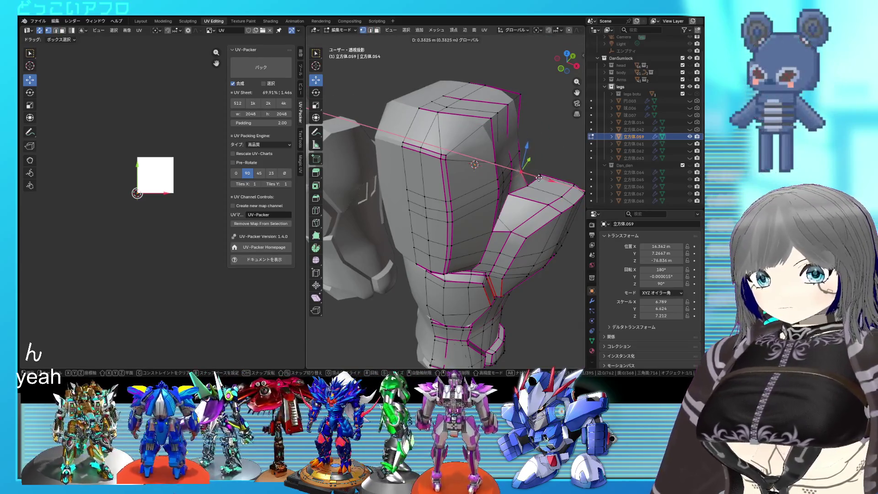
click(538, 177)
mouse_move(538, 177)
middle_down()
mouse_move(488, 184)
mouse_move(467, 170)
mouse_move(464, 192)
mouse_move(461, 164)
middle_up()
ctrl+click(461, 164)
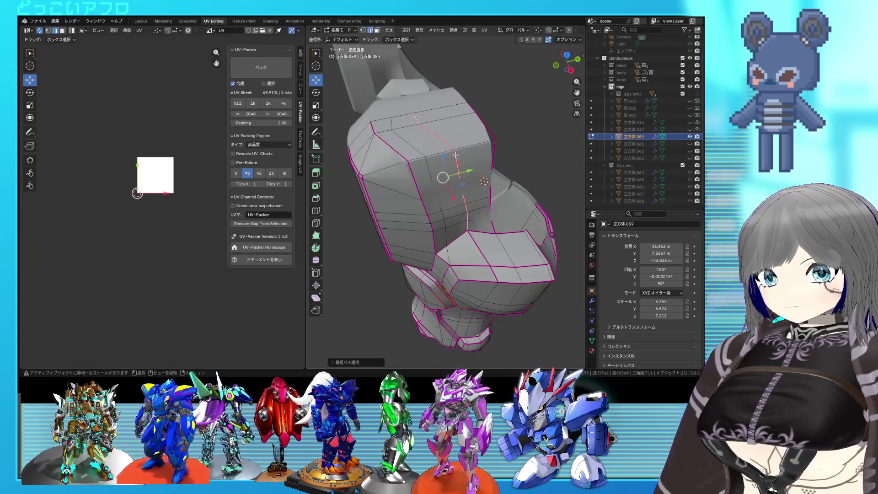
Clear the crease on the selected edges and move them along X.
key(shift+e)
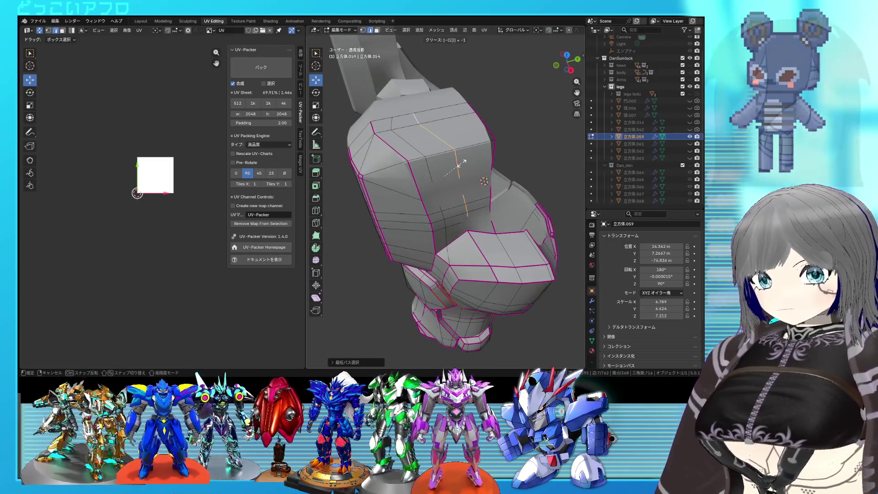
key(Return)
mouse_move(462, 163)
middle_down()
mouse_move(400, 170)
mouse_move(388, 186)
middle_up()
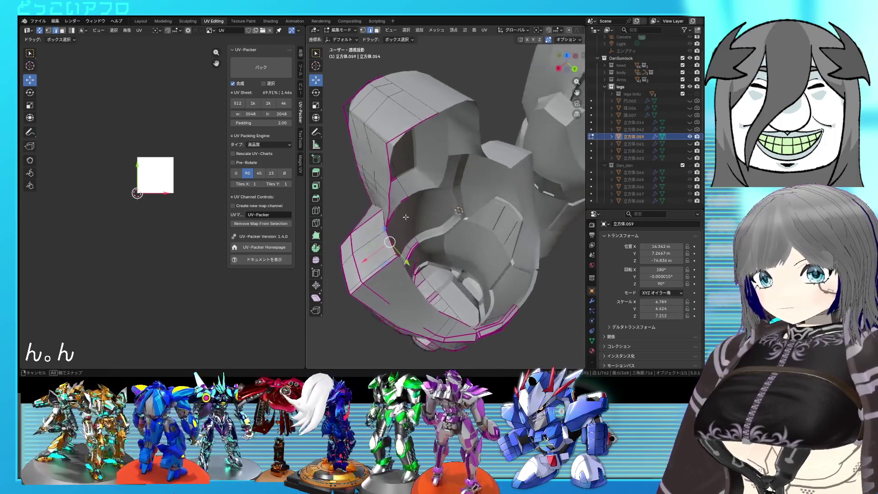
middle_drag(388, 185, 370, 199)
key(g)
key(x)
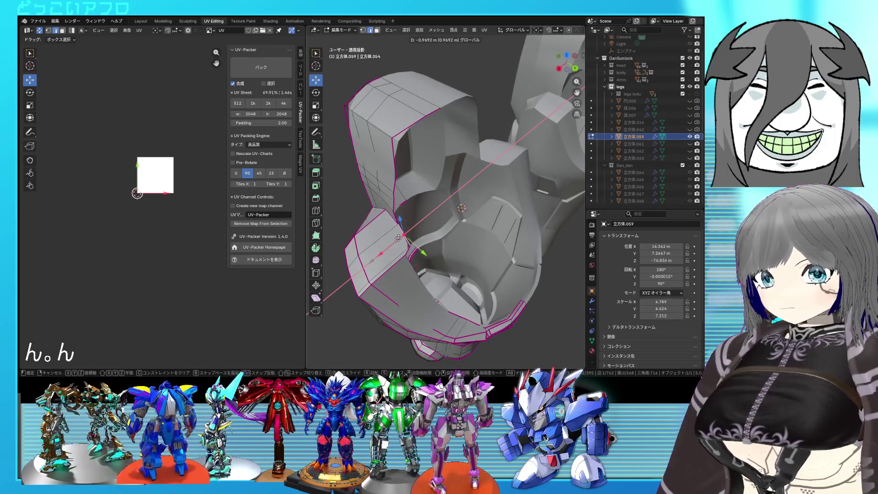
click(398, 237)
Inspect the flap gaps and push the edges along X a second time.
mouse_move(398, 238)
middle_down()
mouse_move(440, 209)
mouse_move(421, 195)
middle_up()
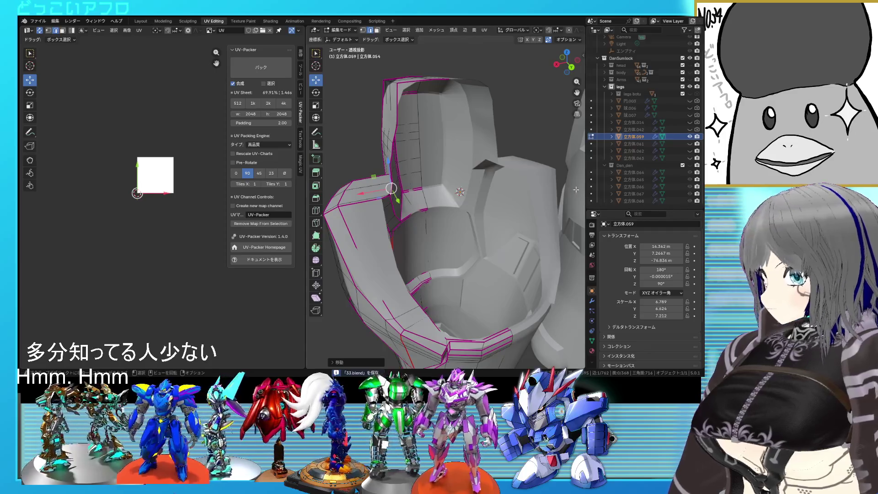
middle_drag(575, 189, 445, 194)
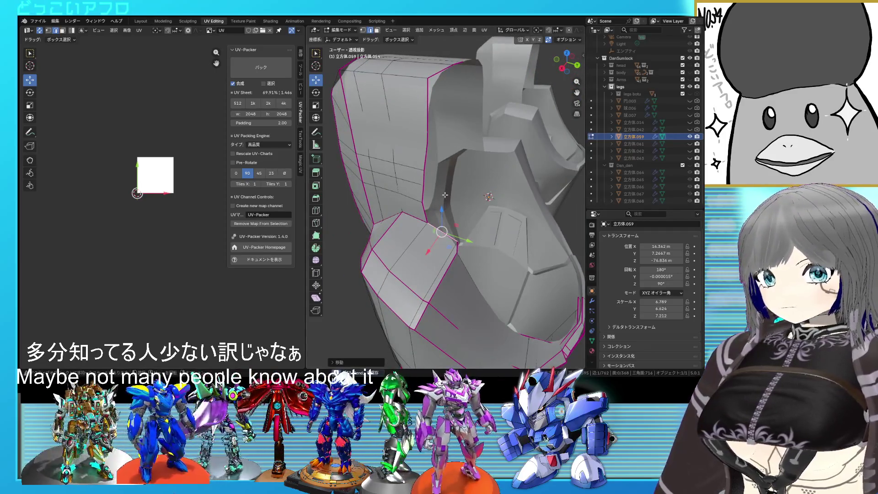
mouse_move(428, 215)
middle_down()
mouse_move(418, 216)
mouse_move(414, 157)
middle_up()
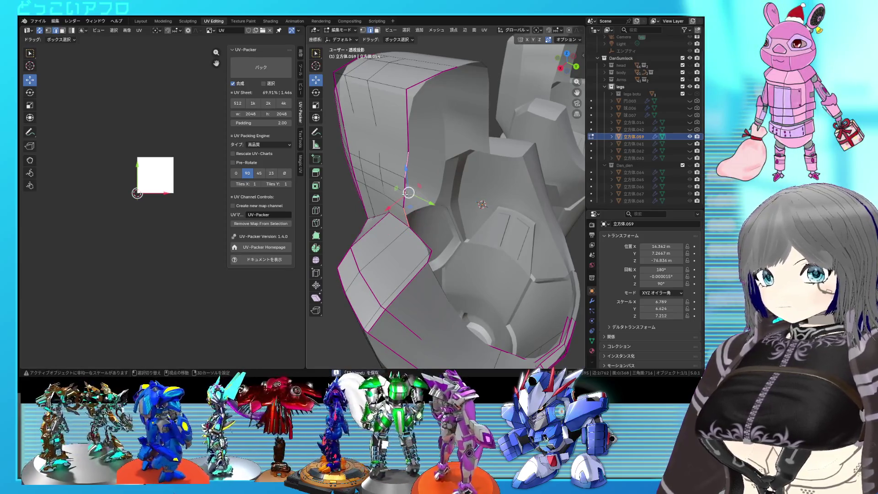
middle_drag(477, 200, 480, 199)
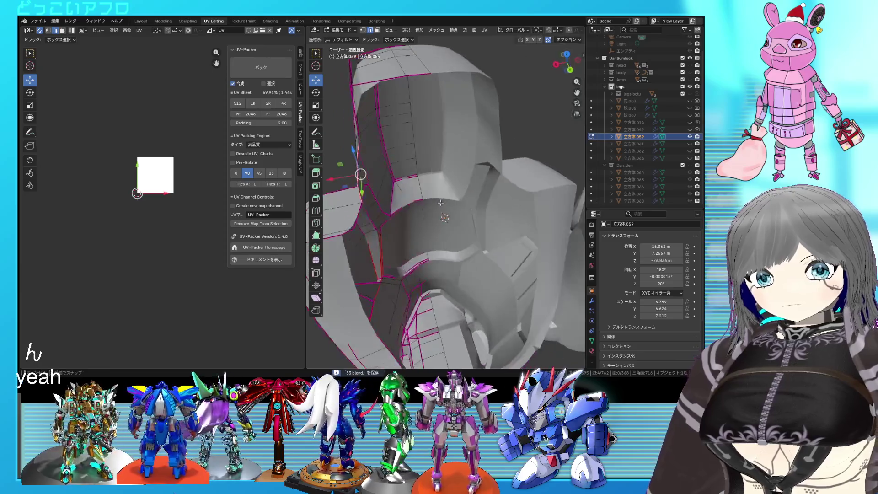
key(g)
key(x)
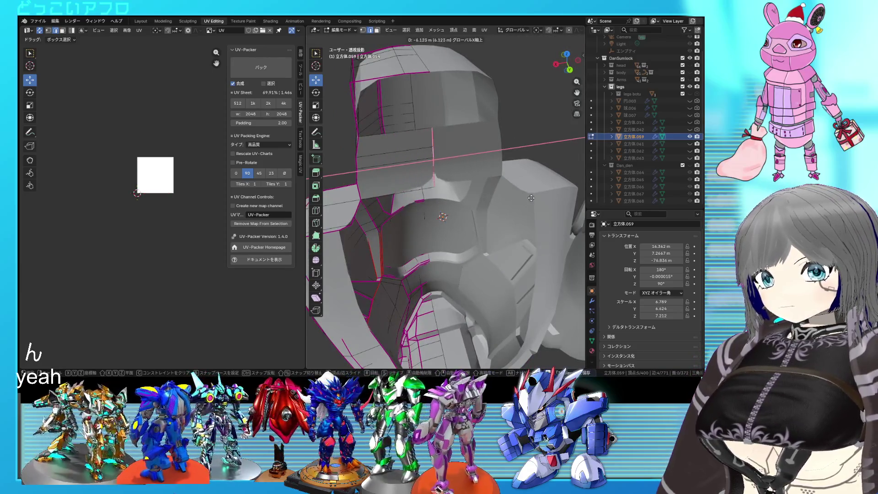
click(473, 192)
Add a loop cut across the flap, clear the crease on the upper front loop and save.
mouse_move(473, 193)
middle_down()
mouse_move(429, 140)
mouse_move(415, 148)
middle_up()
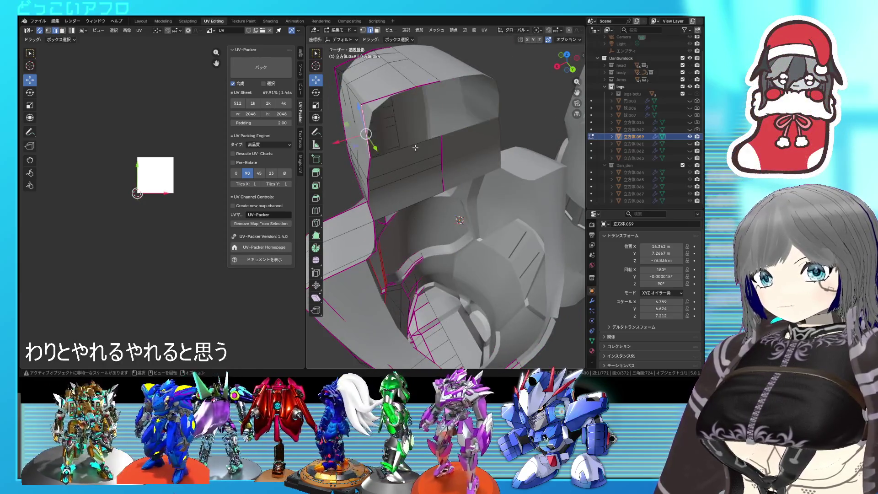
click(430, 147)
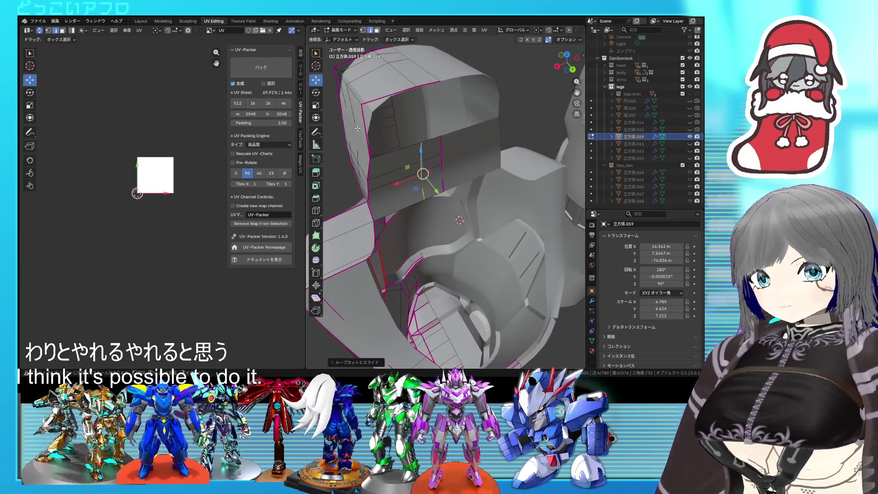
click(363, 128)
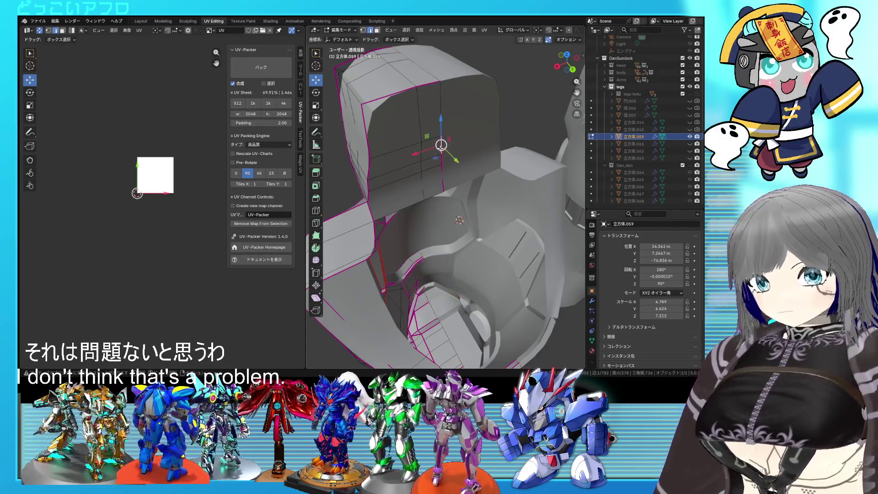
key(Return)
key(ctrl+s)
middle_drag(464, 201, 467, 232)
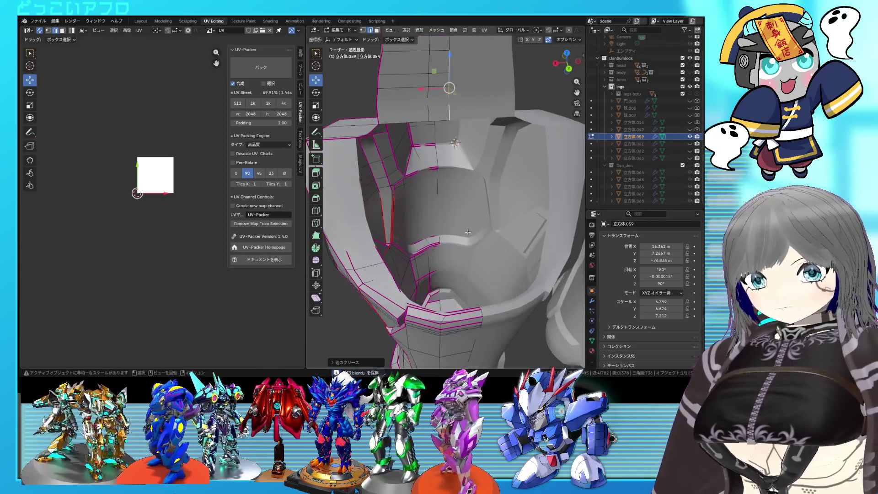
mouse_move(479, 224)
middle_down()
mouse_move(502, 303)
mouse_move(483, 270)
middle_up()
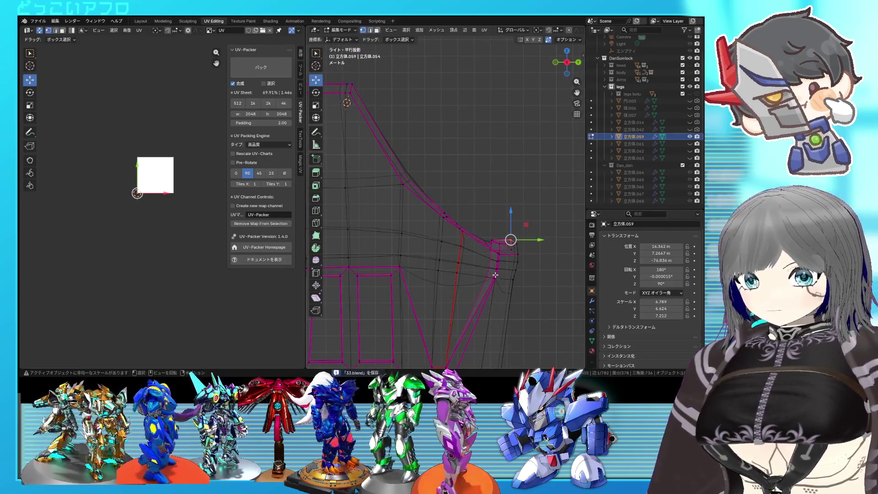
Edge-slide the selected rim edges along the surface.
key(g)
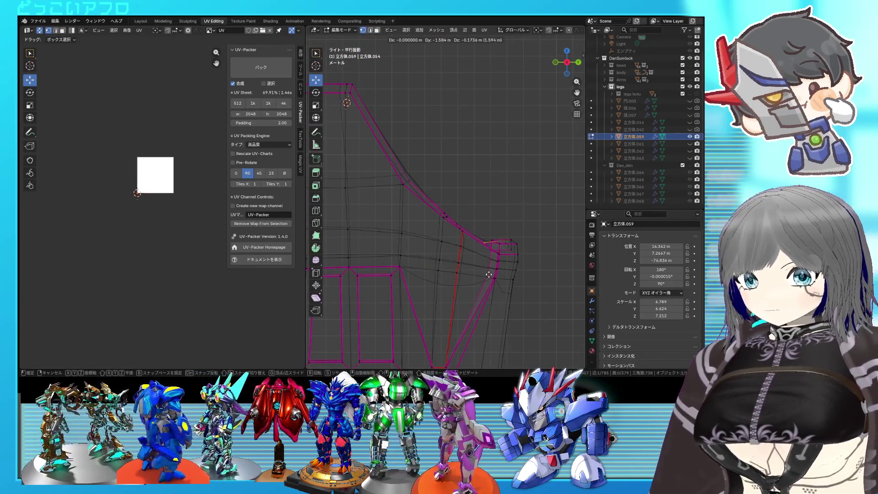
mouse_move(490, 273)
middle_down()
mouse_move(507, 271)
mouse_move(502, 252)
mouse_move(496, 259)
middle_up()
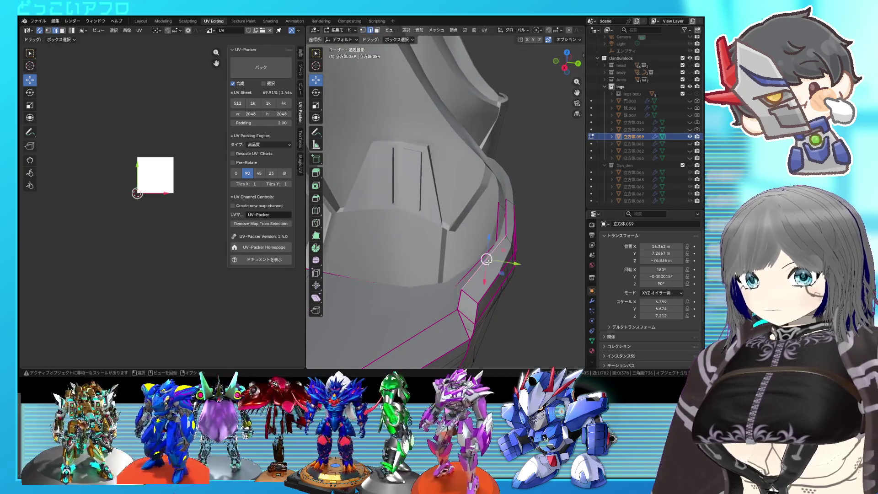
key(g)
key(g)
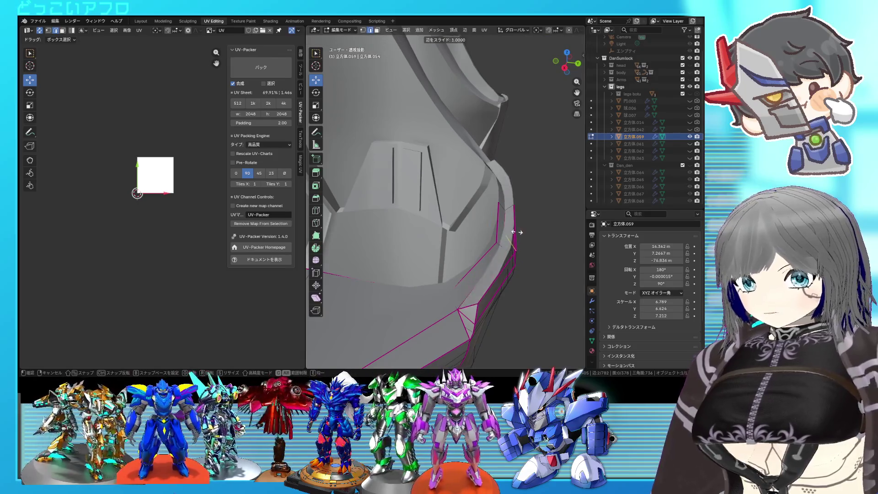
click(515, 232)
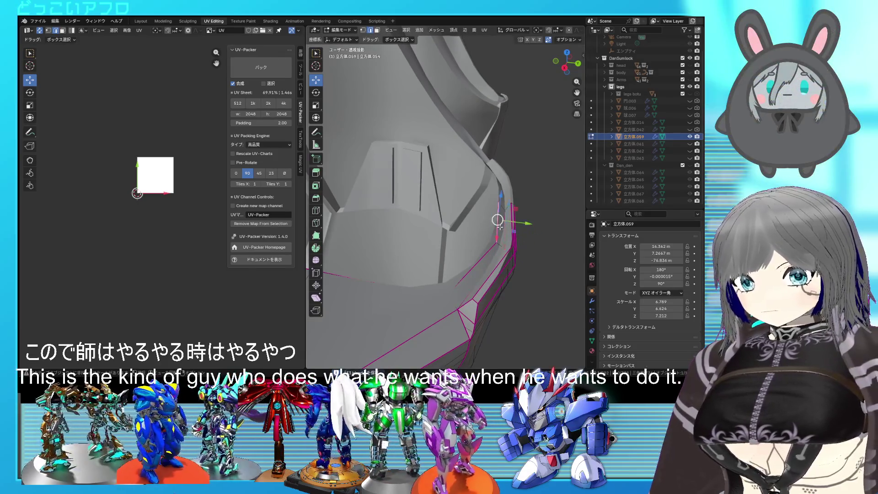
From the side wireframe view, move the rim edges and return to solid shading.
key(KP_3)
key(shift+z)
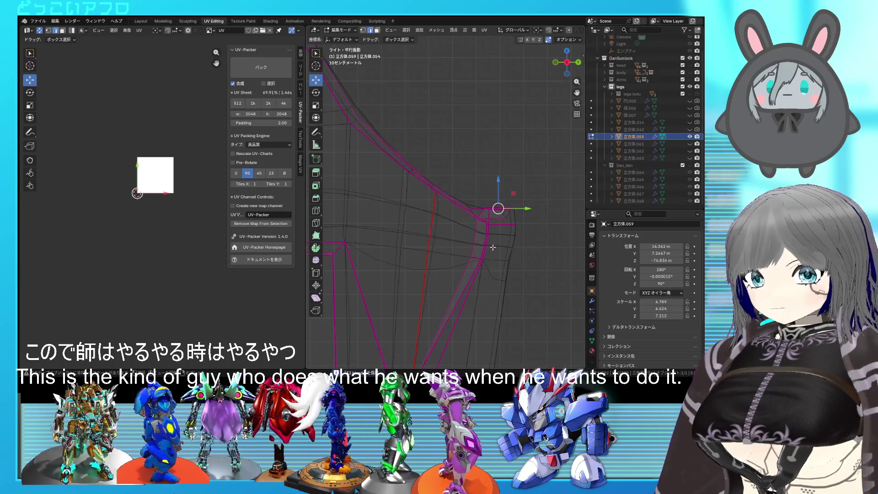
key(g)
click(426, 216)
mouse_move(418, 172)
middle_down()
mouse_move(492, 263)
mouse_move(483, 264)
middle_up()
key(shift+z)
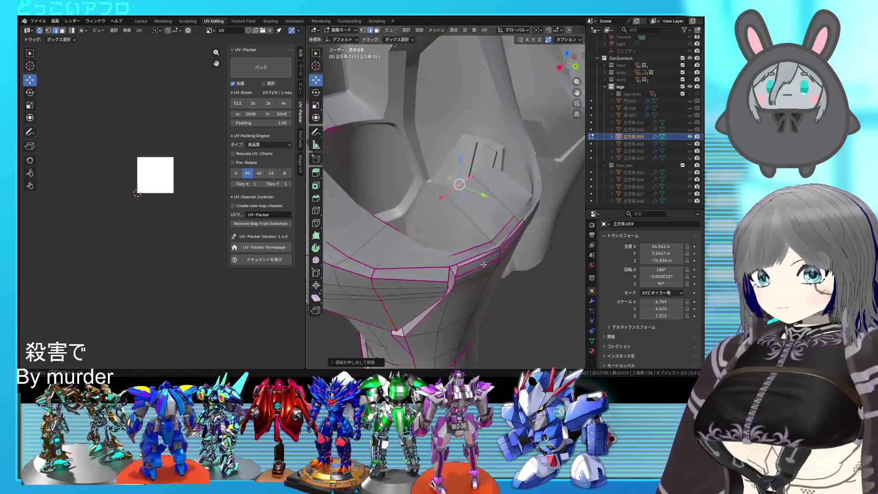
Select two more rim edges, slide them and extrude toward the inner cavity.
click(446, 226)
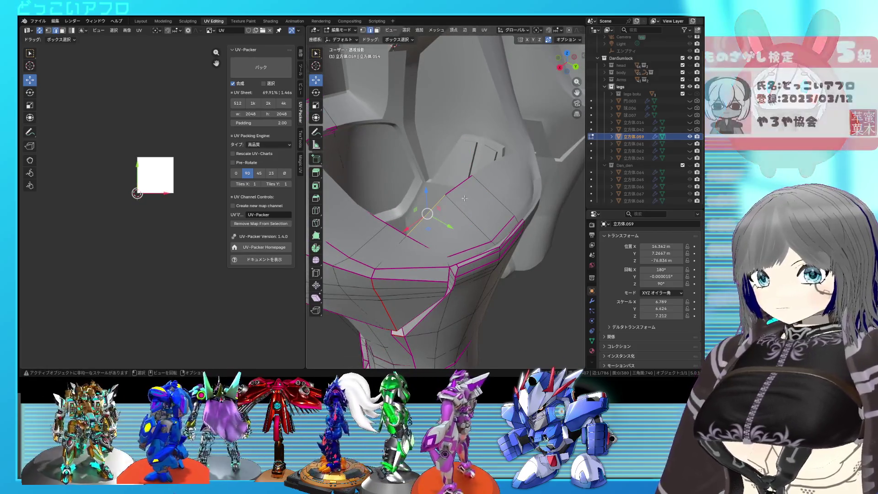
click(459, 218)
key(KP_3)
key(shift+z)
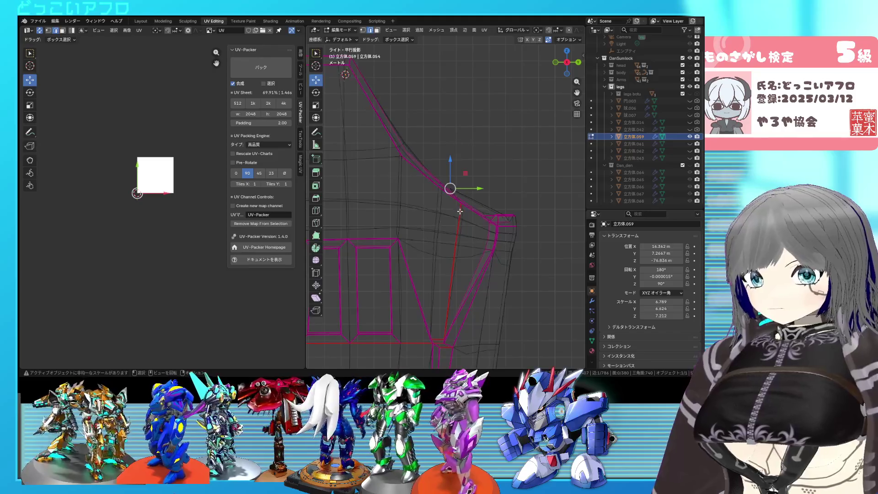
key(shift+z)
mouse_move(484, 230)
middle_down()
mouse_move(477, 242)
mouse_move(489, 215)
middle_up()
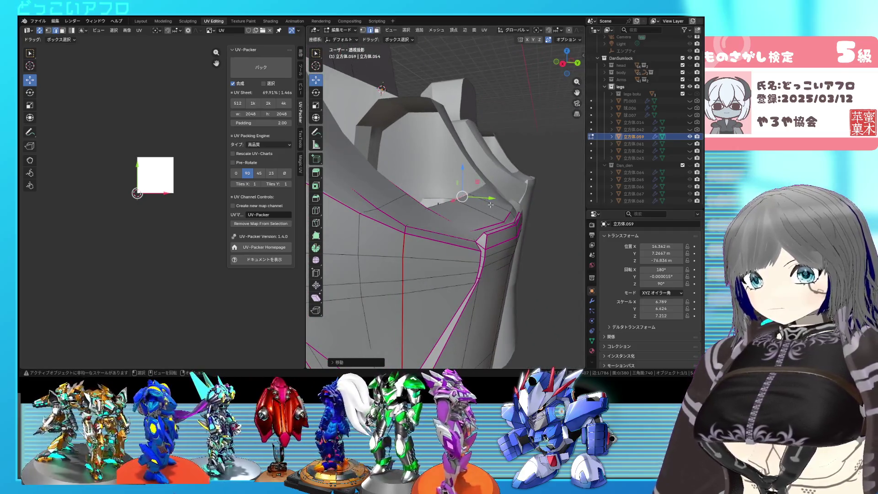
key(g)
key(g)
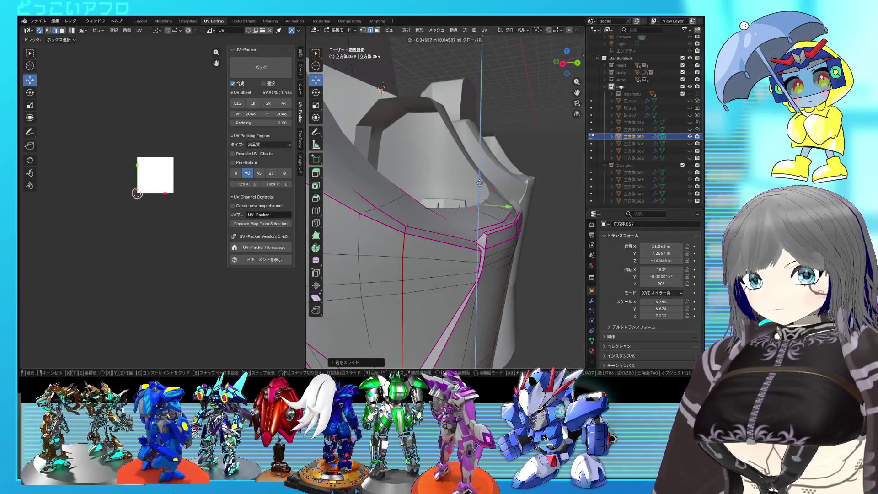
middle_drag(490, 190, 502, 240)
key(g)
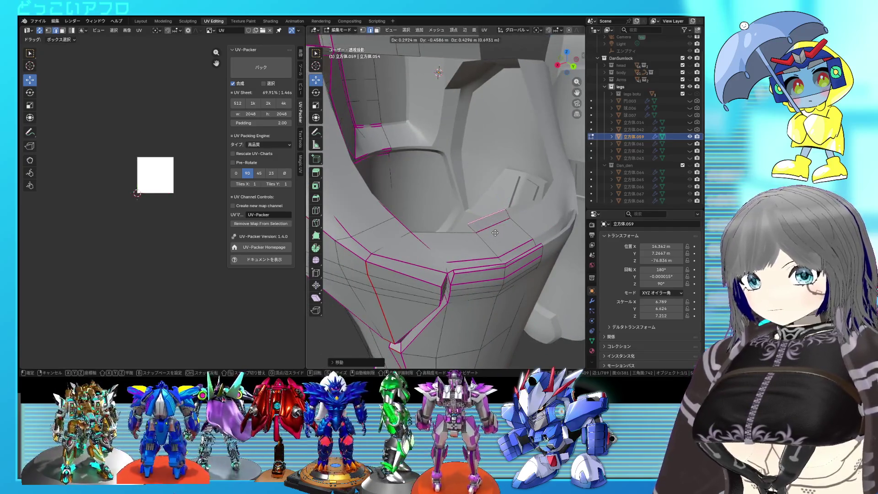
click(491, 225)
Review the reshaped rim in see-through side view, then deselect the mesh.
key(KP_Decimal)
key(KP_3)
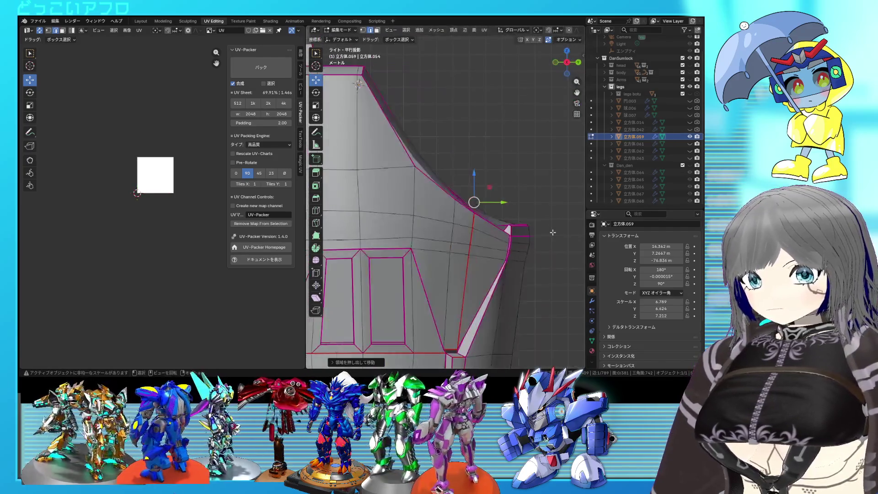
key(alt+z)
mouse_move(544, 232)
middle_down()
mouse_move(466, 234)
mouse_move(520, 268)
mouse_move(546, 247)
middle_up()
key(alt+z)
key(a)
key(alt+z)
key(alt+a)
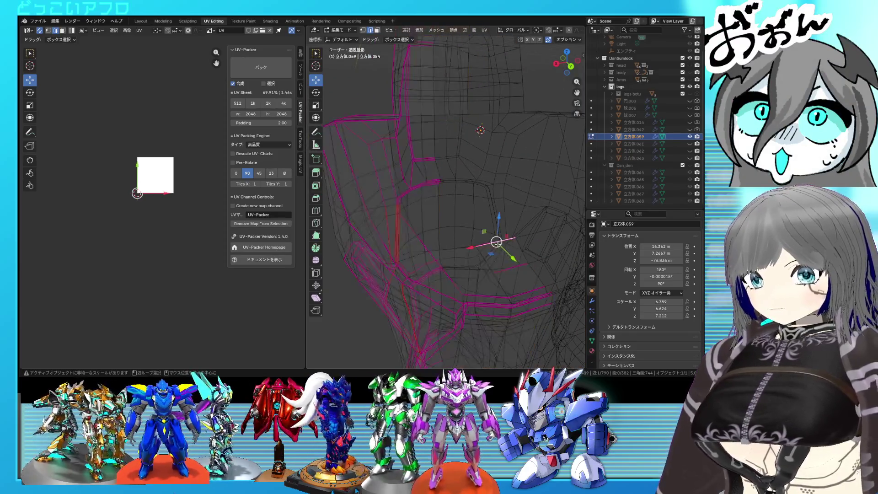
Inspect the inner wall from the side, toggling see-through display.
key(KP_3)
mouse_move(483, 214)
middle_down()
mouse_move(465, 246)
mouse_move(484, 229)
middle_up()
key(alt+z)
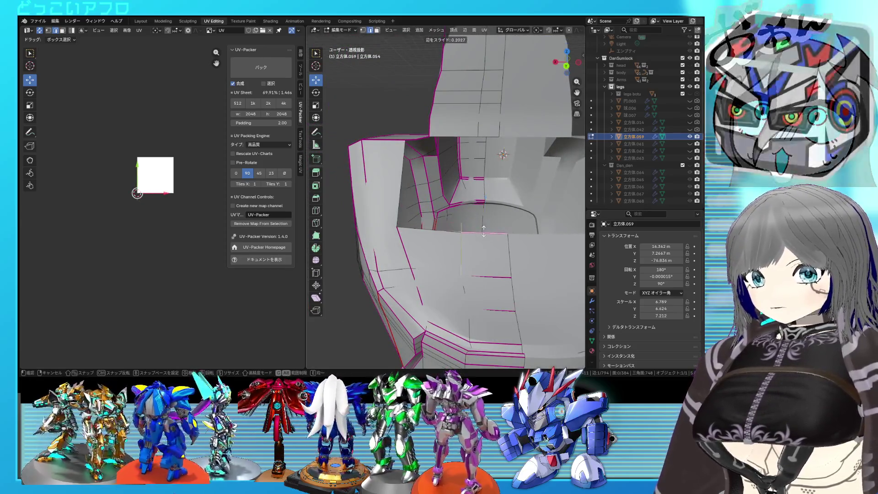
key(KP_3)
key(alt+z)
mouse_move(534, 237)
middle_down()
mouse_move(480, 223)
mouse_move(485, 262)
middle_up()
key(alt+z)
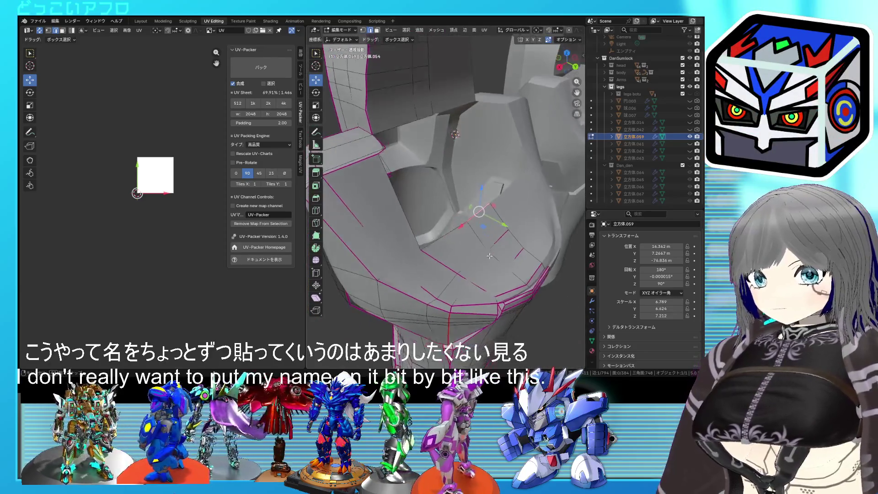
Extrude the inner-wall edges straight along Y and slide the new edge into place.
drag(381, 151, 450, 164)
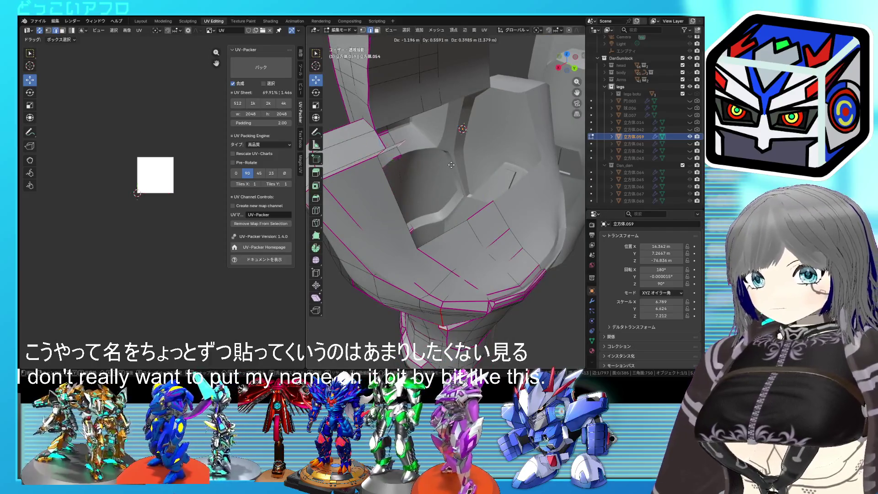
key(y)
click(500, 156)
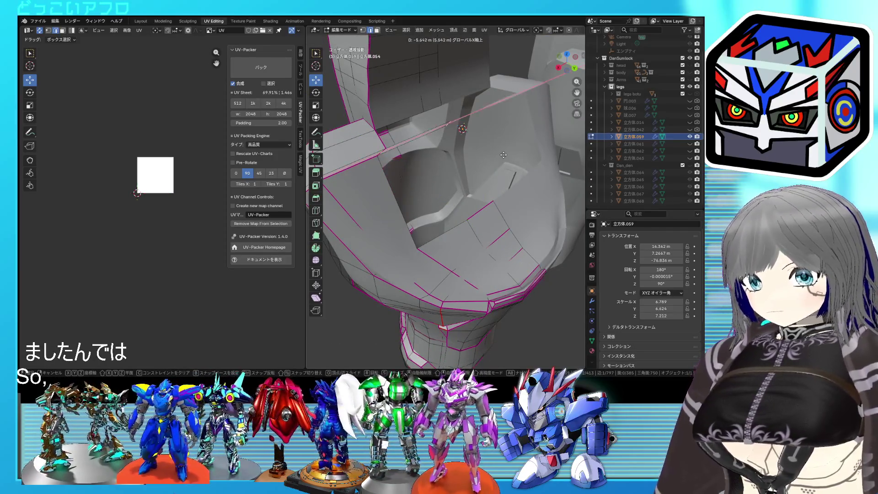
middle_drag(500, 156, 487, 163)
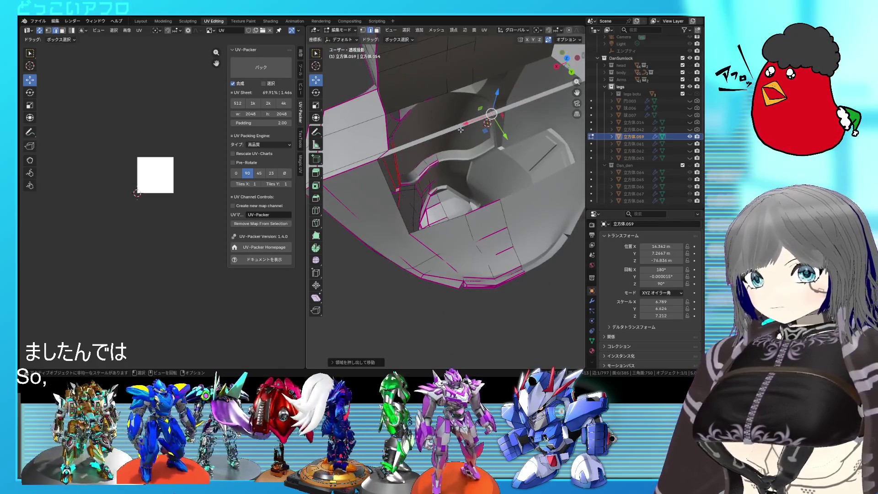
click(460, 129)
mouse_move(461, 129)
middle_down()
mouse_move(459, 145)
mouse_move(497, 165)
middle_up()
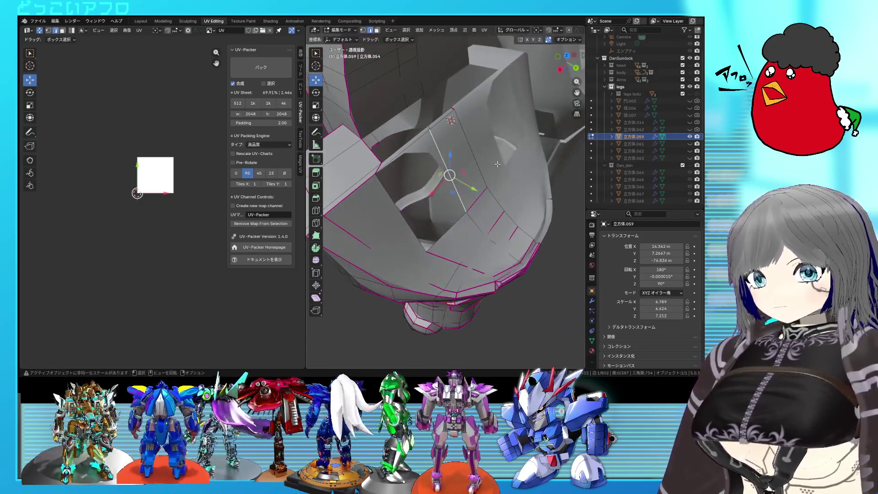
Undo the last change and vertex-slide the selected flap vertex along its edge.
key(ctrl+z)
middle_drag(444, 145, 442, 197)
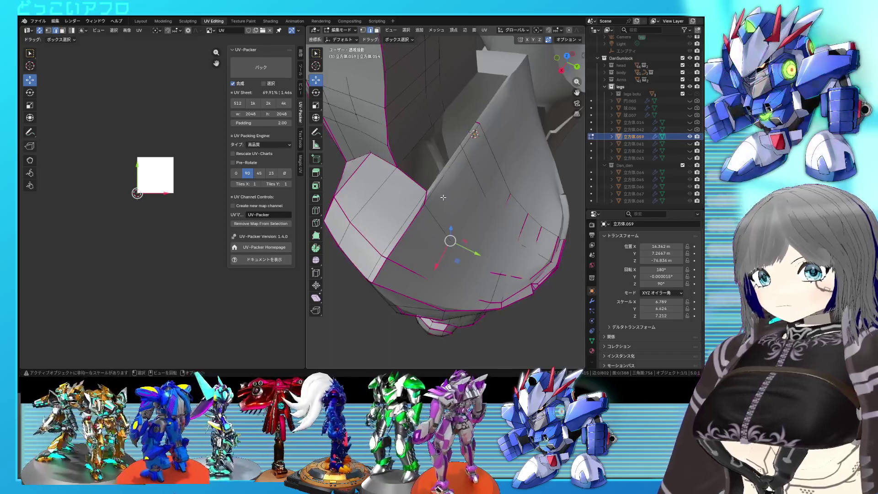
key(shift+v)
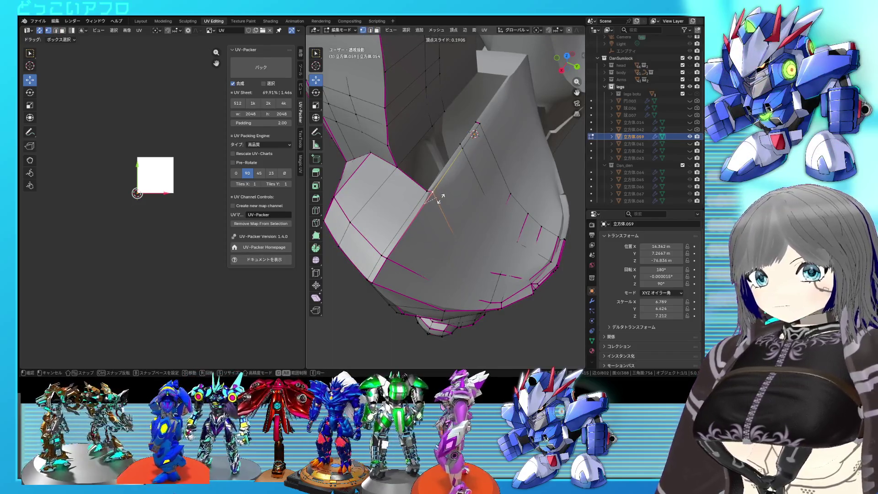
click(441, 197)
middle_drag(441, 196, 466, 186)
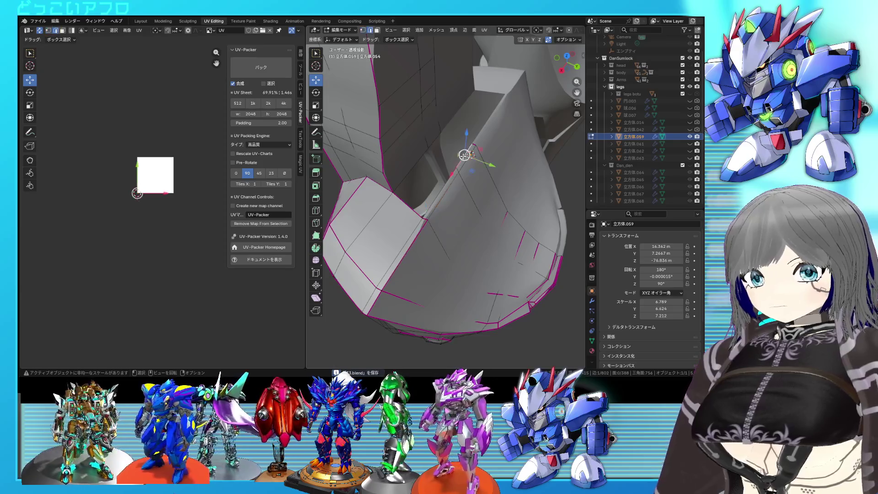
Crease one edge on the side flap with Shift+E and save the file.
click(448, 149)
click(406, 204)
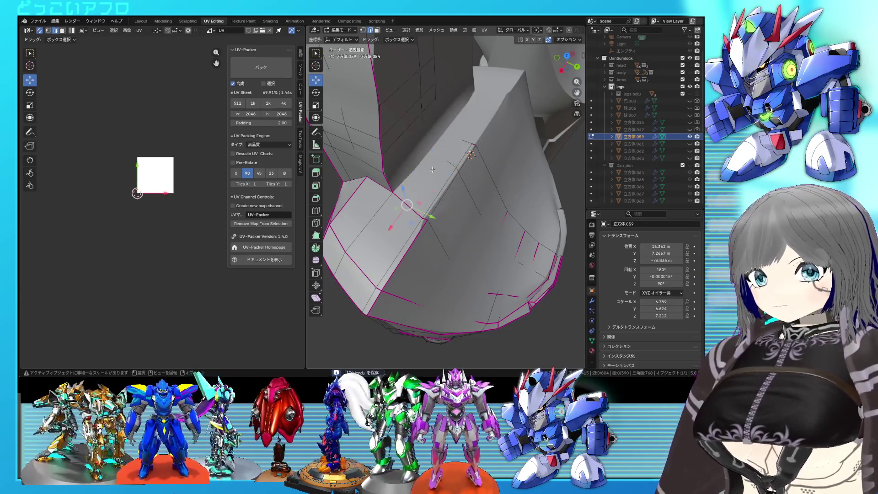
click(431, 196)
key(shift+e)
click(438, 203)
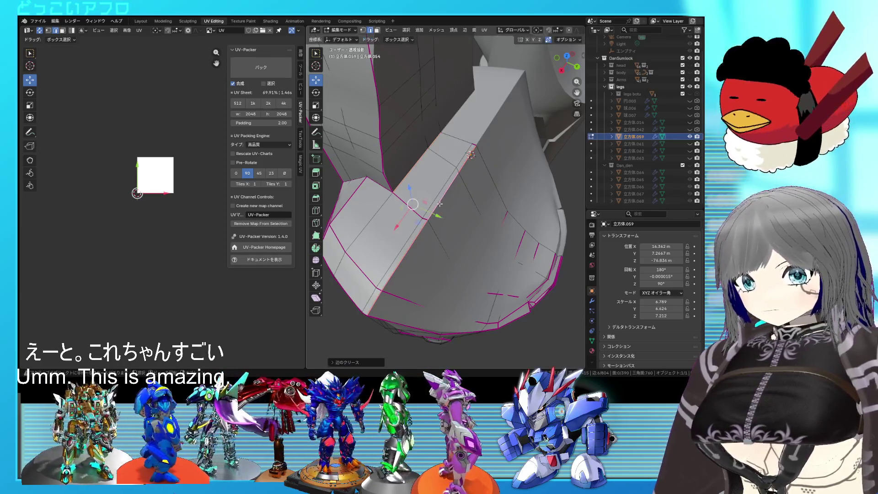
key(ctrl+s)
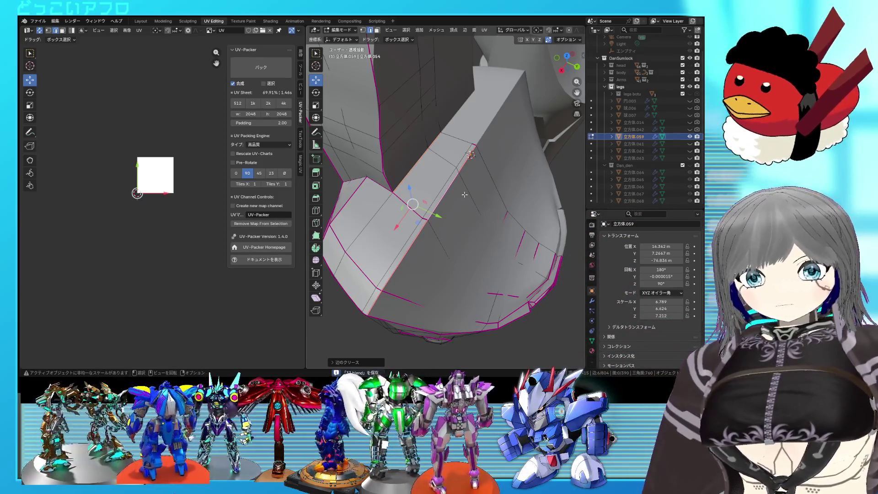
Move the selected flap edge into place from a top-down view.
mouse_move(440, 199)
middle_down()
mouse_move(520, 200)
mouse_move(406, 182)
mouse_move(412, 176)
middle_up()
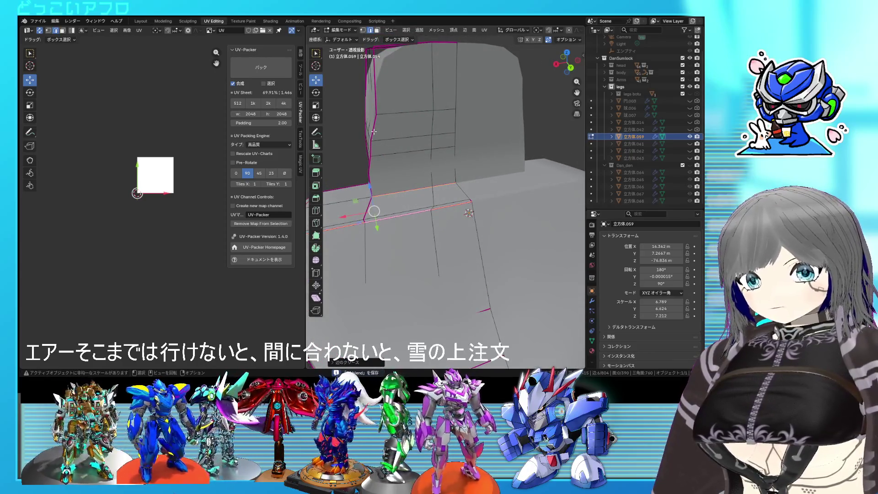
middle_drag(374, 149, 439, 226)
key(g)
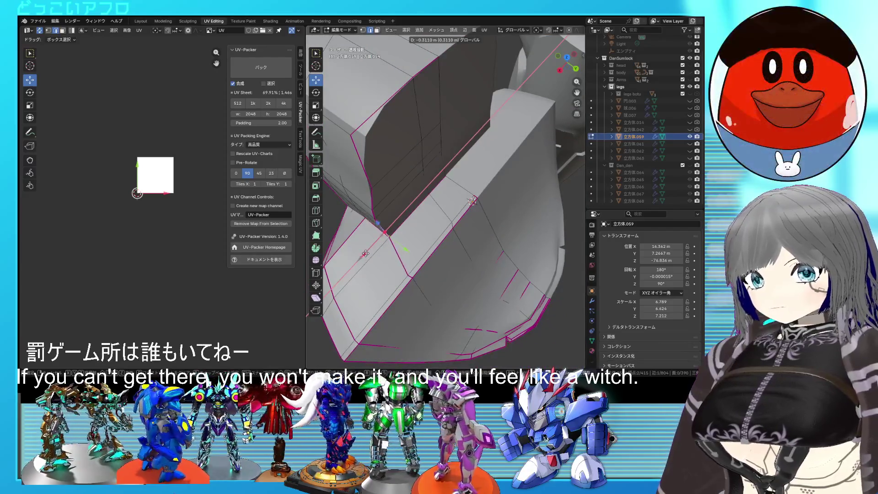
click(364, 256)
middle_drag(364, 256, 420, 208)
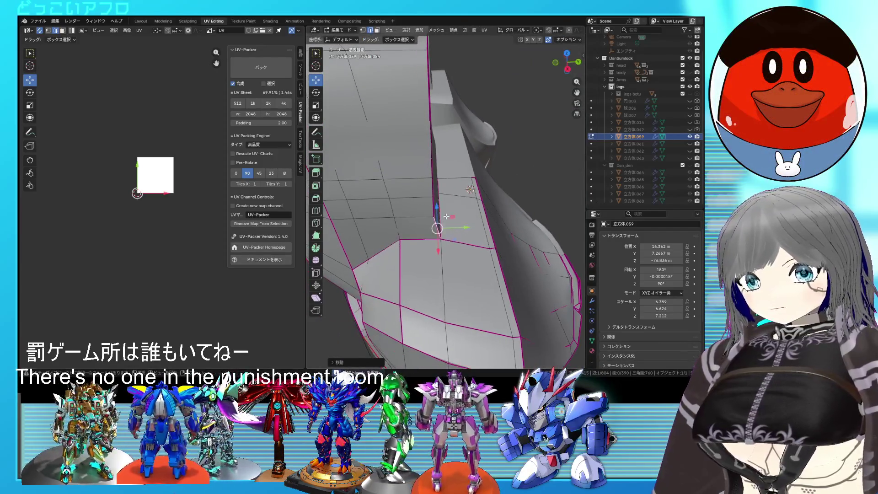
In side-view X-ray, box-select the vertical edge column, shift it along Y and save.
key(KP_3)
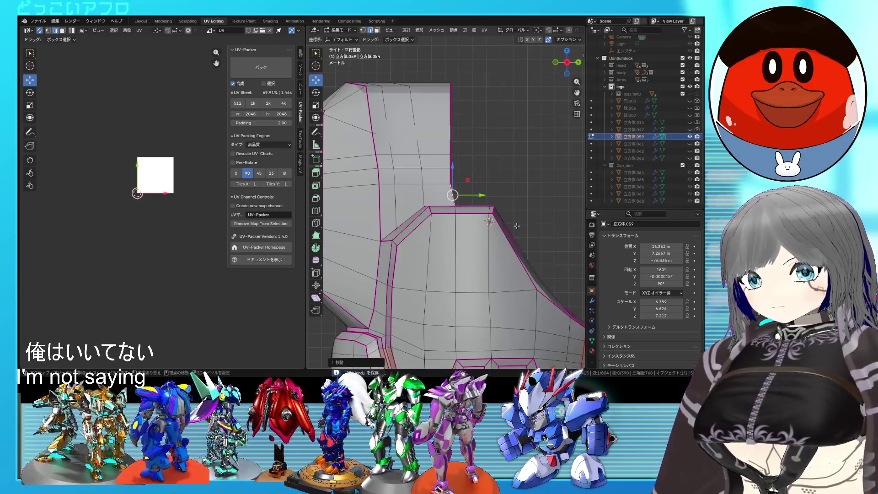
key(alt+z)
scroll(509, 192, up, 2)
scroll(499, 188, down, 1)
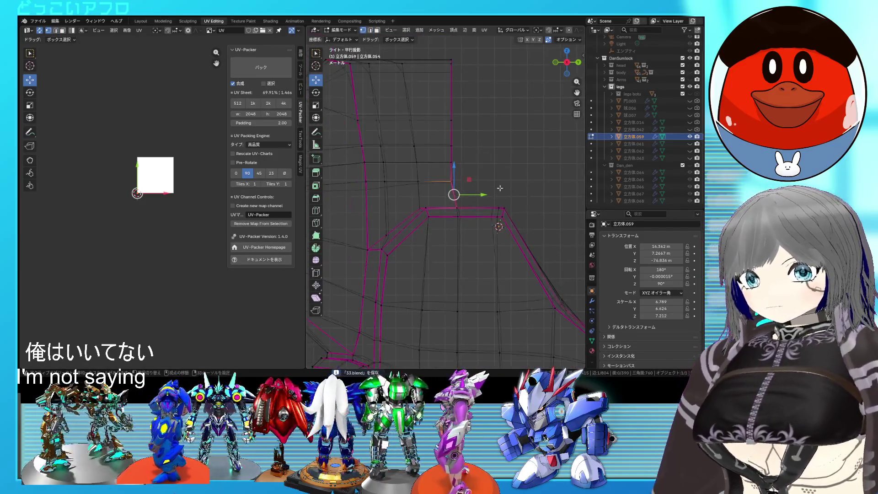
drag(442, 59, 480, 187)
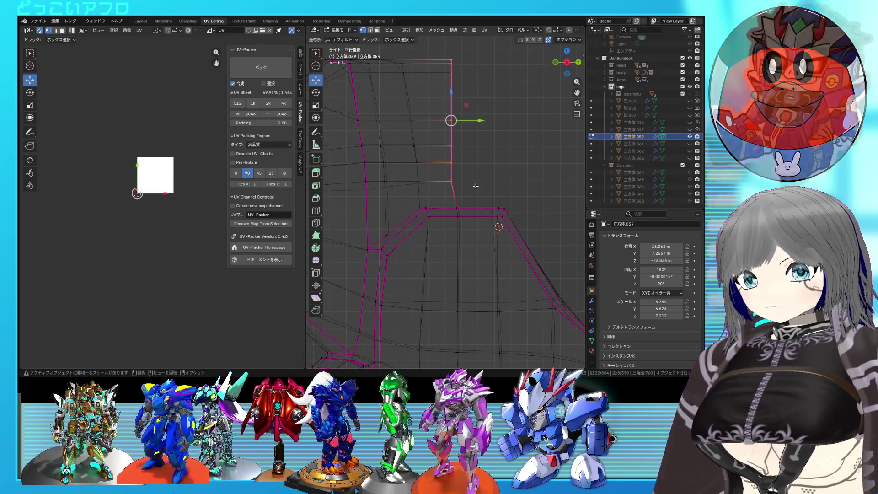
key(g)
key(y)
click(485, 122)
key(alt+z)
key(ctrl+s)
mouse_move(485, 123)
middle_down()
mouse_move(461, 168)
mouse_move(435, 137)
middle_up()
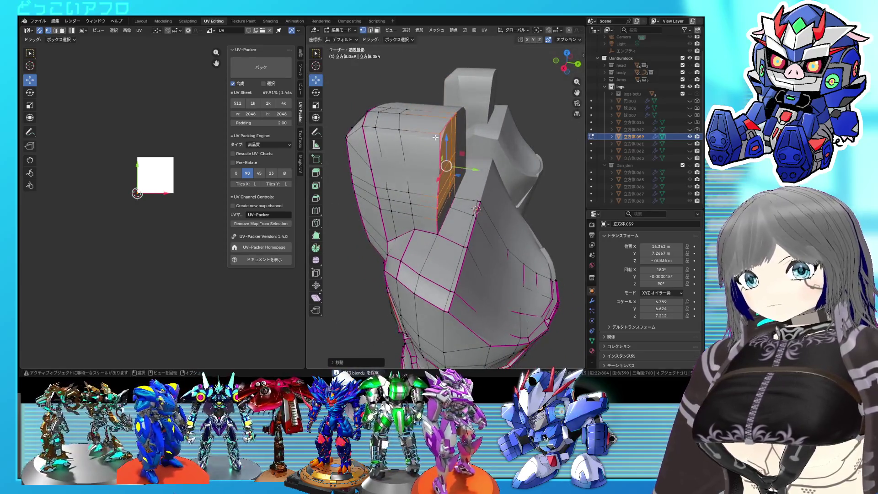
Nudge the selected shin edges along the Y axis and save.
key(g)
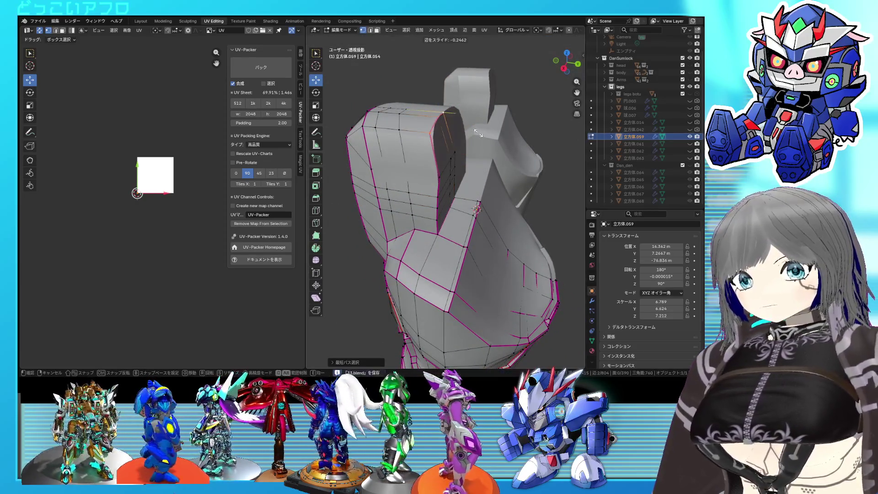
key(g)
key(y)
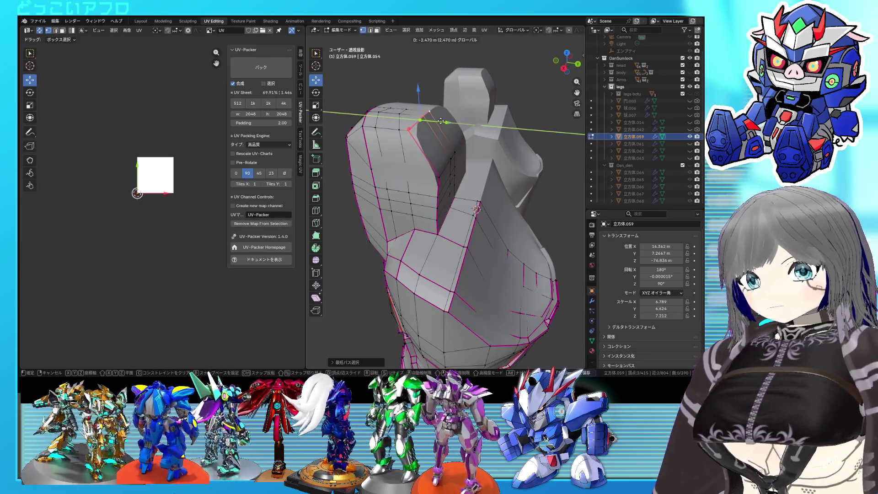
click(440, 121)
key(ctrl+s)
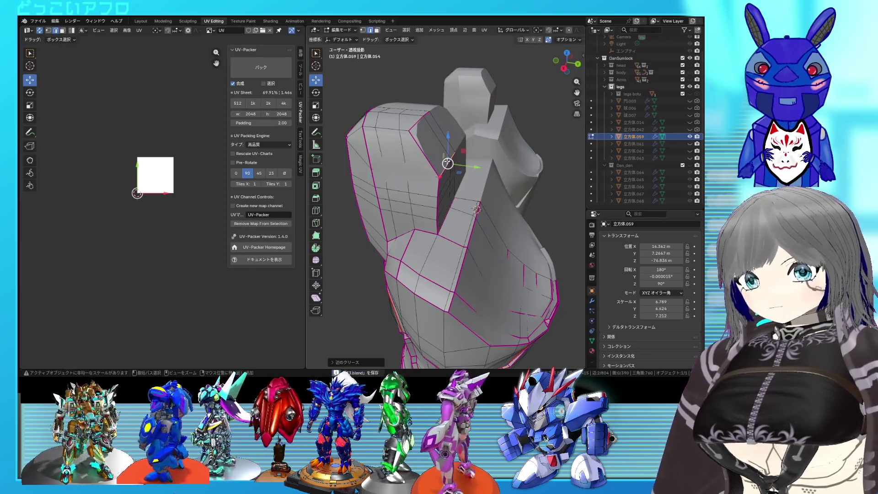
Inspect the shin armor from several angles in object mode and save.
middle_drag(476, 209, 511, 162)
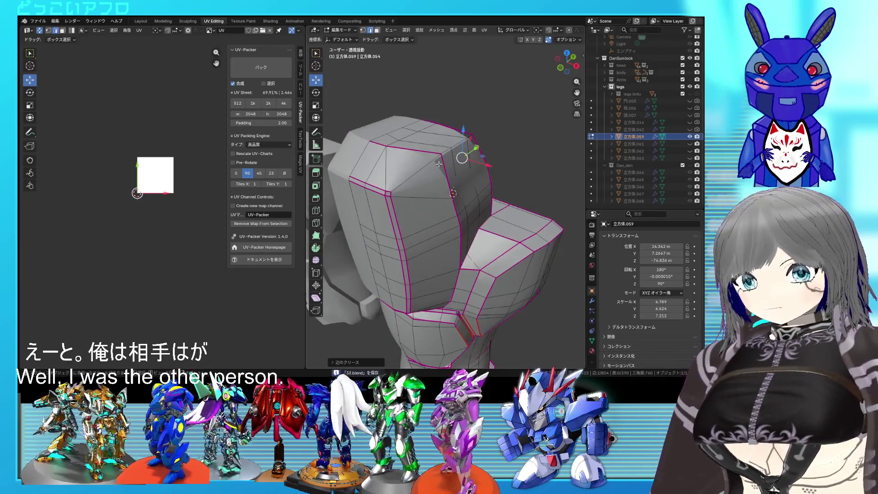
middle_drag(464, 166, 439, 167)
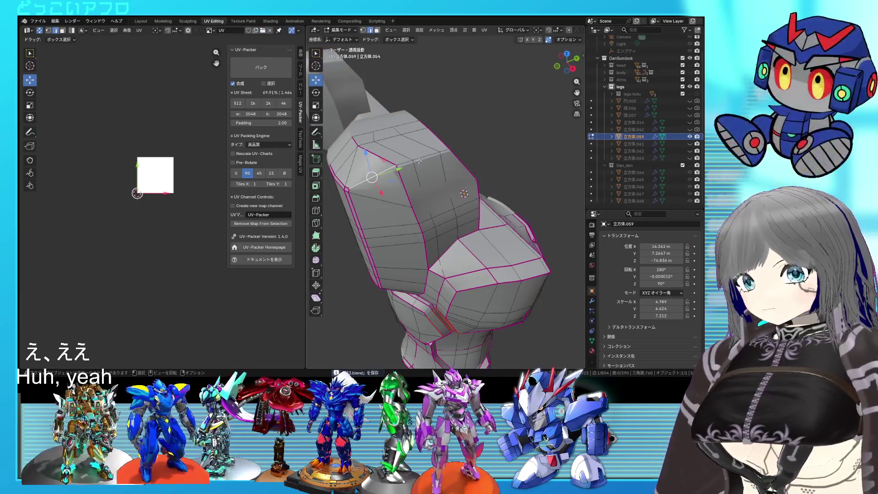
middle_drag(422, 159, 461, 132)
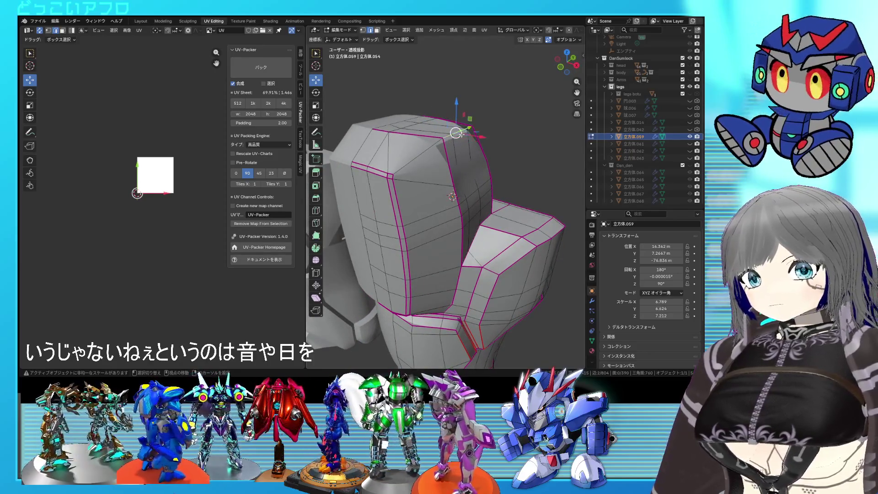
mouse_move(461, 133)
middle_down()
mouse_move(463, 141)
mouse_move(436, 167)
mouse_move(528, 174)
mouse_move(485, 175)
mouse_move(516, 204)
mouse_move(528, 200)
mouse_move(412, 182)
mouse_move(440, 200)
mouse_move(428, 228)
mouse_move(434, 184)
middle_up()
key(Tab)
key(Tab)
key(ctrl+s)
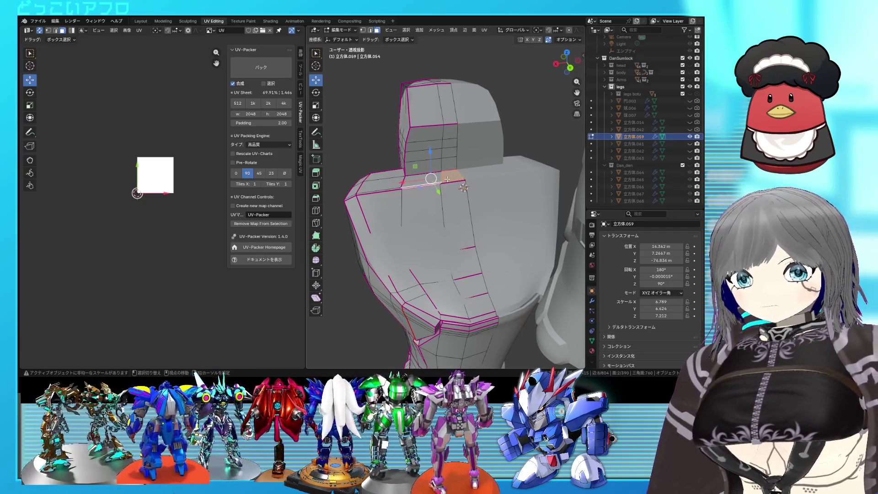
scroll(444, 184, up, 2)
Delete the faces on the armor top to open a hole.
drag(427, 172, 426, 169)
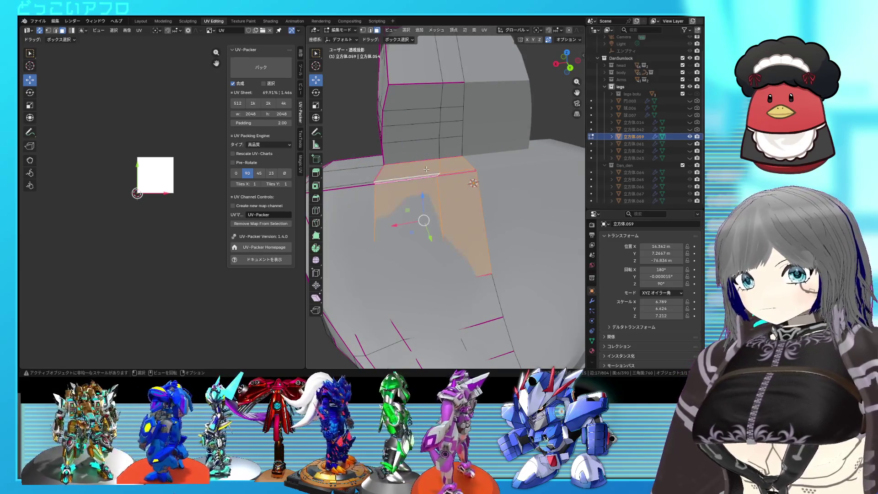
key(x)
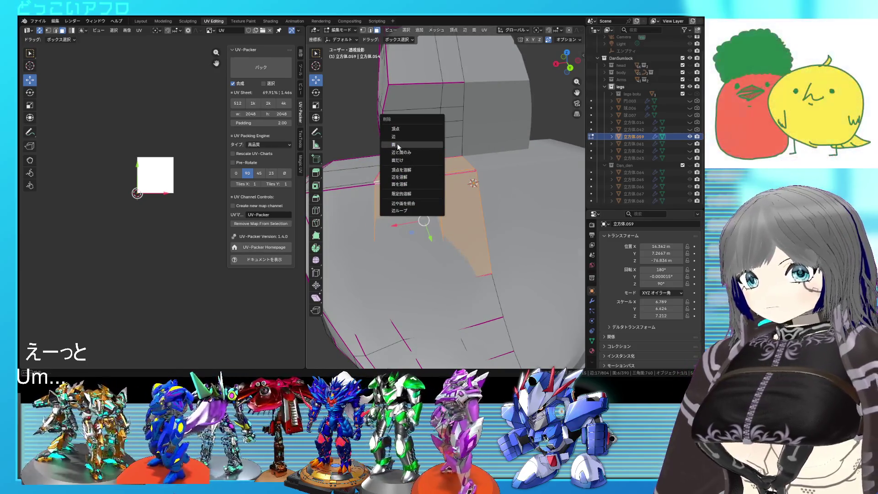
click(435, 154)
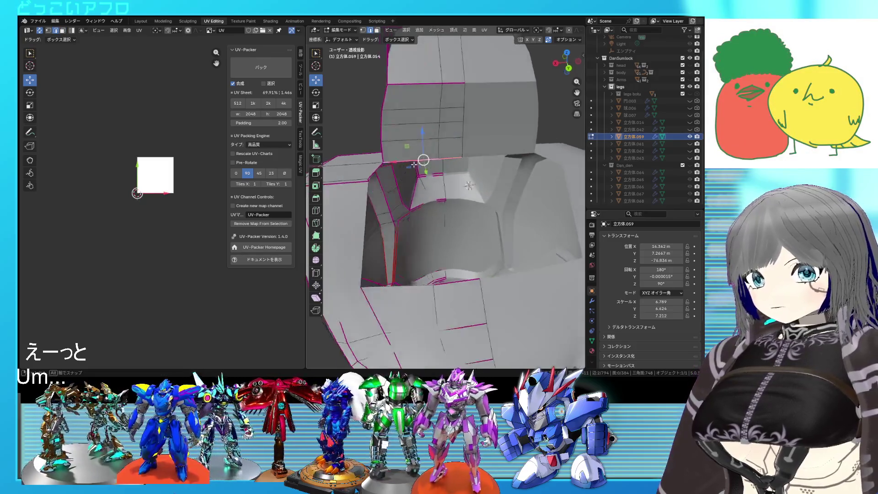
middle_drag(424, 160, 404, 159)
Extrude the opening's edges straight down along Z into a recess and check it from the back view.
key(g)
key(z)
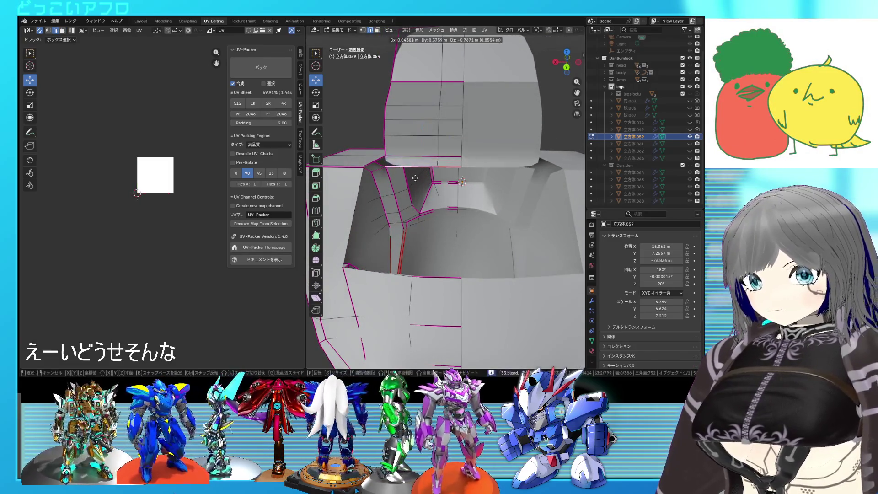
click(416, 212)
key(ctrl+KP_1)
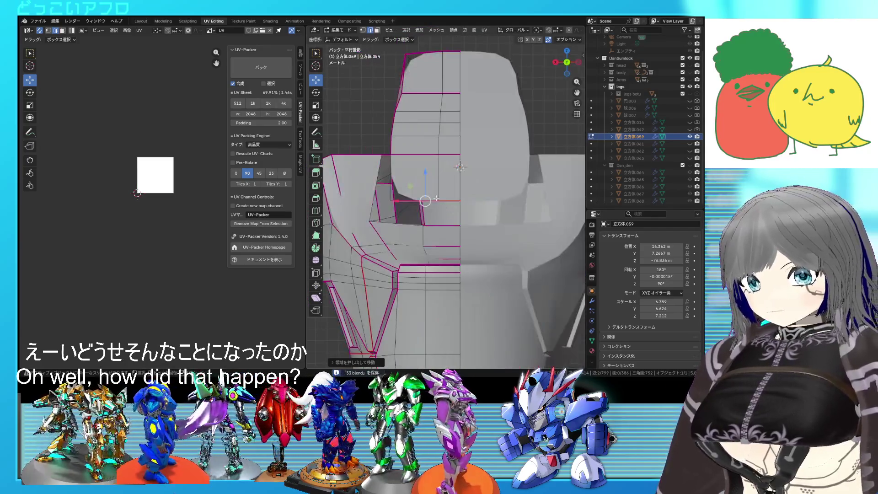
mouse_move(427, 178)
middle_down()
mouse_move(457, 226)
mouse_move(443, 267)
middle_up()
mouse_move(385, 225)
middle_down()
mouse_move(421, 212)
mouse_move(394, 231)
middle_up()
Insert edge loops across the floor of the new recess with Ctrl+R.
key(g)
key(g)
click(385, 235)
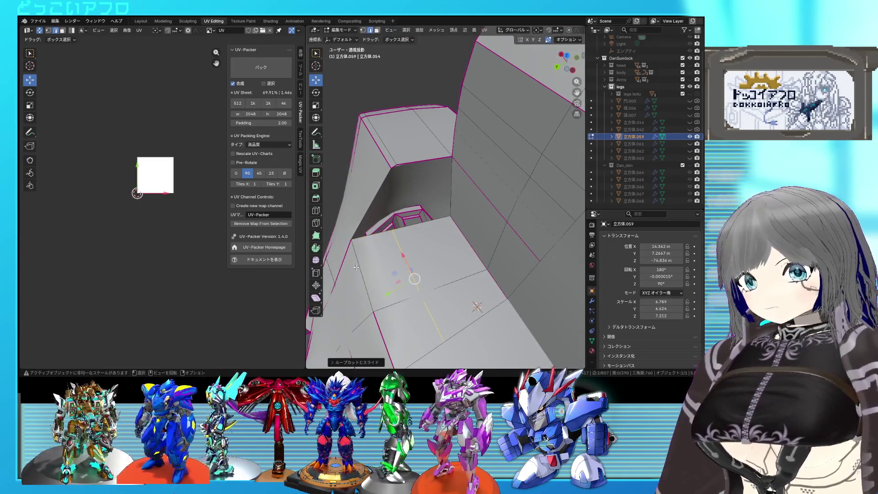
key(ctrl+r)
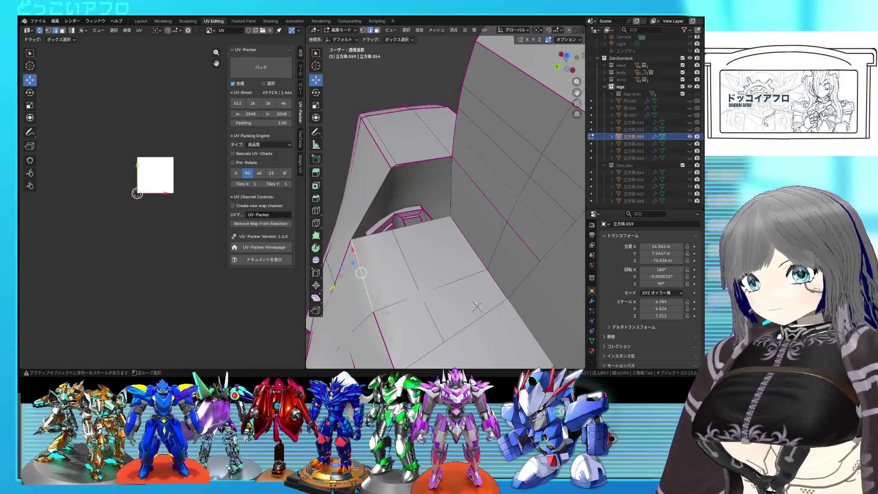
click(401, 270)
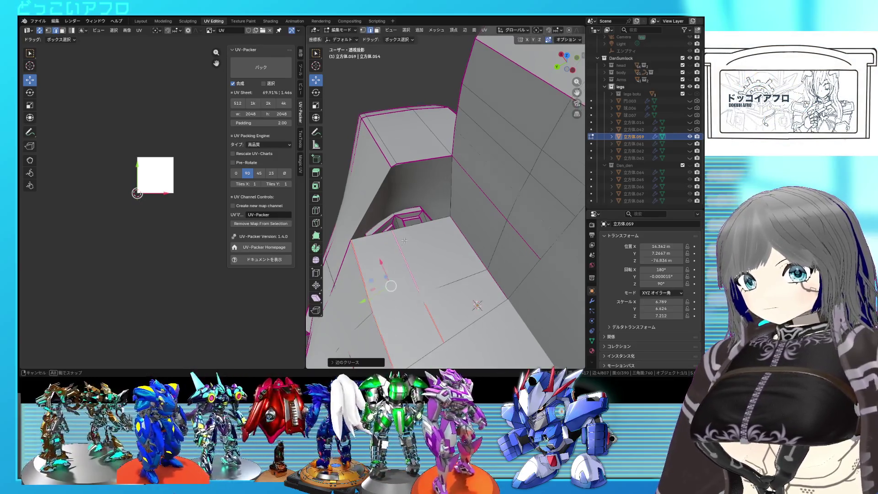
Dissolve the stray vertical inner-corner edge and crease the inner-corner edges.
middle_drag(401, 270, 376, 207)
click(372, 200)
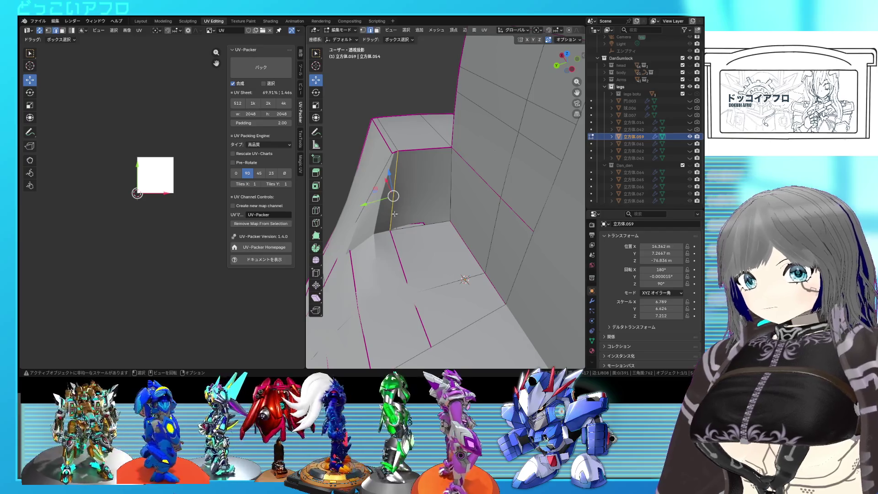
key(ctrl+x)
key(shift+e)
click(453, 204)
Check the recess in wireframe and crease the remaining selected edges.
mouse_move(392, 192)
middle_down()
mouse_move(496, 209)
mouse_move(441, 225)
middle_up()
key(shift+z)
key(shift+z)
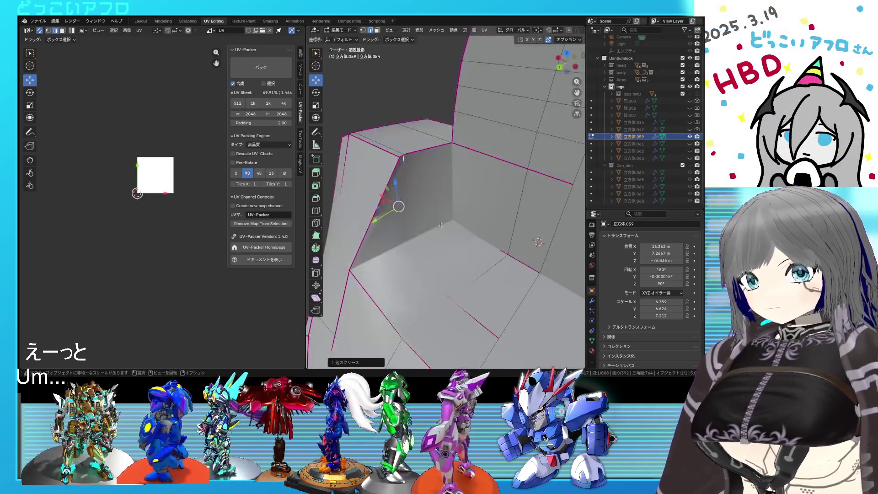
key(shift+z)
middle_drag(382, 245, 426, 254)
key(shift+z)
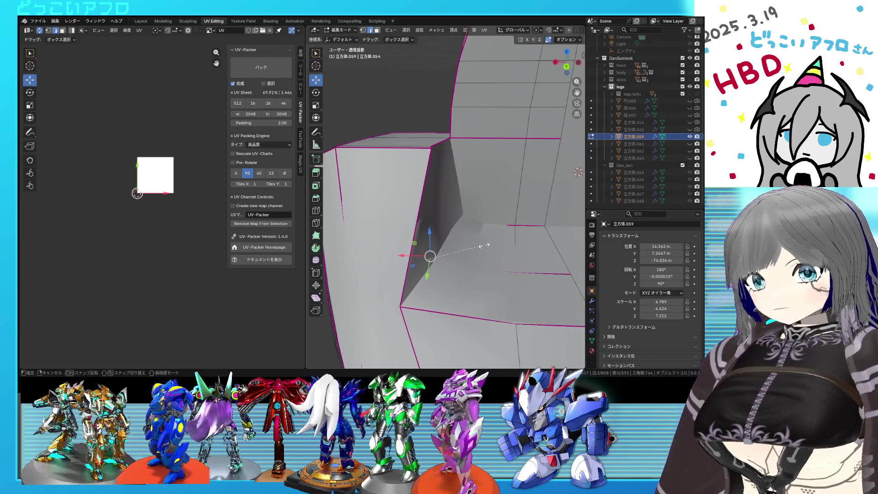
key(shift+e)
key(Return)
key(shift+z)
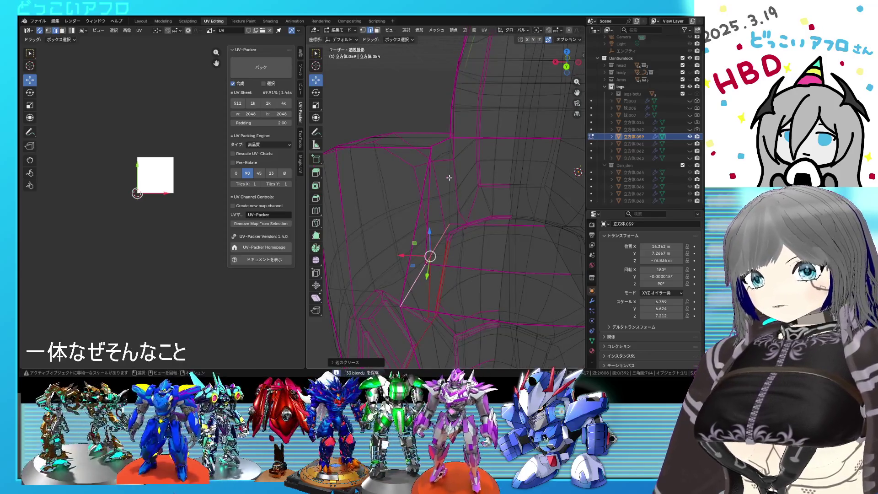
key(shift+z)
Leave edit mode and frame the finished armor piece in object mode.
key(Tab)
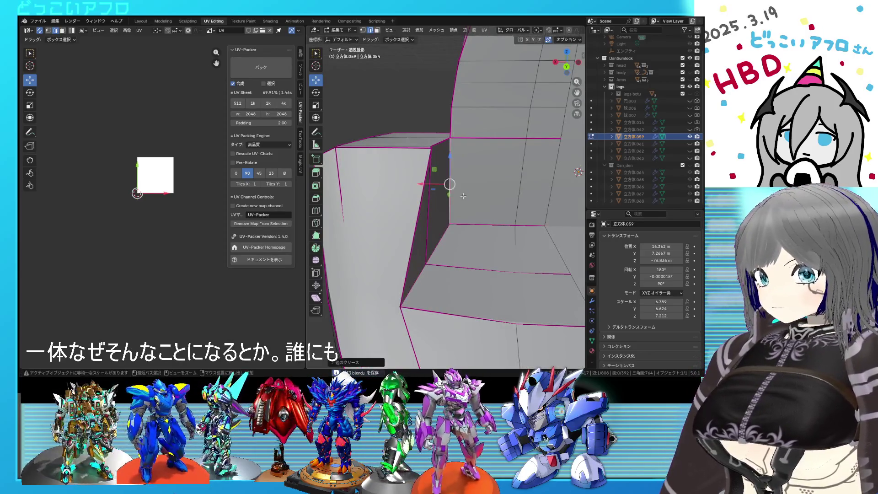
key(KP_Decimal)
middle_drag(463, 198, 522, 186)
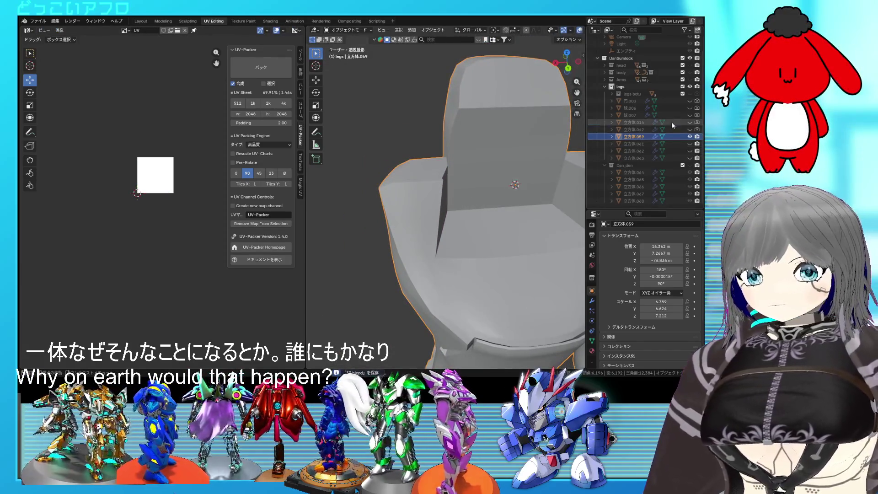
Unhide the other leg parts and reopen the shin piece for editing in wireframe.
click(689, 115)
mouse_move(464, 195)
middle_down()
mouse_move(448, 170)
mouse_move(451, 148)
mouse_move(432, 175)
mouse_move(385, 194)
mouse_move(417, 144)
mouse_move(436, 154)
middle_up()
key(Tab)
key(shift+z)
key(shift+z)
Move the selected rim vertices along X twice to sit beside the knee sphere.
key(g)
key(x)
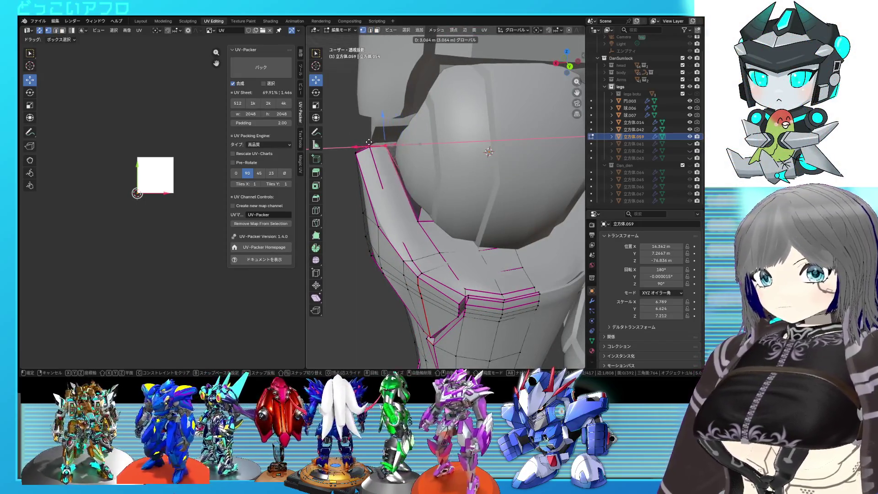
click(373, 141)
middle_drag(373, 143, 390, 161)
key(g)
key(x)
click(397, 167)
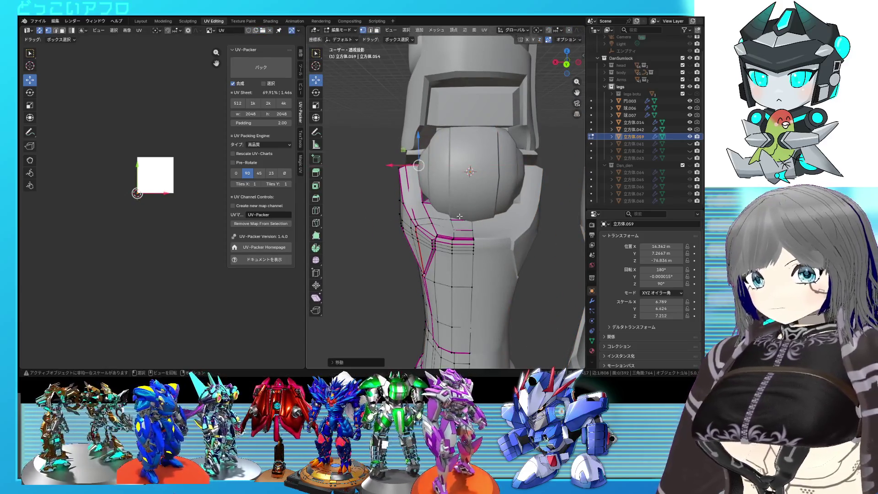
Return to object mode and turn the view to face the knee sphere.
mouse_move(424, 206)
middle_down()
mouse_move(500, 208)
mouse_move(493, 219)
middle_up()
key(Tab)
scroll(493, 218, down, 4)
scroll(395, 214, up, 4)
middle_drag(396, 214, 364, 194)
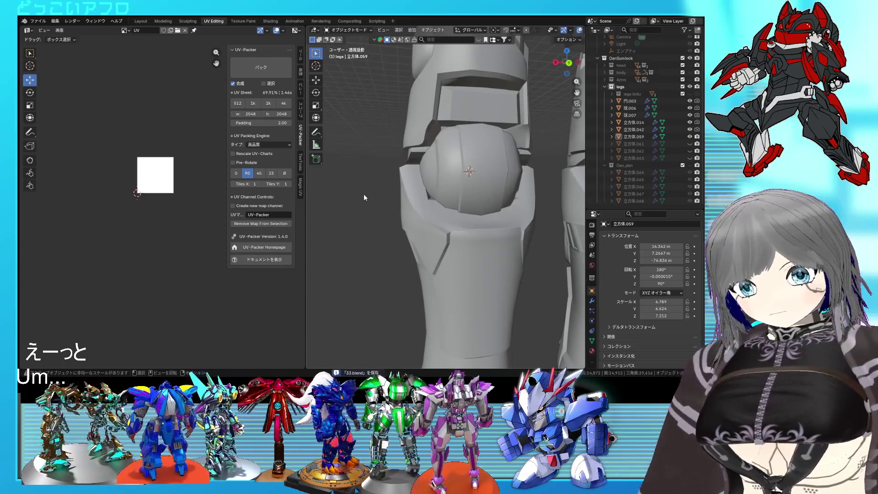
Save, hide every leg part except 立方体.059 with Shift+H, and enter edit mode on it.
mouse_move(502, 213)
middle_down()
mouse_move(499, 234)
mouse_move(518, 234)
middle_up()
mouse_move(474, 197)
middle_down()
mouse_move(513, 194)
mouse_move(514, 210)
mouse_move(525, 213)
mouse_move(452, 208)
mouse_move(464, 192)
middle_up()
key(ctrl+s)
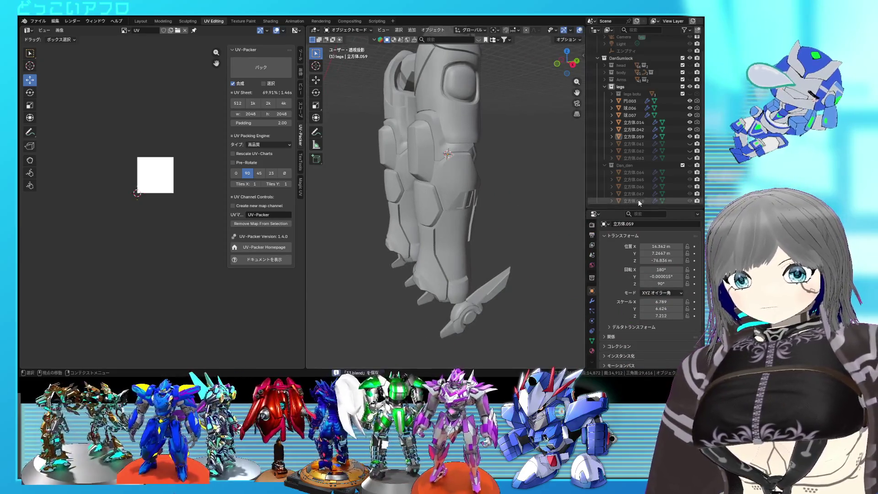
key(shift+h)
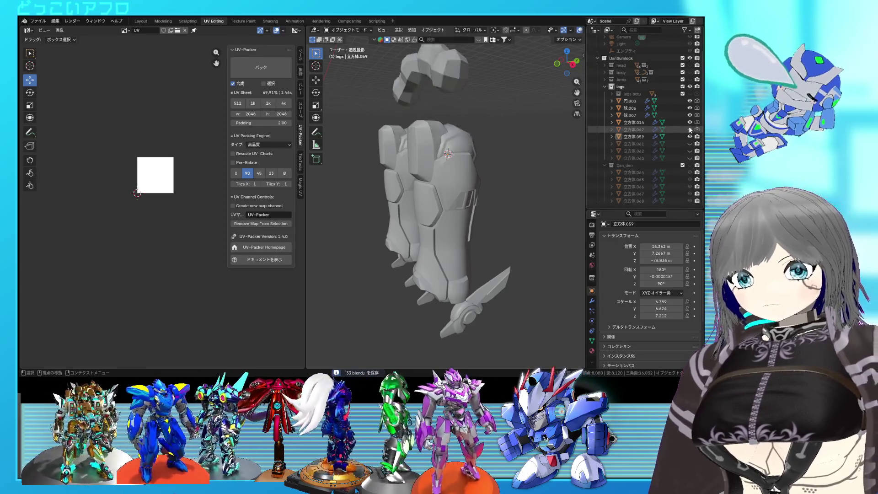
middle_drag(389, 197, 440, 206)
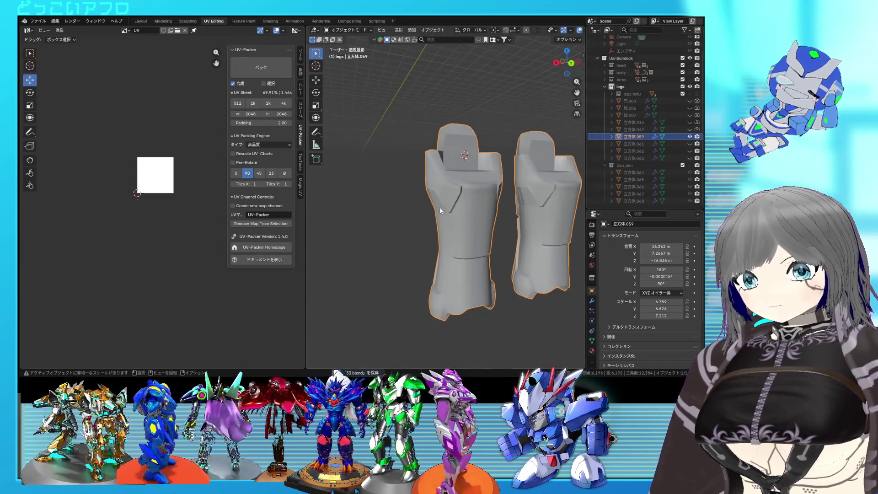
scroll(445, 183, up, 2)
scroll(460, 205, up, 2)
scroll(481, 213, up, 2)
key(Tab)
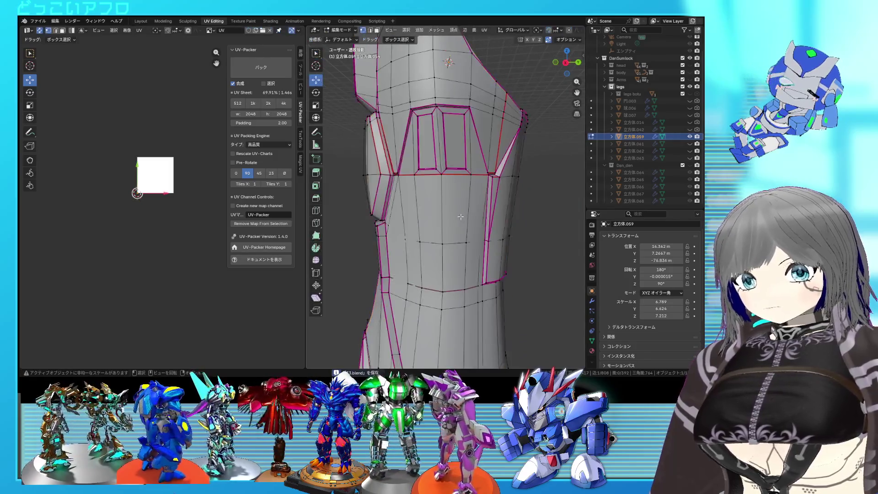
Show the neighbouring 立方体.061 armour piece again and zoom onto the lower shin mesh.
mouse_move(480, 214)
middle_down()
mouse_move(450, 205)
mouse_move(457, 210)
middle_up()
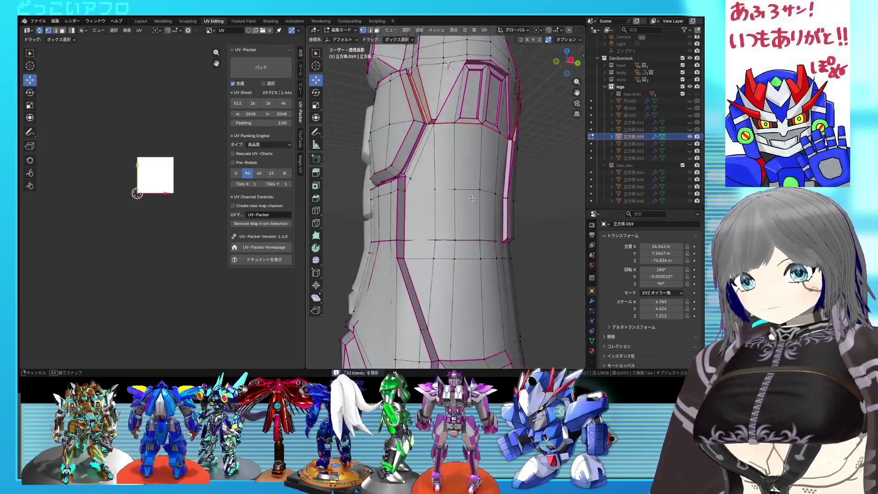
middle_drag(408, 238, 443, 235)
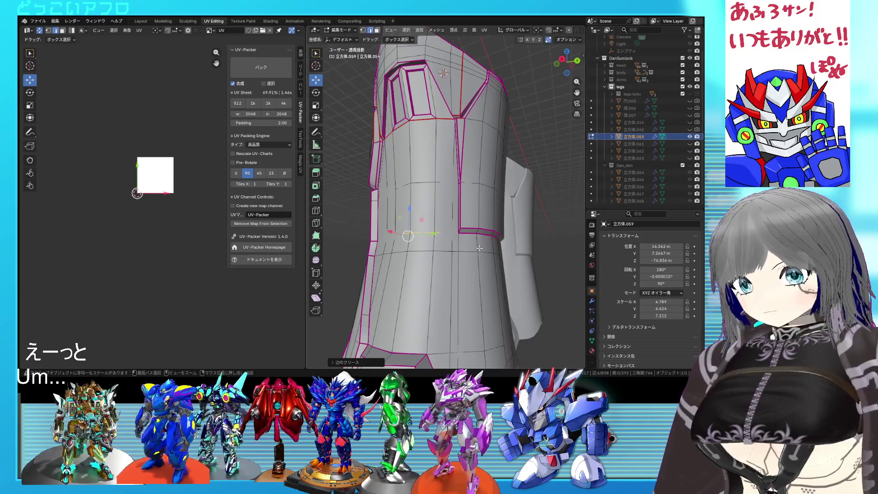
scroll(479, 247, up, 2)
mouse_move(451, 245)
middle_down()
mouse_move(423, 265)
mouse_move(439, 260)
middle_up()
scroll(449, 257, down, 3)
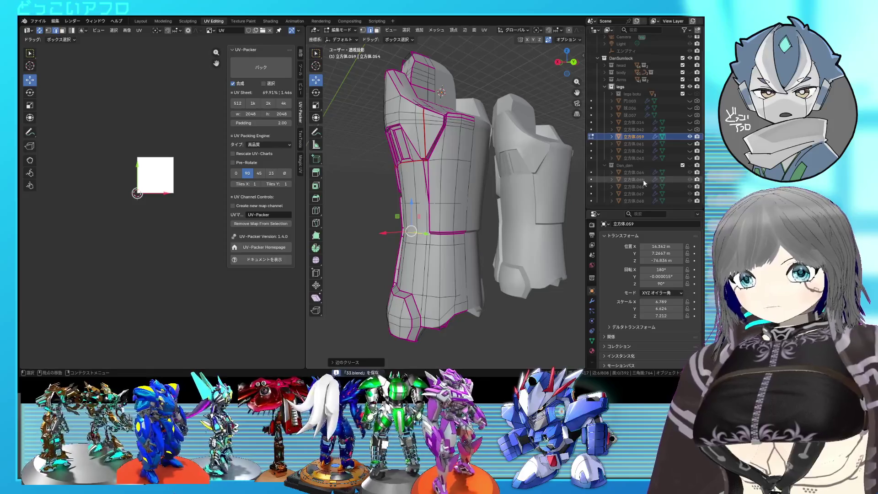
click(689, 144)
key(shift+z)
scroll(446, 220, up, 3)
mouse_move(446, 226)
middle_down()
mouse_move(467, 236)
mouse_move(524, 215)
mouse_move(458, 227)
middle_up()
key(shift+z)
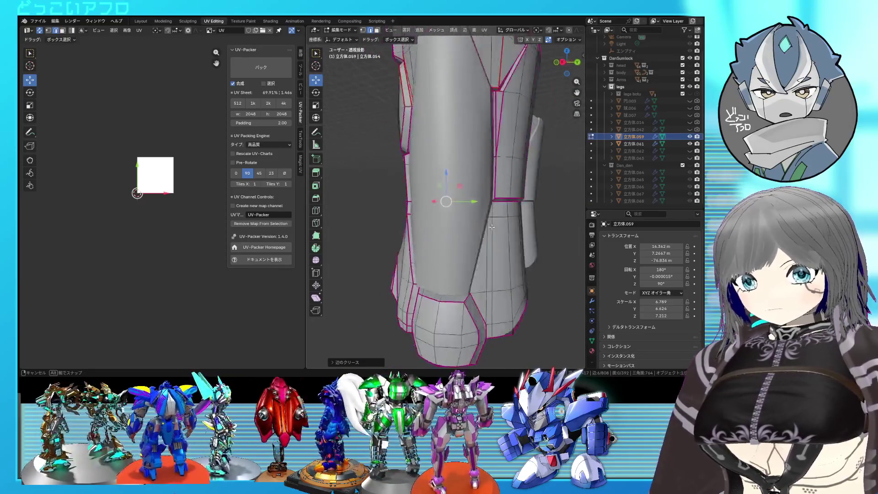
Add two centred loop cuts around the lower shin panel.
key(ctrl+r)
click(458, 260)
right_click(458, 268)
mouse_move(459, 267)
middle_down()
mouse_move(480, 244)
mouse_move(500, 260)
mouse_move(435, 284)
middle_up()
key(shift+z)
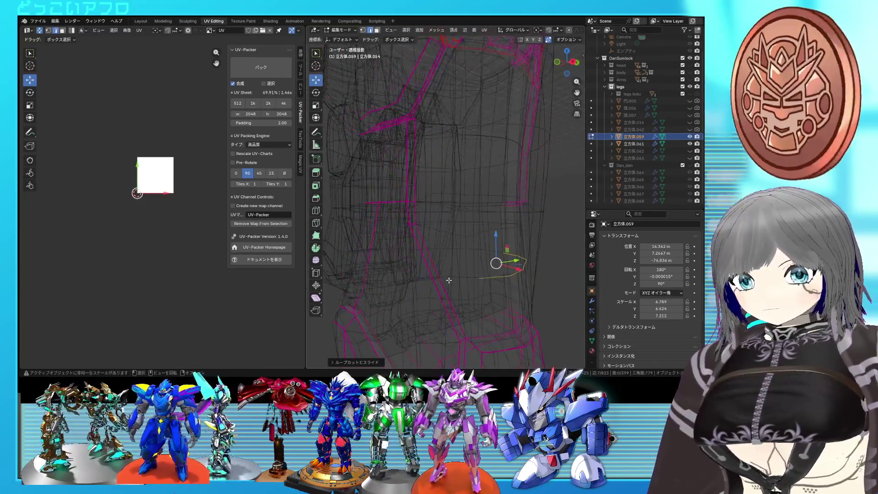
key(ctrl+r)
click(445, 292)
right_click(445, 292)
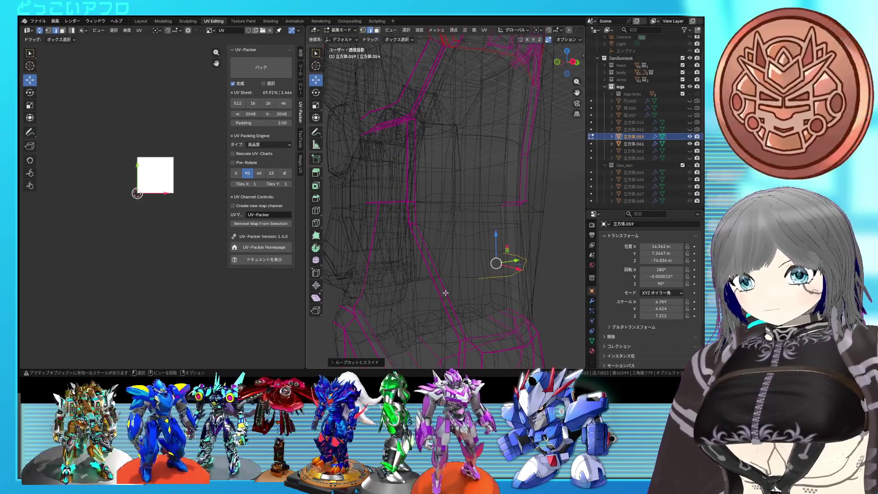
Subdivide the selected shin edges from the Ctrl+E edge menu.
key(shift+z)
key(shift+z)
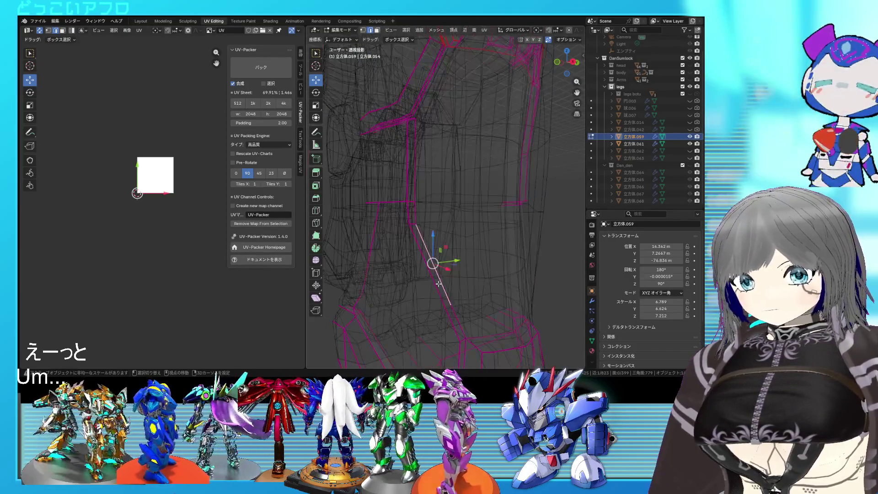
key(shift+z)
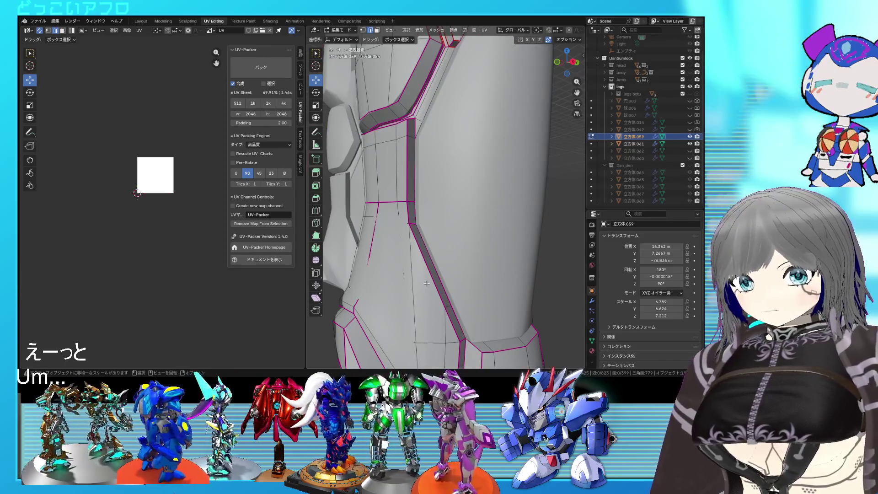
shift+right_click(431, 263)
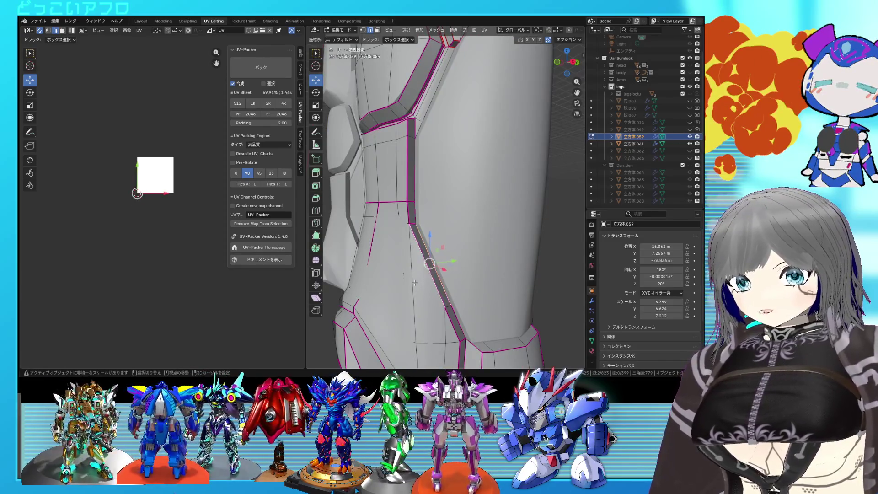
key(shift+z)
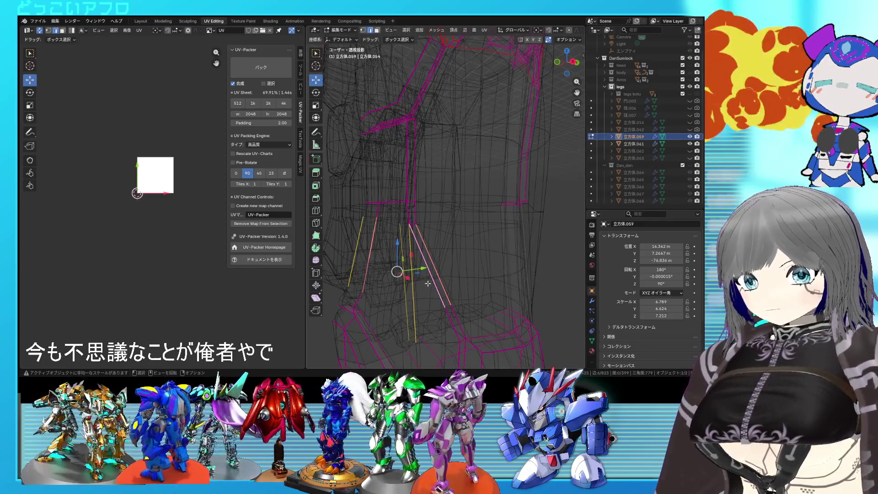
key(shift+z)
key(ctrl+e)
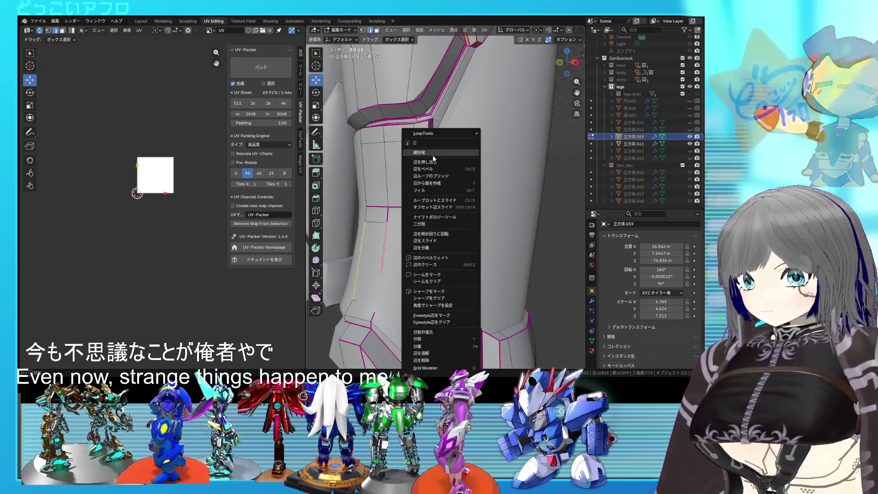
click(433, 153)
Inspect the subdivided area in wireframe, reselect an edge piece along the shin, and save.
mouse_move(475, 246)
middle_down()
mouse_move(444, 241)
mouse_move(455, 270)
middle_up()
key(shift+z)
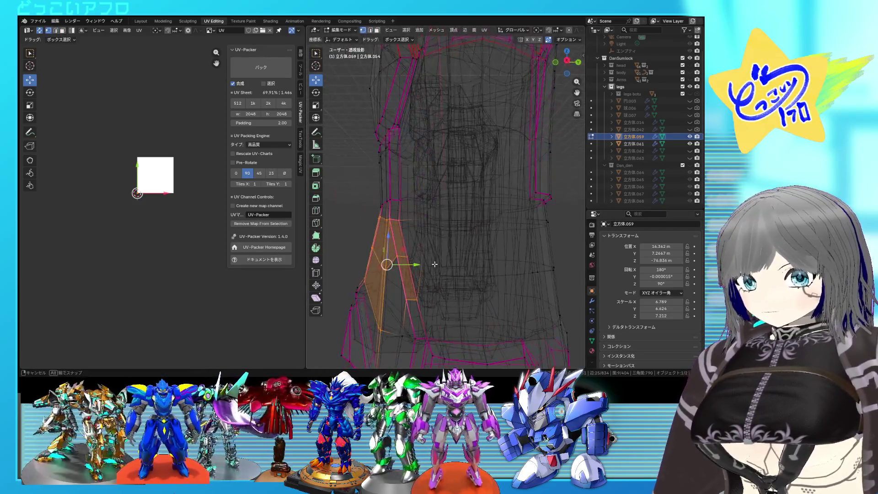
click(479, 280)
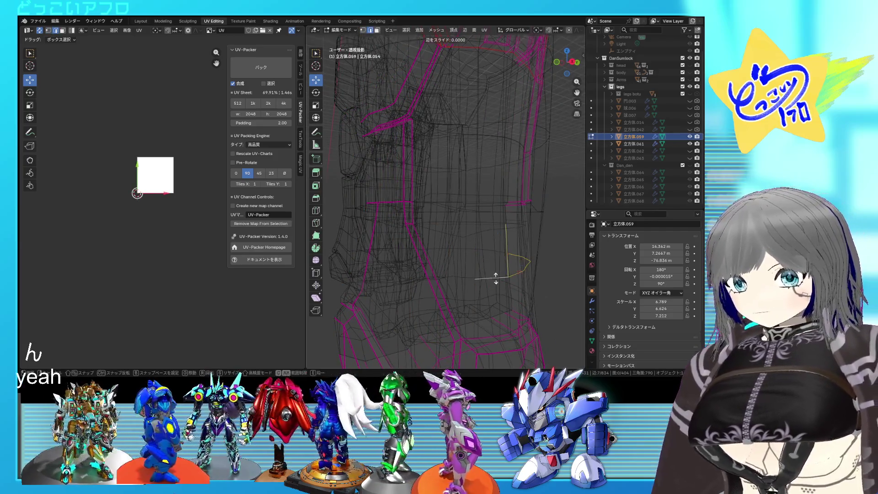
click(477, 261)
key(shift+z)
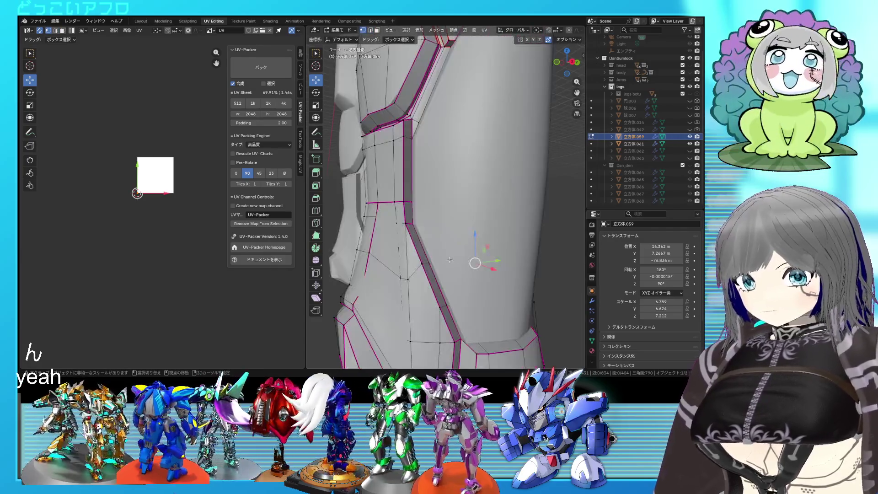
key(shift+z)
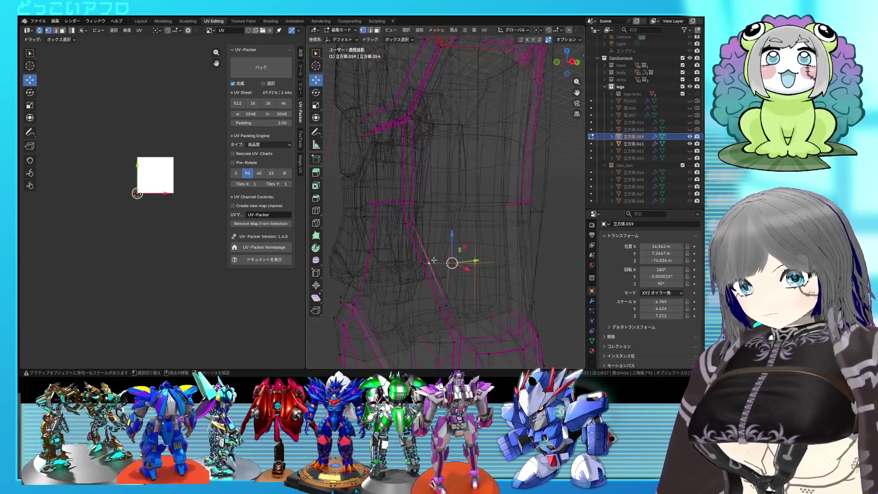
middle_drag(497, 270, 456, 284)
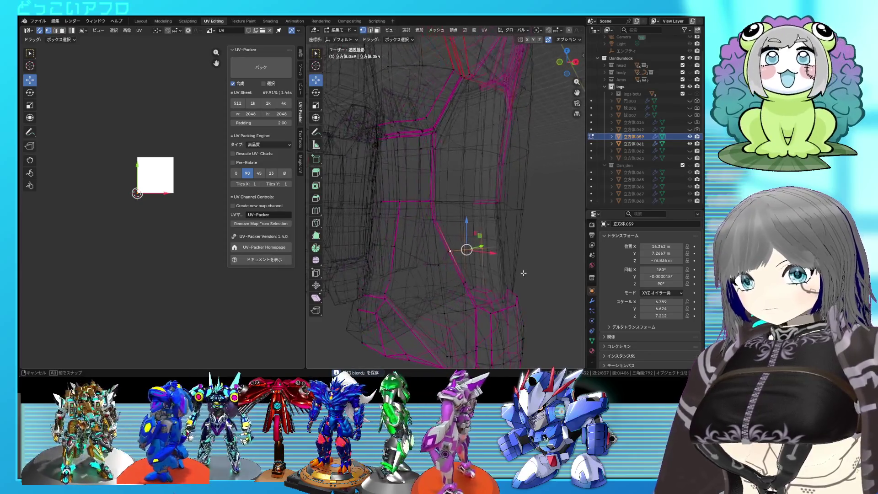
key(shift+z)
key(ctrl+s)
Slide the new edge into place and leave mesh editing.
key(g)
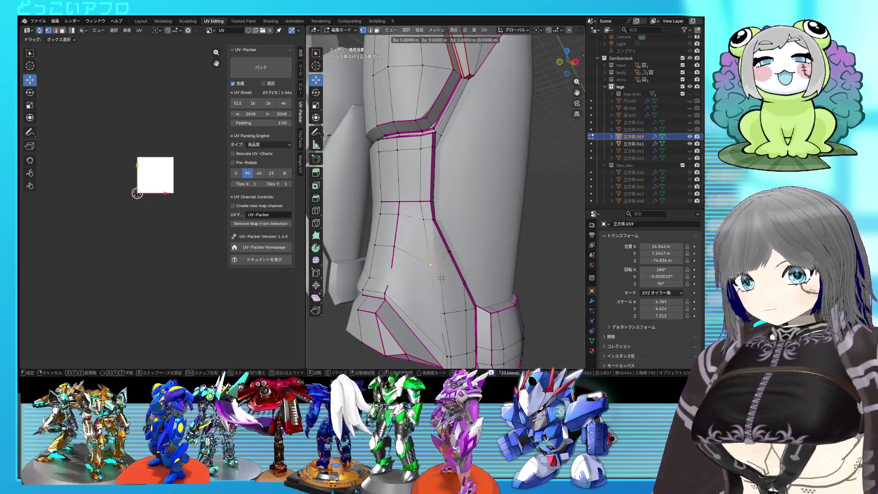
click(439, 262)
key(Tab)
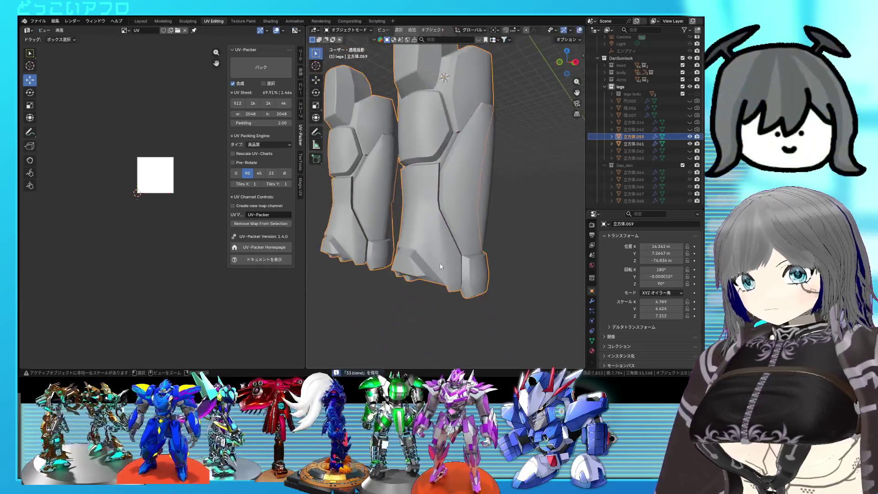
key(KP_Decimal)
middle_drag(407, 261, 371, 250)
click(428, 213)
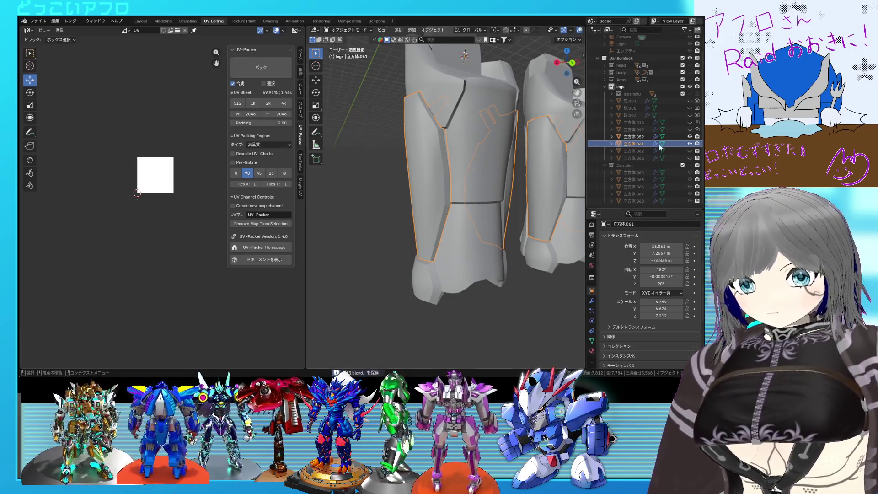
click(631, 136)
Enter Edit Mode on the shin mesh and grow a face selection on its front in see-through view.
key(Tab)
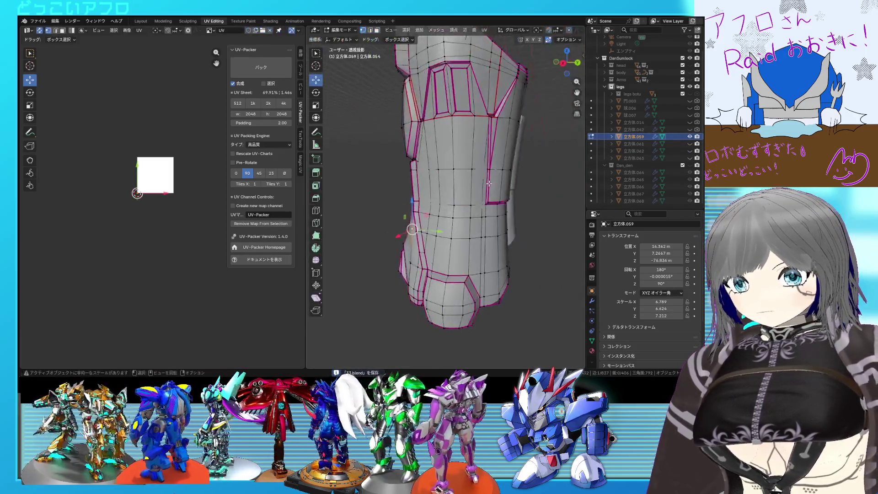
key(KP_Decimal)
mouse_move(437, 194)
middle_down()
mouse_move(455, 184)
mouse_move(433, 230)
middle_up()
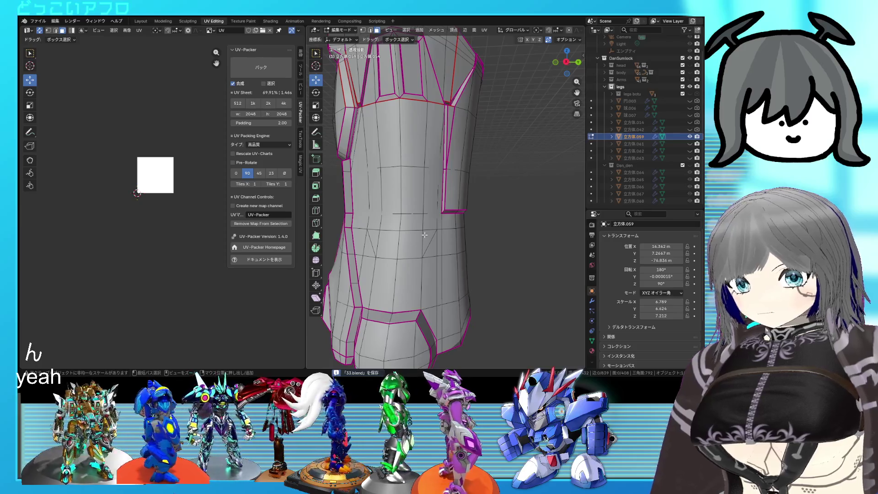
middle_drag(425, 235, 412, 230)
drag(395, 224, 429, 245)
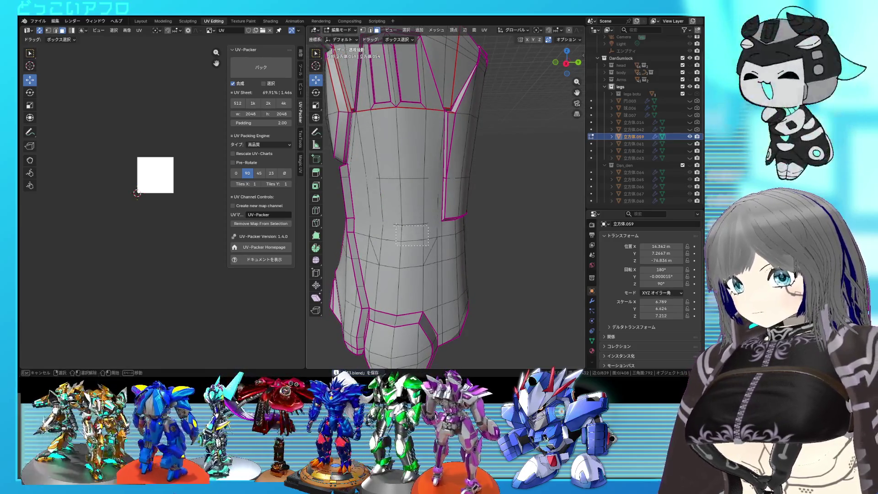
key(ctrl+KP_Add)
key(ctrl+KP_Add)
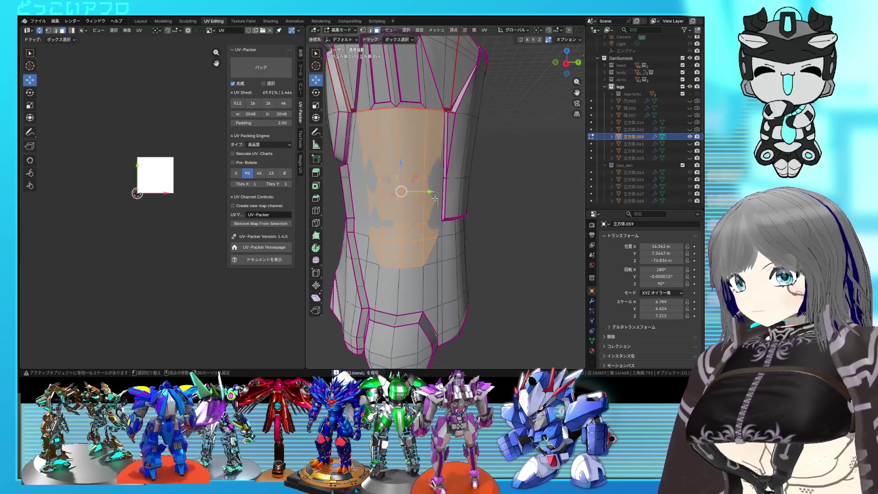
middle_drag(434, 198, 481, 200)
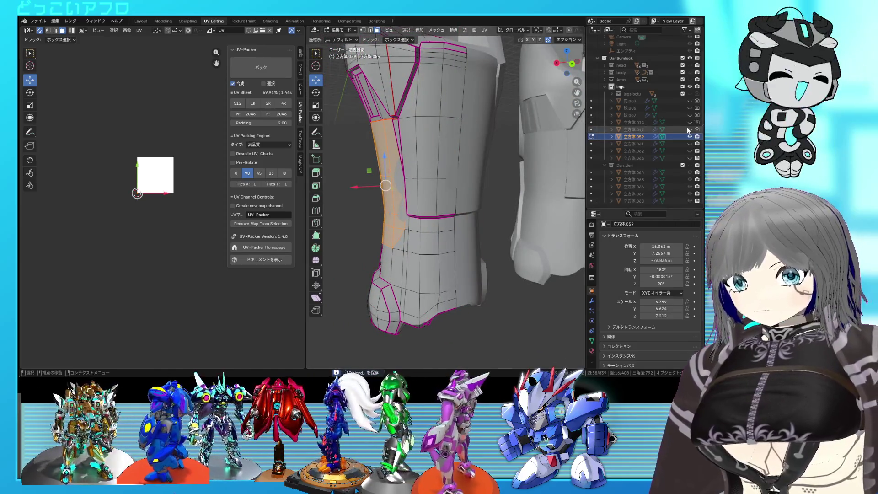
middle_drag(439, 130, 413, 128)
key(alt+z)
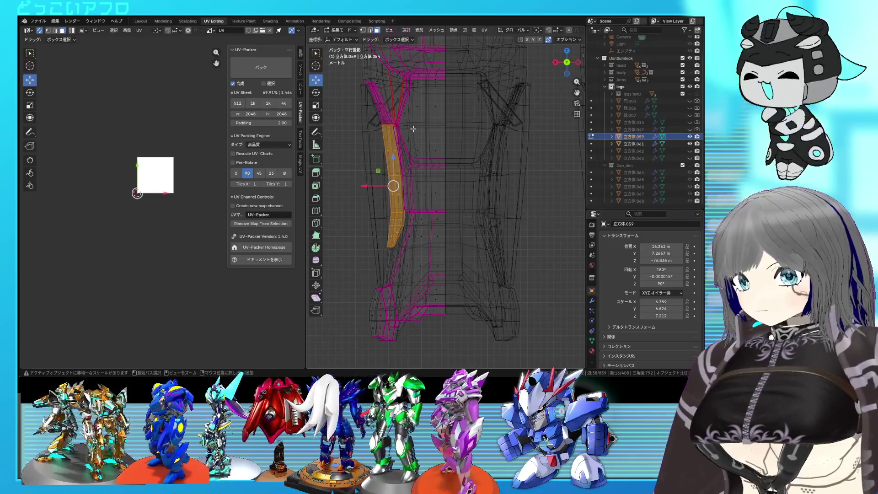
Push the face strip along its normal, narrow it on X and shift it sideways.
key(g)
key(z)
key(z)
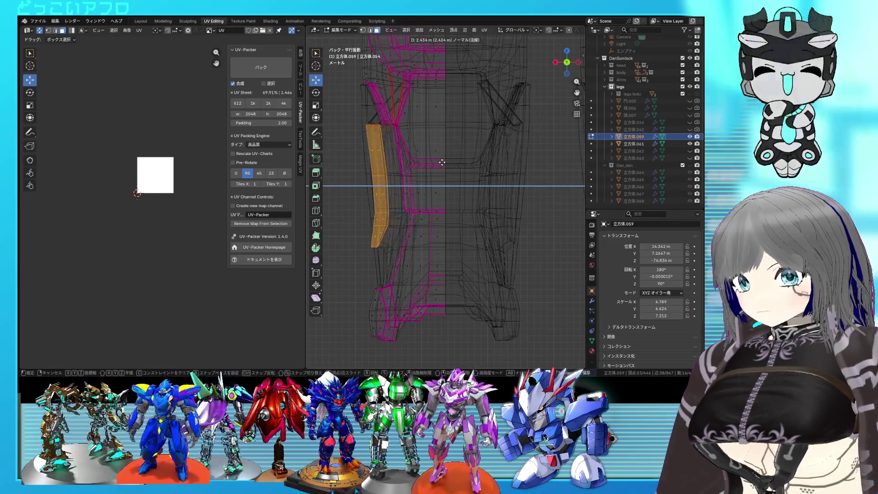
click(442, 162)
key(s)
key(x)
key(x)
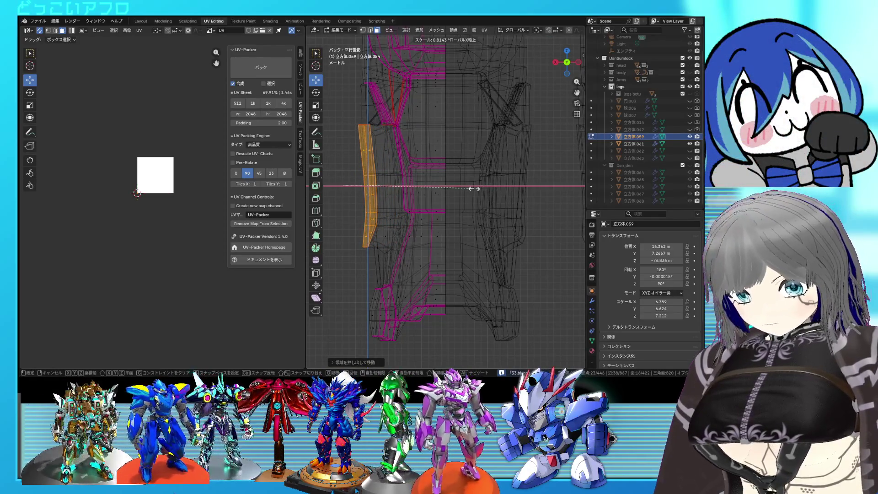
click(473, 188)
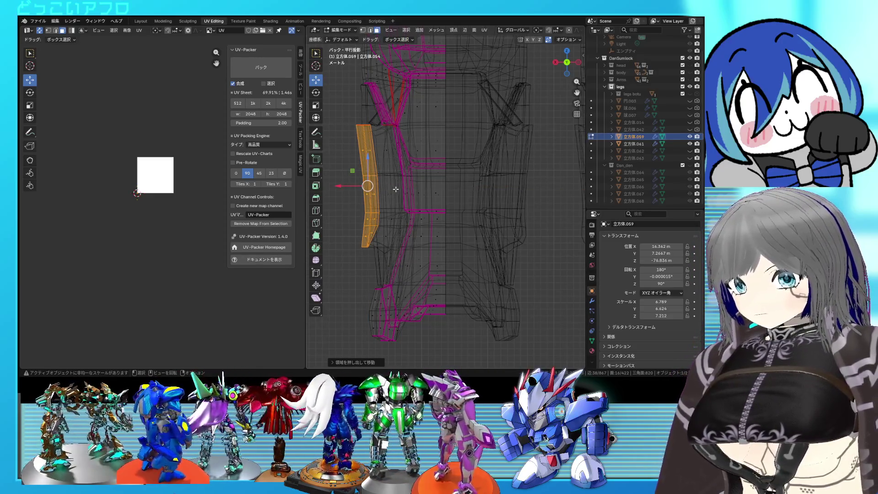
key(g)
key(x)
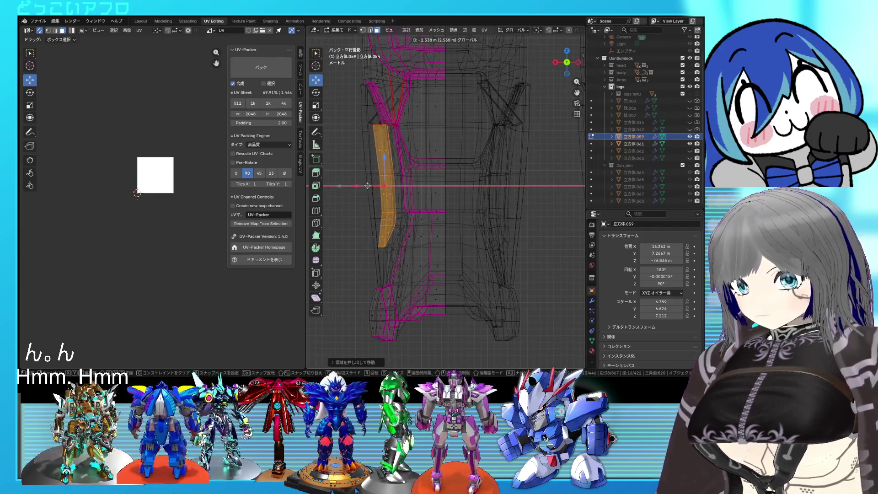
click(367, 186)
mouse_move(368, 186)
middle_down()
mouse_move(475, 218)
mouse_move(442, 163)
mouse_move(398, 143)
mouse_move(421, 143)
middle_up()
key(s)
click(472, 220)
key(shift+z)
key(shift+z)
Nudge the faces horizontally from side view and inspect the leg in wireframe and solid.
alt+middle_drag(496, 215, 444, 214)
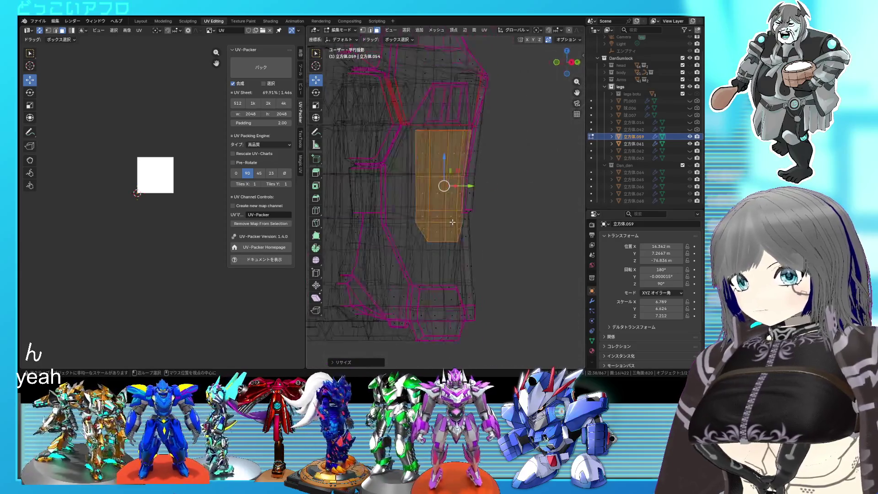
key(g)
key(y)
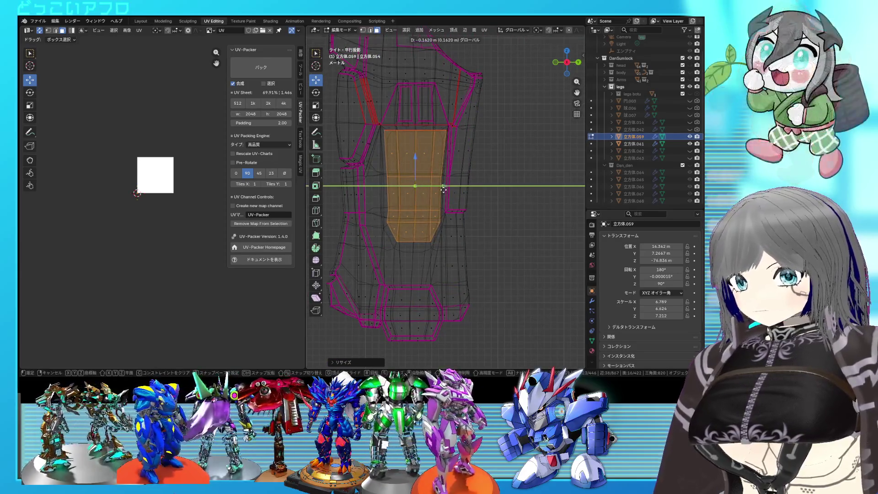
click(442, 191)
key(shift+z)
middle_drag(443, 191, 370, 196)
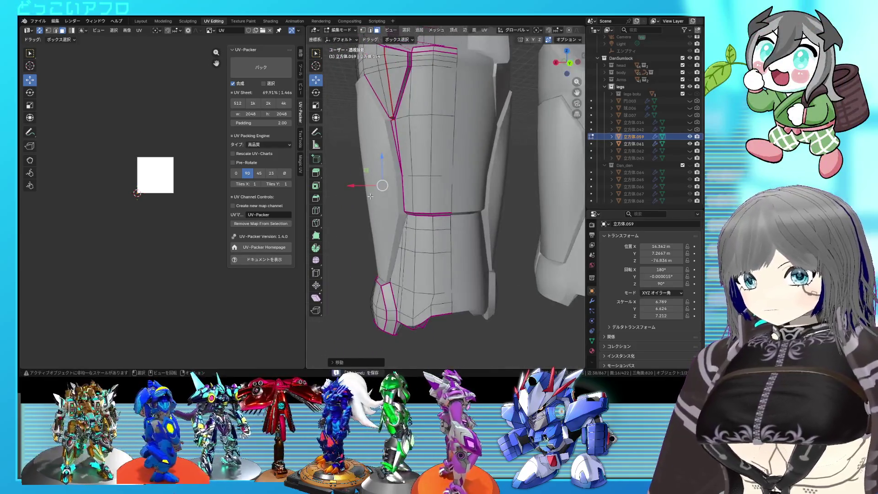
key(shift+z)
mouse_move(418, 166)
middle_down()
mouse_move(414, 160)
mouse_move(433, 174)
middle_up()
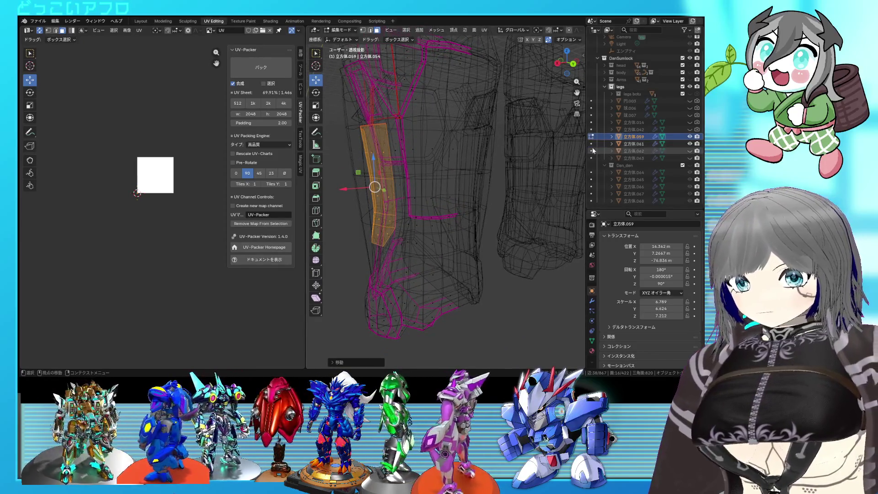
key(shift+z)
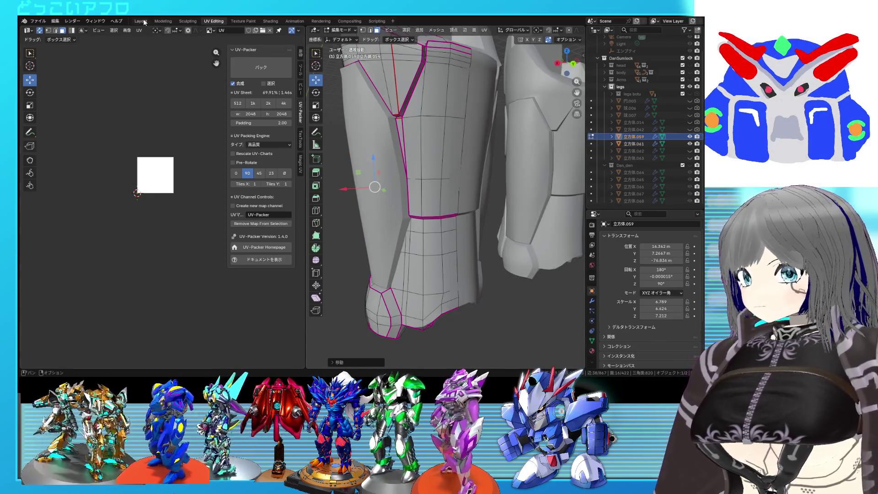
Return to the Layout workspace and orbit toward the purple legs.
click(141, 21)
middle_drag(412, 178, 441, 158)
scroll(375, 210, up, 4)
Enable X-ray, select the shin armour and enter Edit Mode on it.
middle_drag(375, 209, 359, 195)
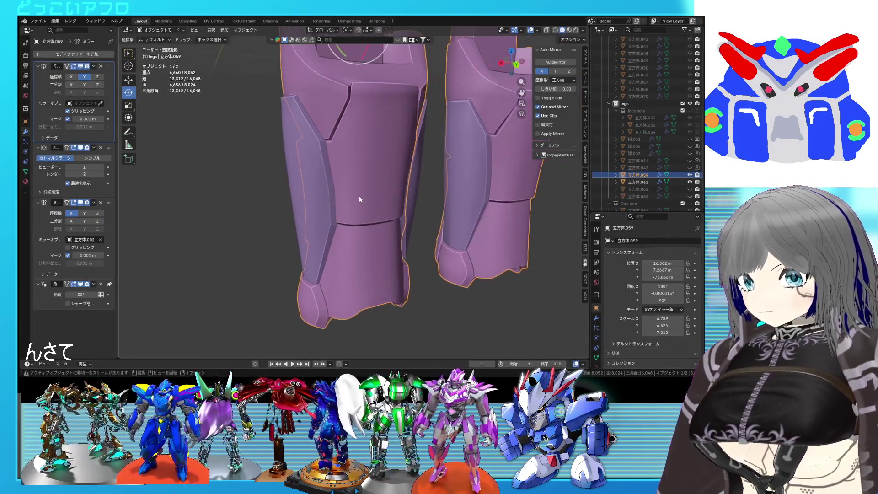
click(547, 30)
middle_drag(371, 214, 408, 205)
click(395, 231)
scroll(394, 232, up, 3)
key(Tab)
mouse_move(356, 226)
middle_down()
mouse_move(338, 244)
mouse_move(288, 239)
mouse_move(344, 251)
mouse_move(320, 227)
mouse_move(328, 226)
middle_up()
Slide a single panel edge into place and select a vertical edge loop.
click(315, 238)
key(g)
key(g)
click(305, 263)
alt+click(330, 225)
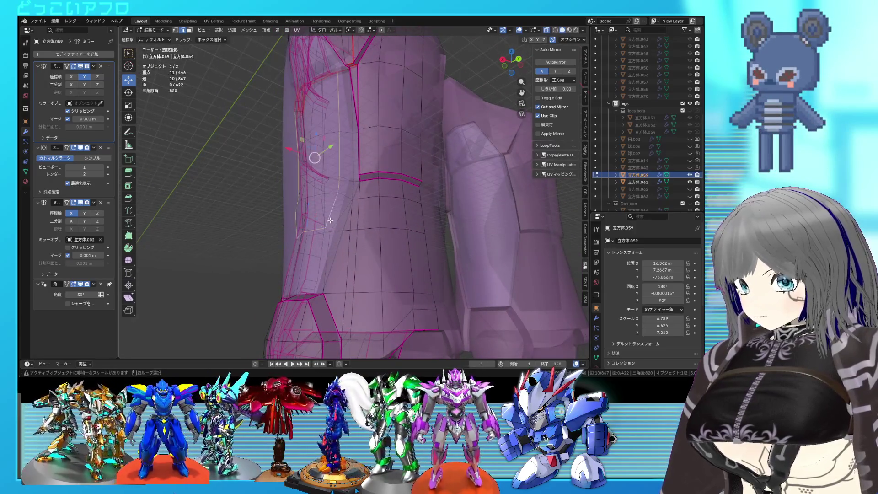
Add a loop cut on the shin, mark the edges sharp and crease them to 1.
key(ctrl+r)
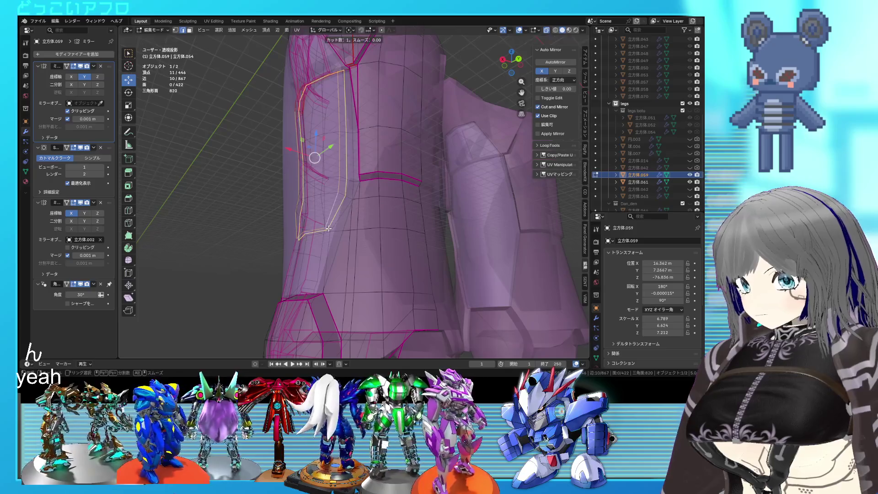
click(334, 234)
click(337, 240)
right_click(349, 234)
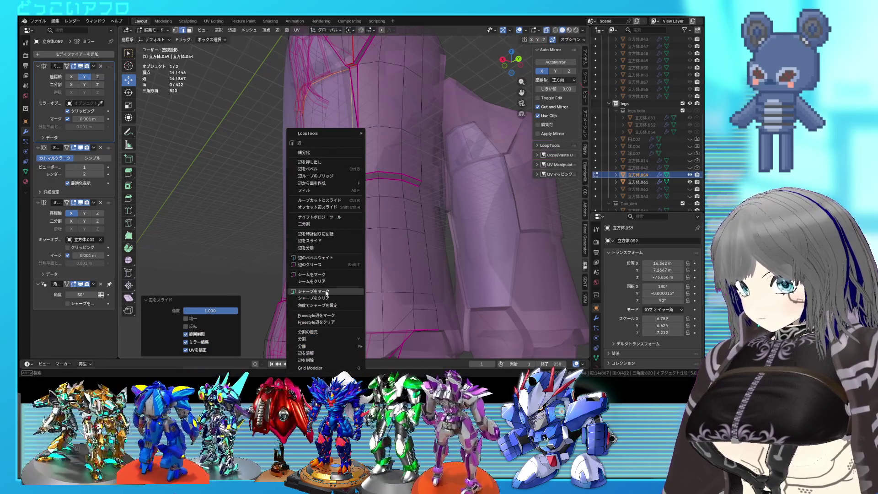
click(313, 291)
key(shift+e)
click(376, 248)
Crease the remaining panel outline edges fully to 1.
mouse_move(376, 249)
middle_down()
mouse_move(403, 254)
mouse_move(376, 241)
middle_up()
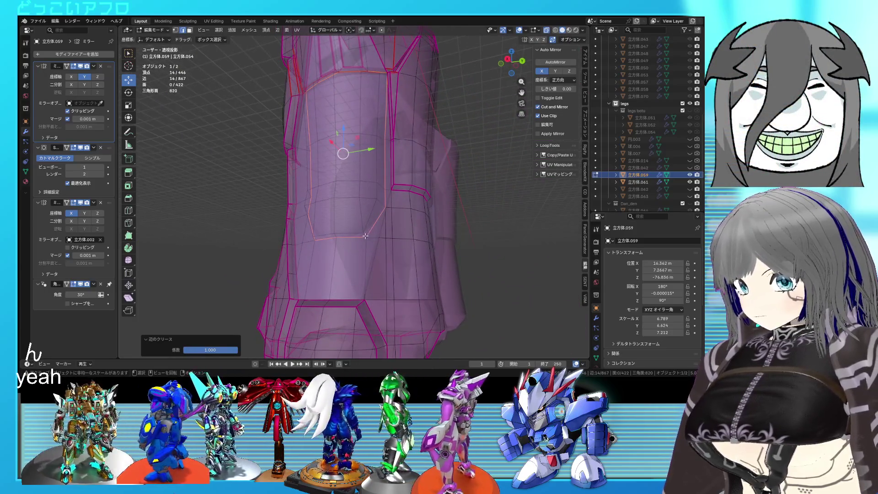
click(365, 235)
scroll(313, 238, up, 3)
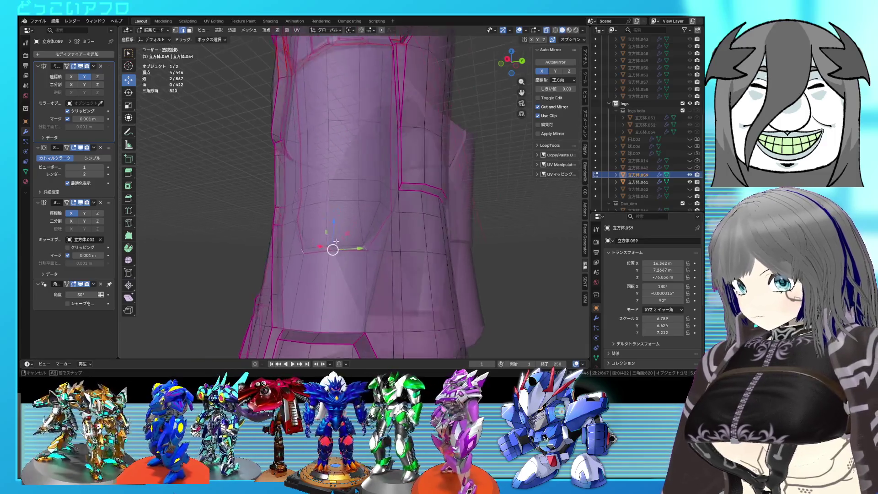
middle_drag(323, 243, 331, 240)
key(1)
key(Return)
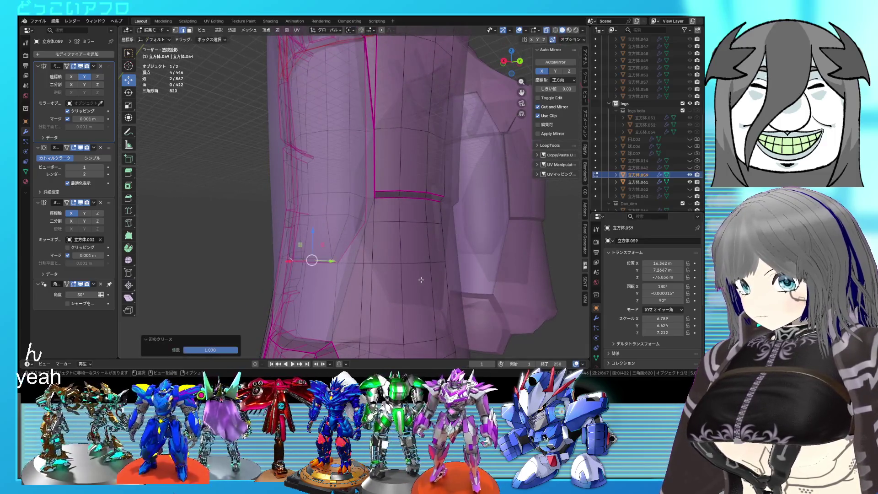
middle_drag(355, 219, 325, 218)
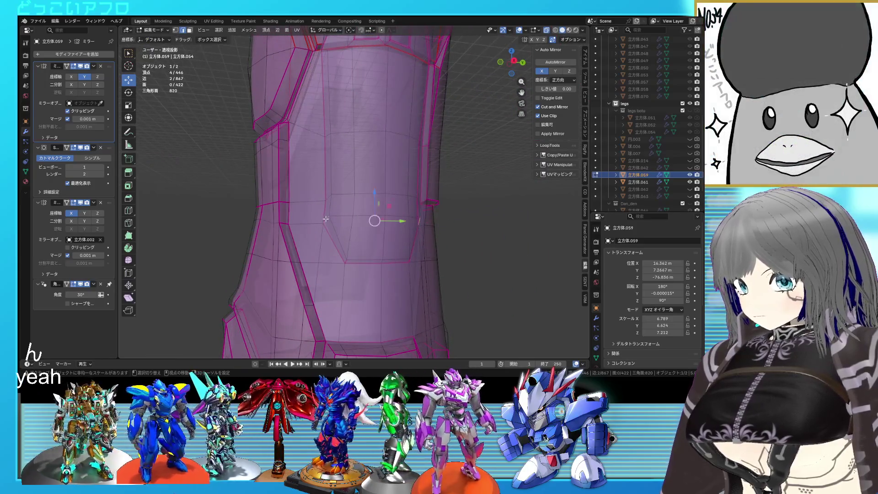
key(Return)
middle_drag(414, 266, 337, 237)
Shift vertices along Y, then leave Edit Mode and view the legs from the front.
key(1)
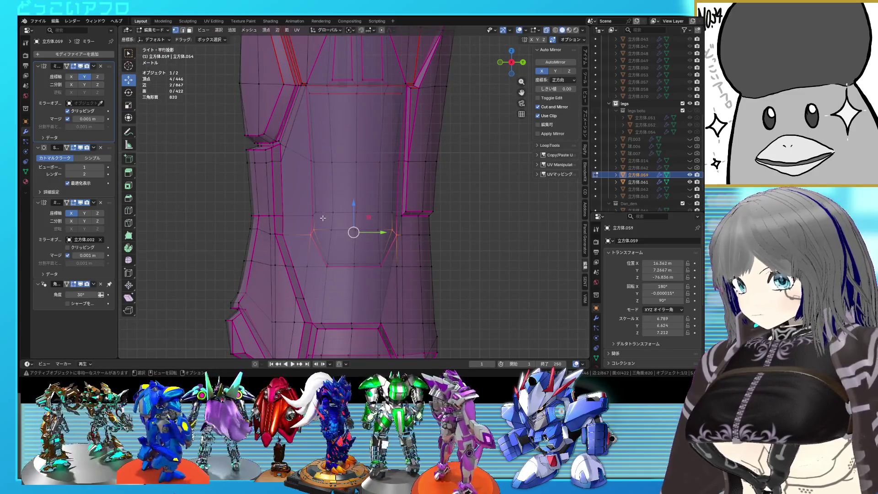
drag(342, 188, 338, 192)
mouse_move(358, 202)
middle_down()
mouse_move(351, 195)
mouse_move(362, 187)
mouse_move(321, 244)
middle_up()
key(shift+z)
key(Tab)
key(shift+z)
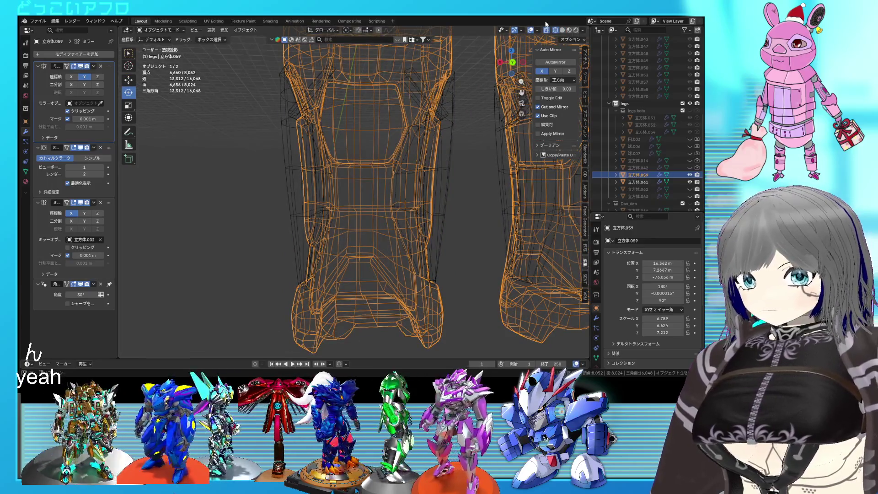
Turn off X-ray and select the side panel plates from behind.
key(shift+z)
mouse_move(363, 169)
middle_down()
mouse_move(405, 199)
mouse_move(527, 46)
middle_up()
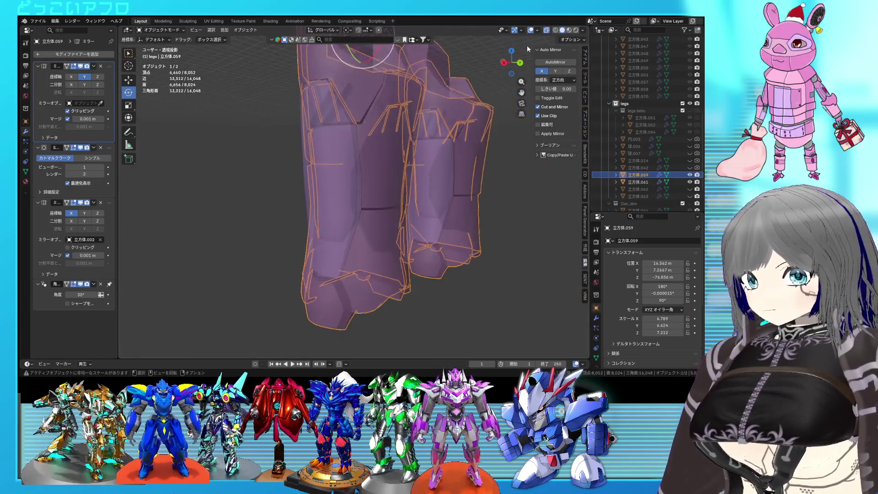
click(548, 31)
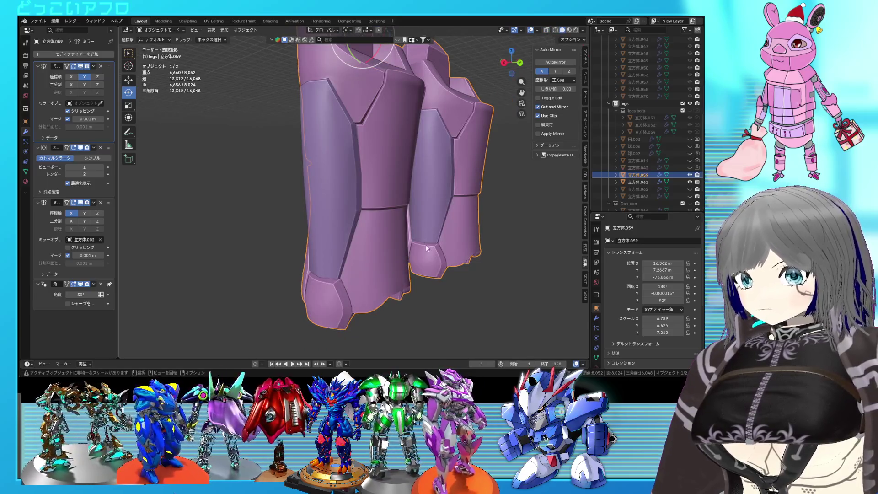
middle_drag(449, 289, 320, 196)
click(321, 191)
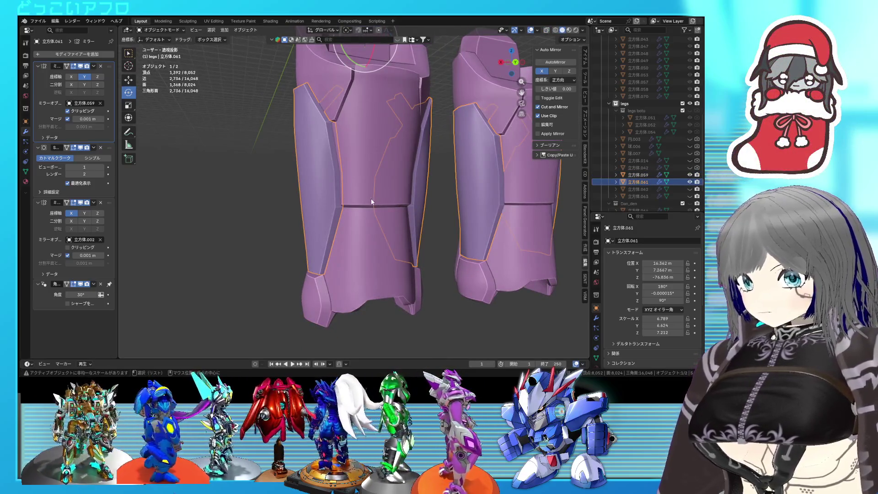
key(ctrl+KP_1)
Cancel a trial rotation, hide the side plates and enter Edit Mode on the shin.
key(r)
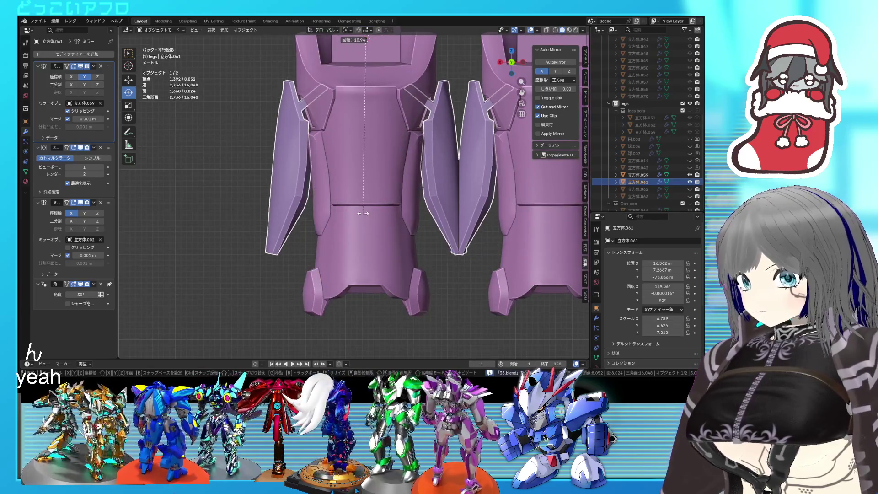
right_click(364, 216)
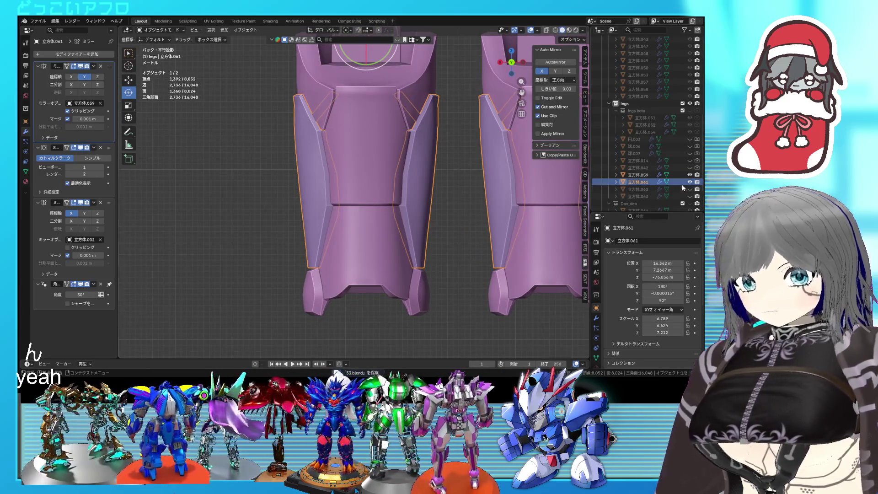
key(Delete)
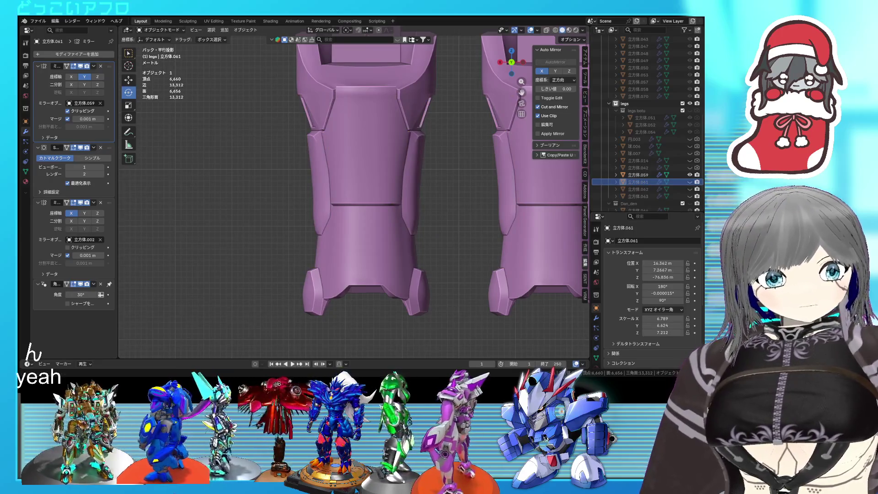
key(Tab)
mouse_move(412, 219)
middle_down()
mouse_move(439, 238)
mouse_move(362, 236)
mouse_move(351, 220)
middle_up()
Crease the selected edge loop and another panel edge fully.
key(shift+e)
click(382, 124)
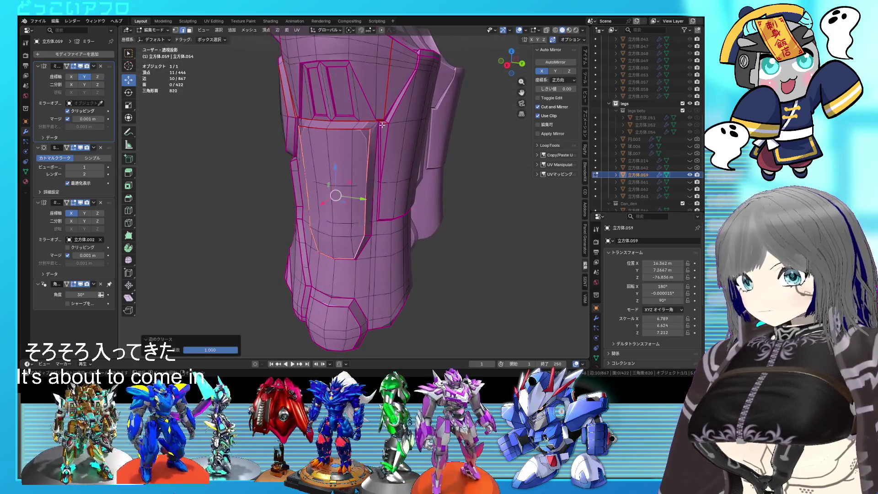
click(371, 124)
mouse_move(370, 124)
middle_down()
mouse_move(322, 127)
mouse_move(333, 236)
middle_up()
key(shift+e)
click(325, 125)
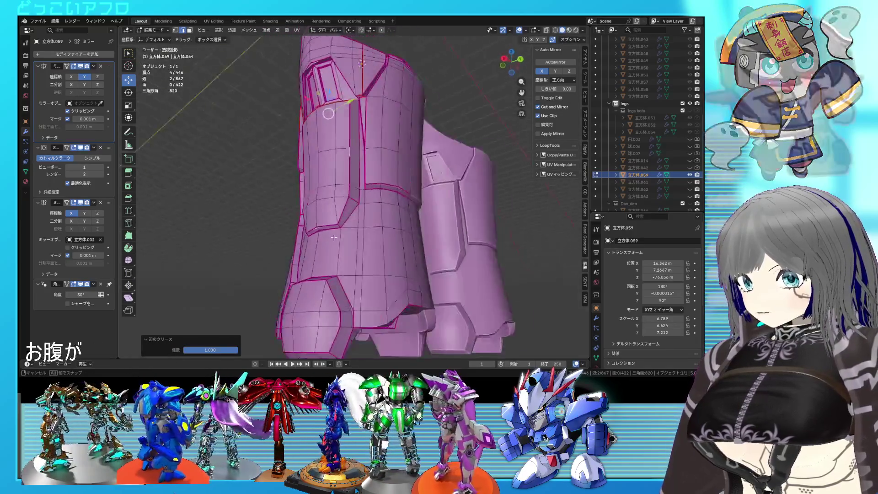
key(ctrl+KP_1)
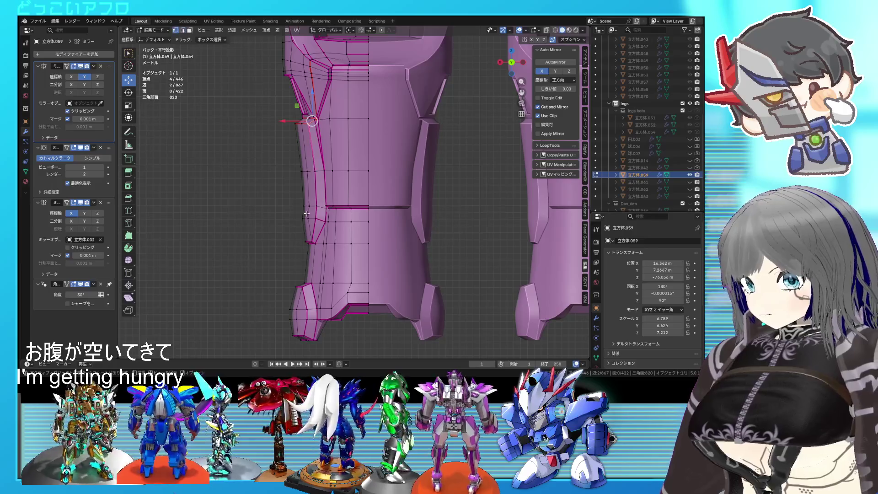
scroll(302, 213, up, 2)
In X-ray, select panel vertices and move them sideways along X from the back view.
key(alt+z)
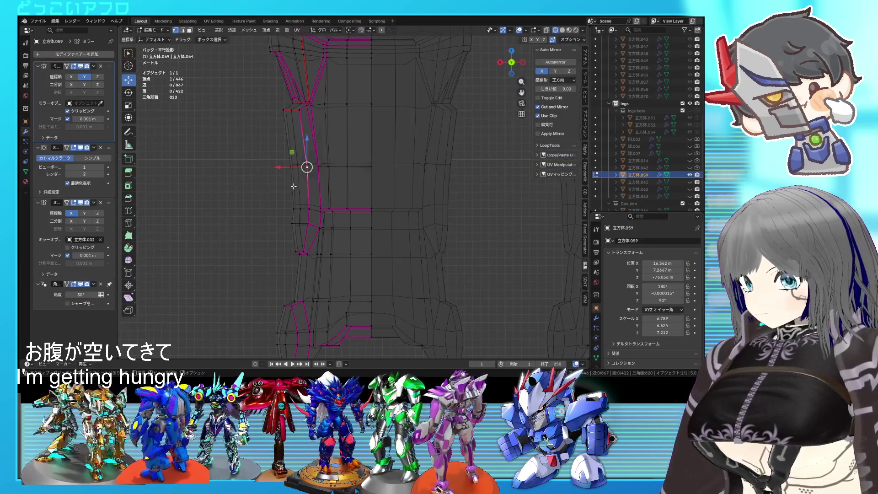
middle_drag(307, 171, 381, 210)
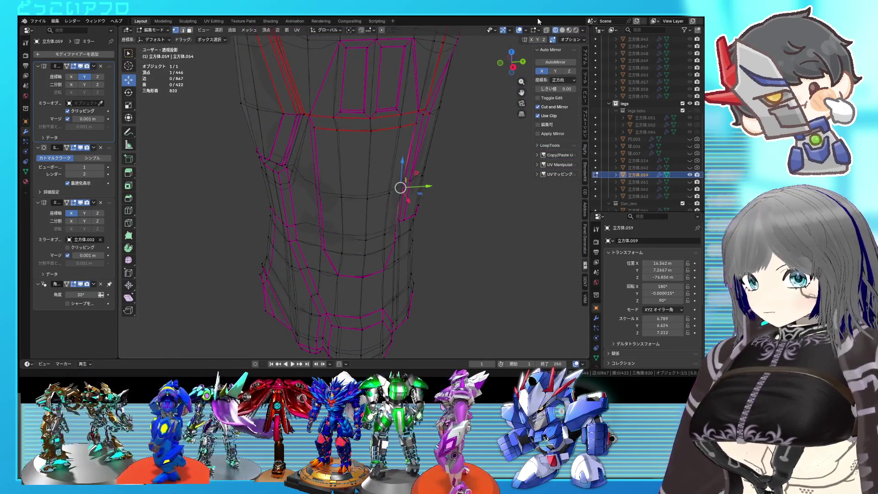
click(547, 31)
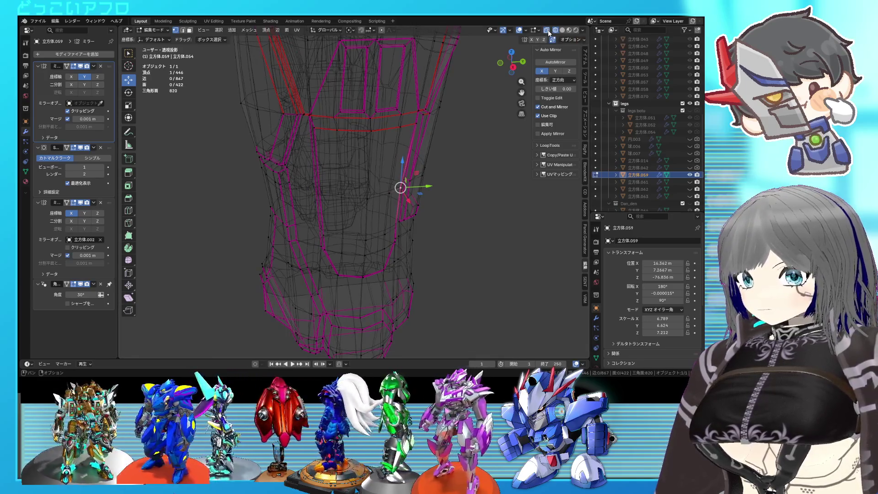
scroll(412, 179, up, 2)
middle_drag(411, 178, 424, 171)
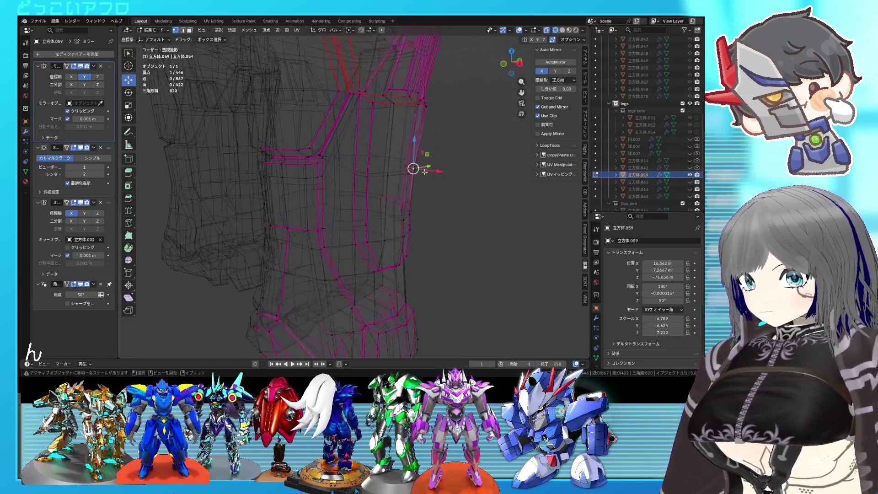
ctrl+click(368, 180)
alt+middle_drag(368, 179, 242, 185)
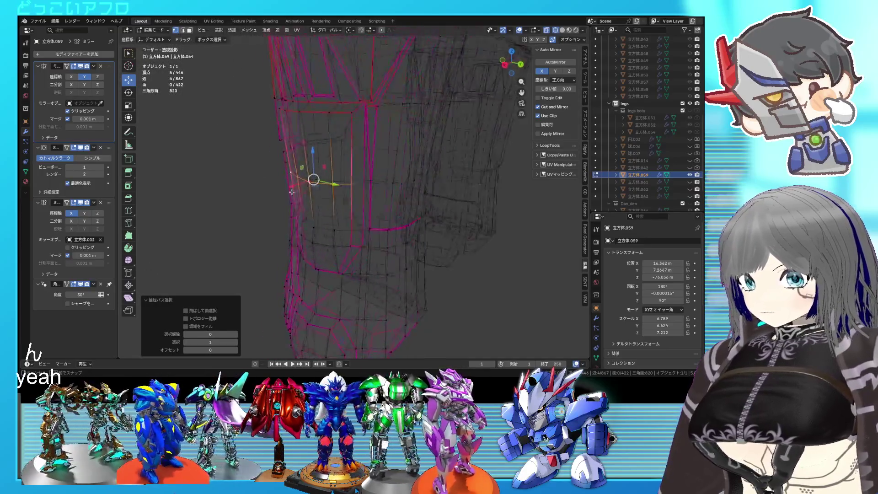
drag(271, 167, 265, 168)
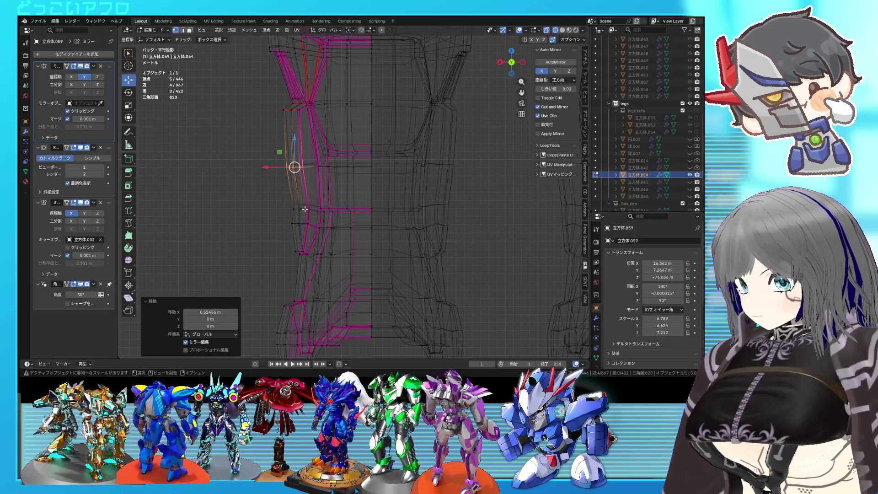
click(302, 209)
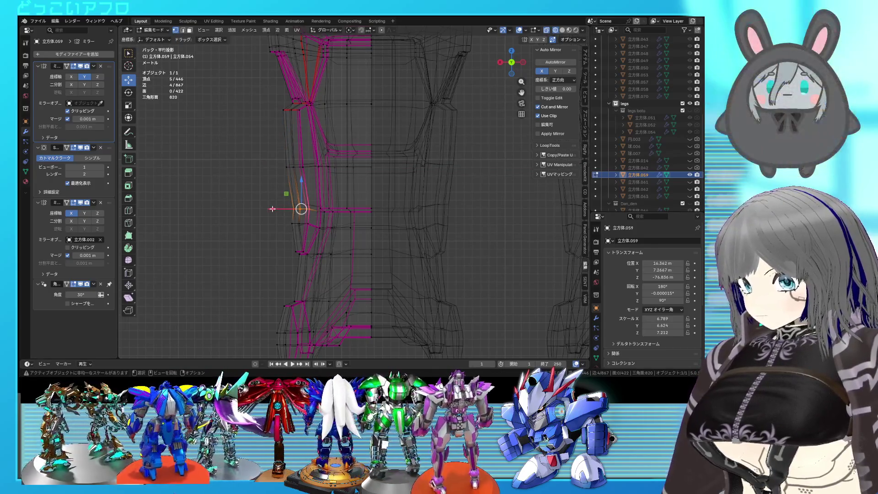
drag(281, 209, 262, 209)
click(269, 209)
Rotate the side-edge vertices by -18° and nudge them slightly sideways.
key(r)
key(Escape)
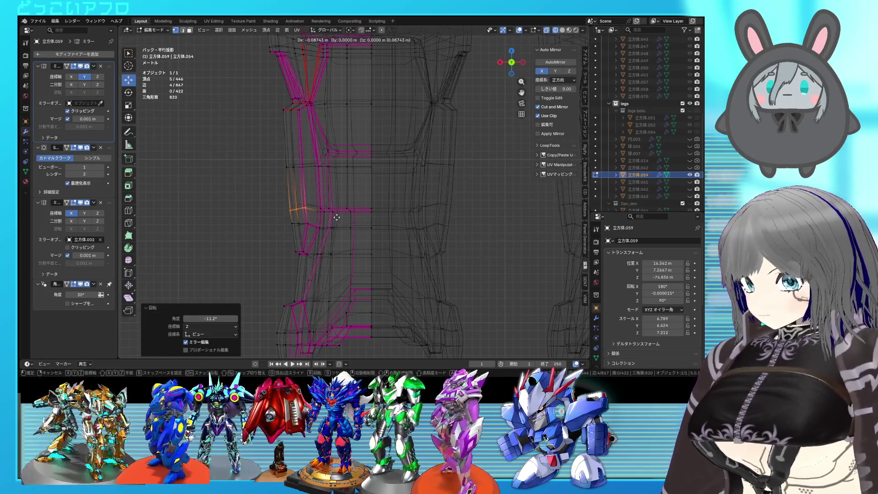
click(302, 225)
key(r)
click(322, 229)
key(g)
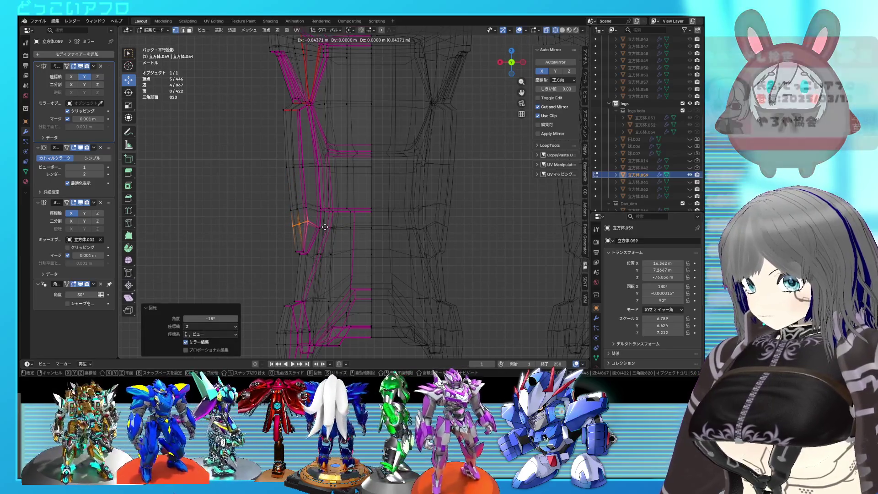
click(325, 227)
mouse_move(325, 227)
middle_down()
mouse_move(362, 256)
mouse_move(346, 229)
mouse_move(302, 248)
mouse_move(412, 249)
mouse_move(382, 261)
mouse_move(337, 223)
mouse_move(392, 201)
mouse_move(267, 225)
middle_up()
key(shift+z)
Drop to Object Mode, save the blend file and re-enter Edit Mode.
key(Tab)
key(ctrl+s)
key(Tab)
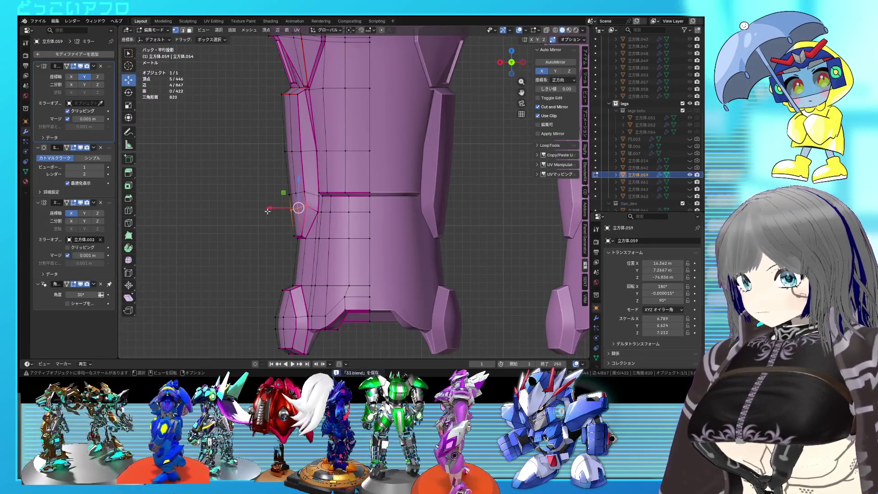
Move the chosen vertices about -0.29 m along X near the vents.
mouse_move(304, 192)
middle_down()
mouse_move(359, 184)
mouse_move(409, 198)
middle_up()
mouse_move(351, 194)
middle_down()
mouse_move(349, 230)
mouse_move(272, 246)
middle_up()
key(g)
key(x)
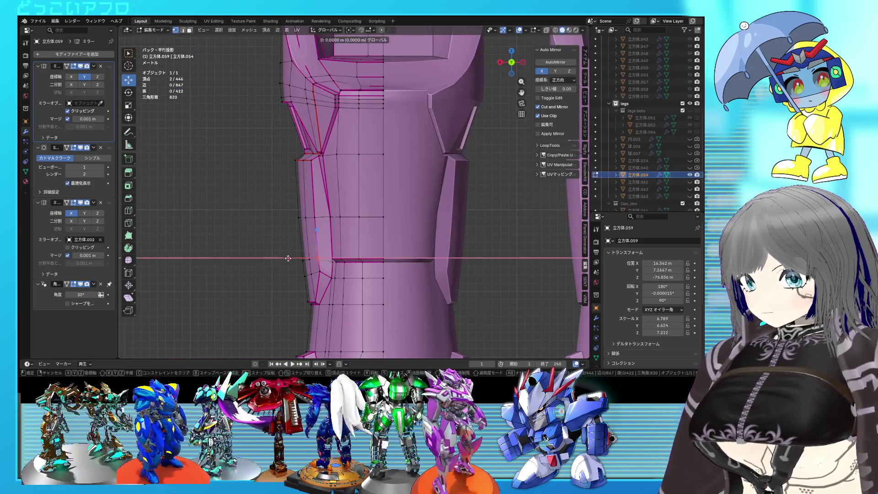
click(289, 257)
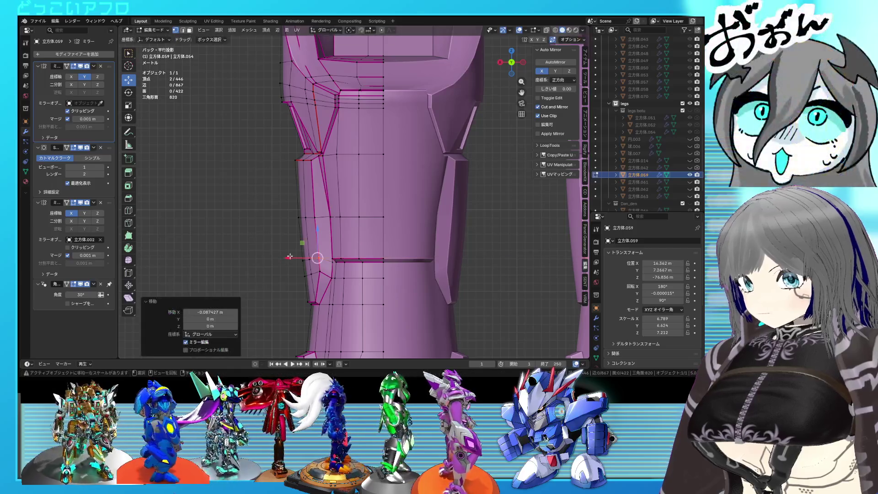
middle_drag(311, 217, 347, 253)
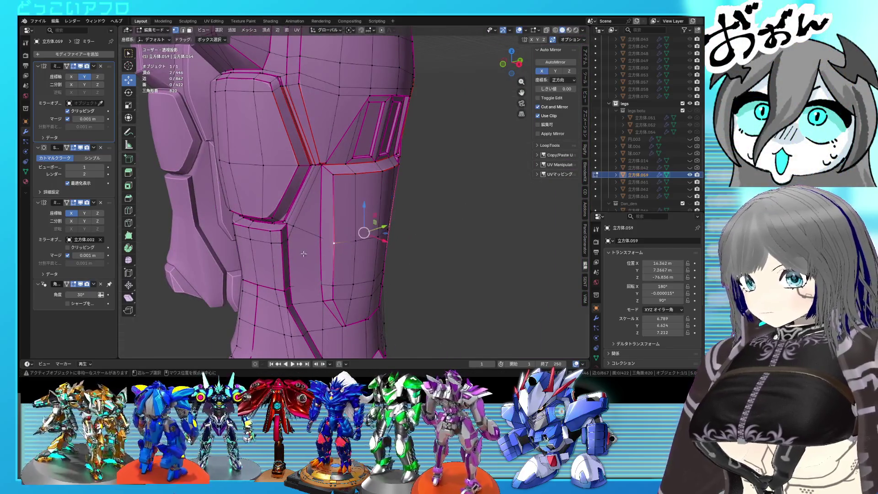
Vertex-slide others along their edges from back view and pick a seam edge.
key(ctrl+KP_1)
key(g)
key(g)
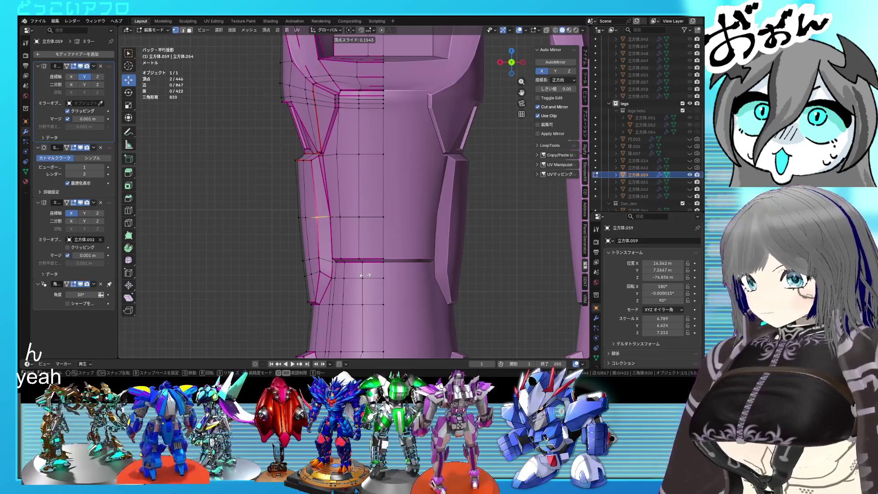
click(365, 274)
middle_drag(363, 274, 446, 293)
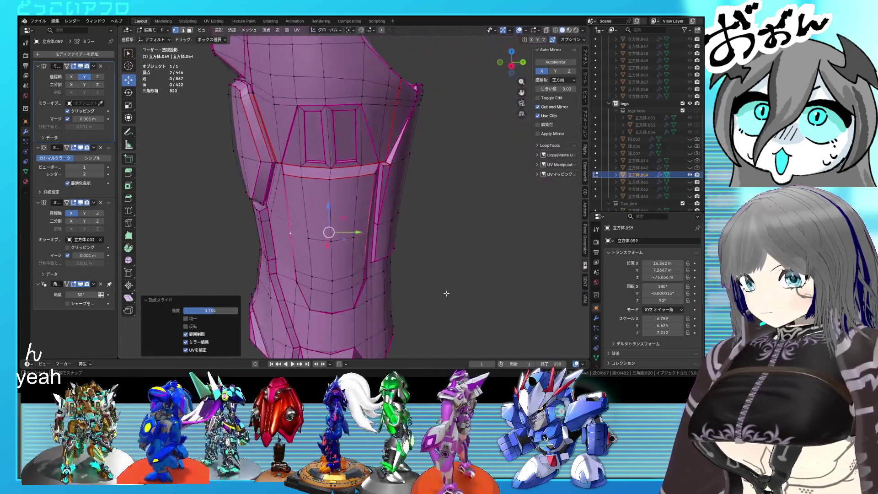
click(354, 176)
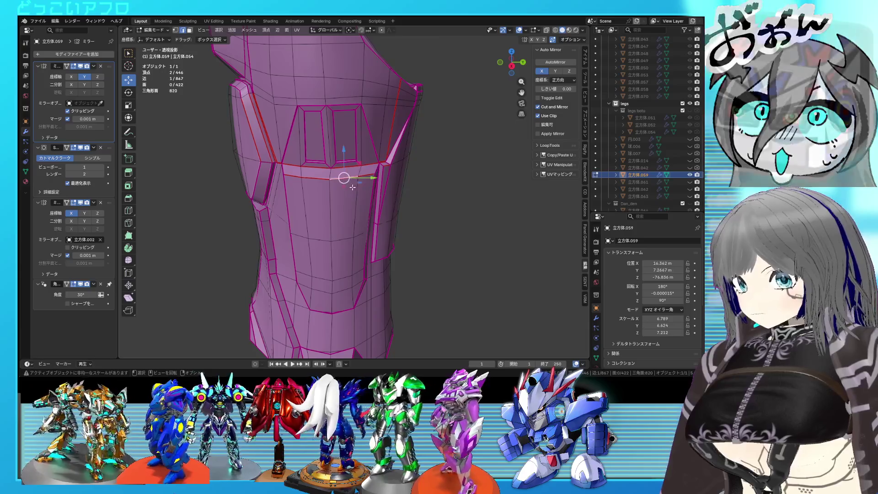
key(ctrl+KP_1)
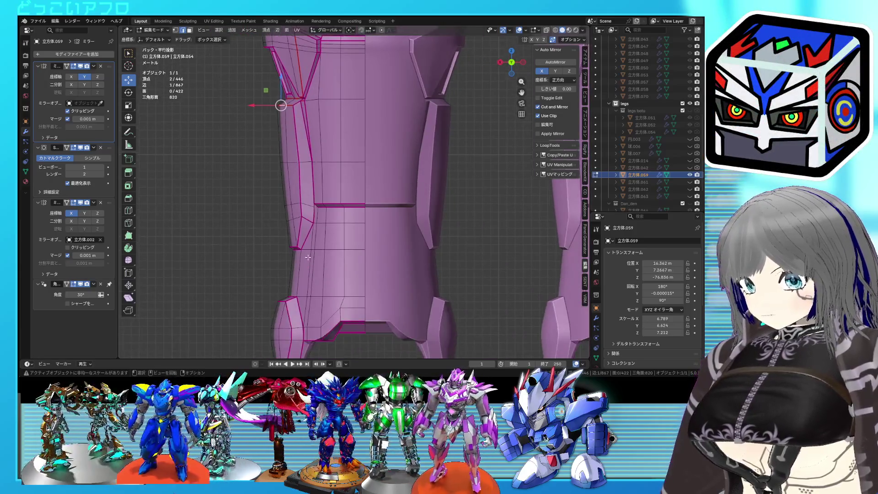
mouse_move(311, 278)
middle_down()
mouse_move(393, 252)
mouse_move(336, 255)
middle_up()
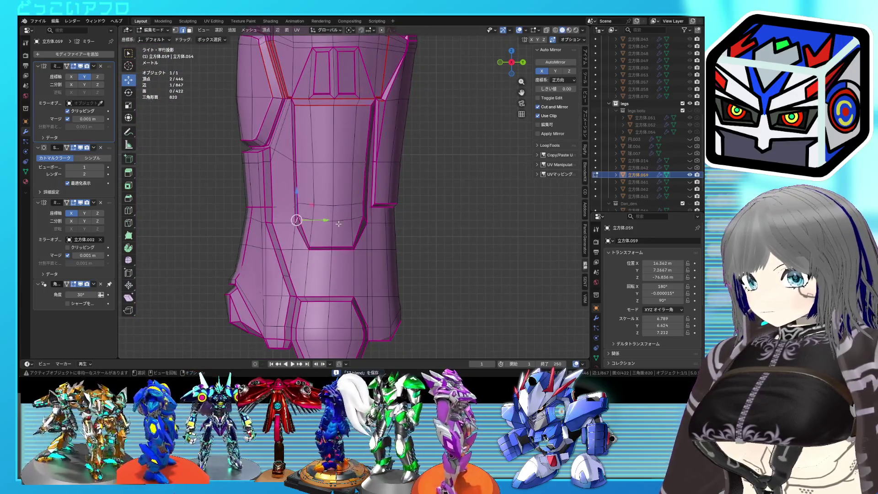
Scale the selection to 0.9334, exit to Object Mode and add the side plate object to the selection.
key(s)
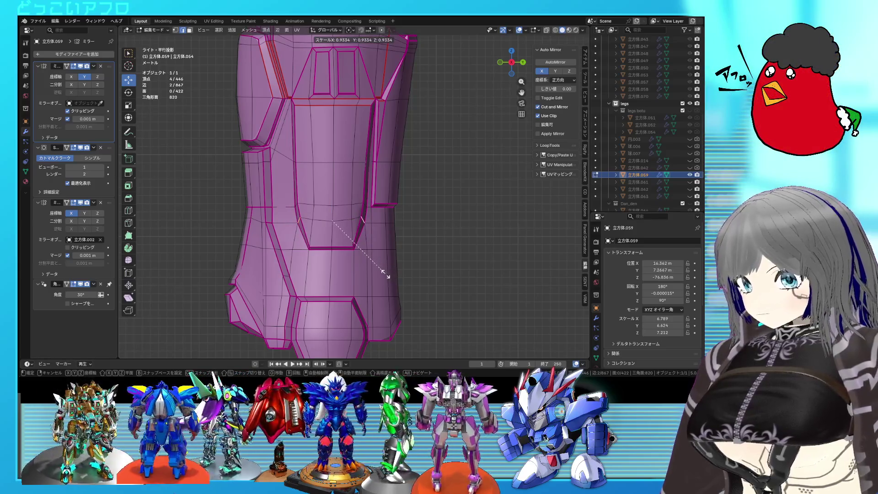
click(387, 276)
mouse_move(384, 274)
middle_down()
mouse_move(341, 264)
mouse_move(363, 239)
mouse_move(319, 247)
mouse_move(327, 243)
middle_up()
right_click(330, 242)
key(Escape)
key(Tab)
key(Tab)
key(Tab)
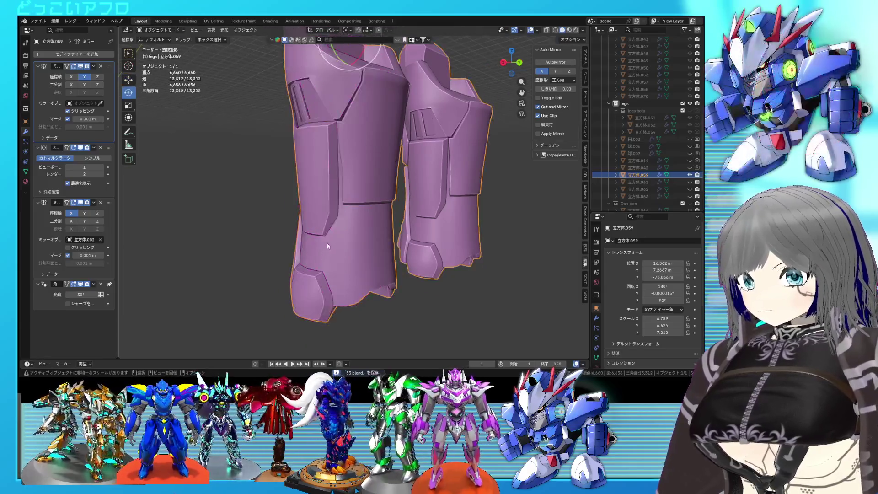
ctrl+click(648, 182)
From back orthographic view, rotate the side plates open by 12.6° and deselect all.
key(KP_3)
key(ctrl+KP_1)
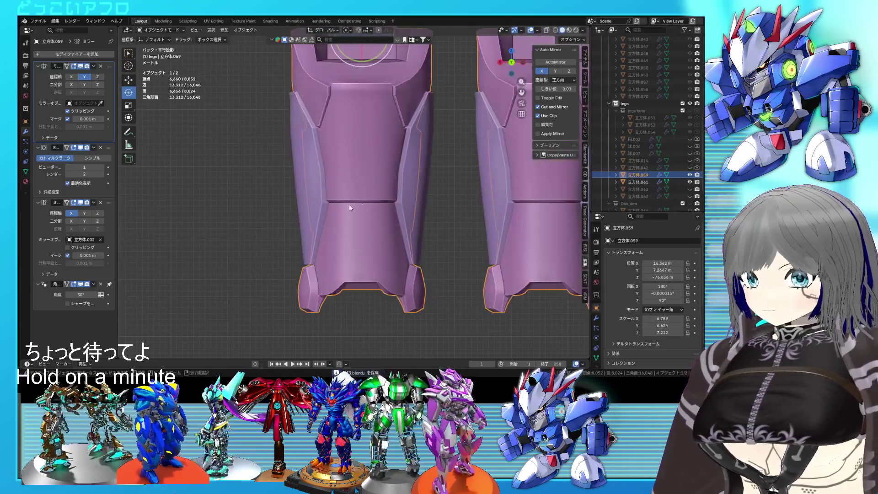
key(r)
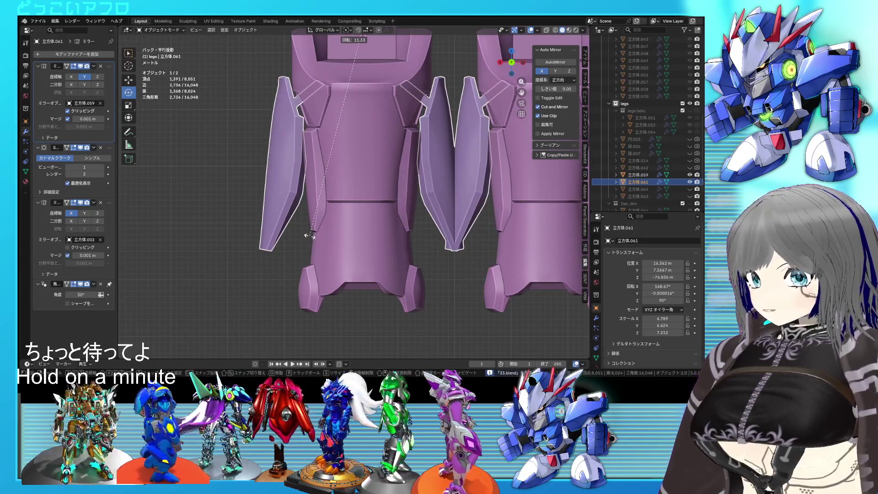
click(322, 234)
scroll(325, 233, down, 3)
mouse_move(332, 248)
middle_down()
mouse_move(367, 264)
mouse_move(343, 258)
mouse_move(353, 246)
middle_up()
key(alt+a)
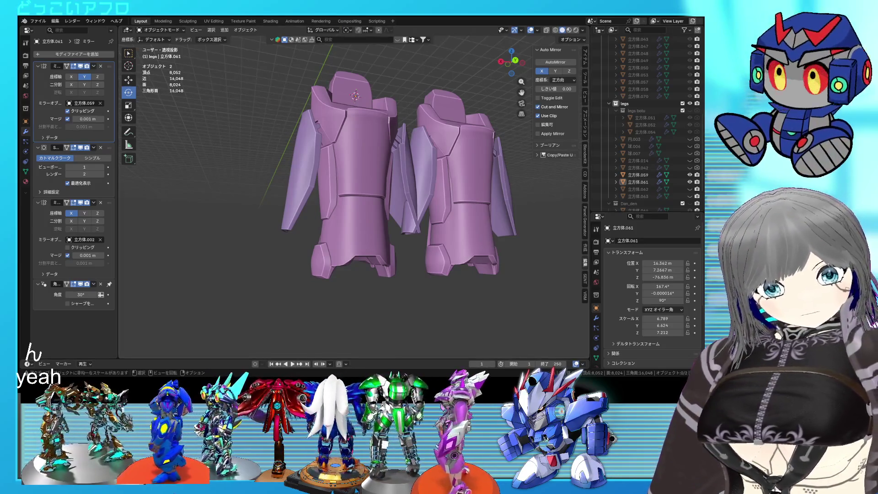
mouse_move(338, 243)
middle_down()
mouse_move(459, 252)
mouse_move(419, 253)
middle_up()
Hide the side plates and inspect the bare 立方体.059 shin body mesh from the front view.
click(396, 253)
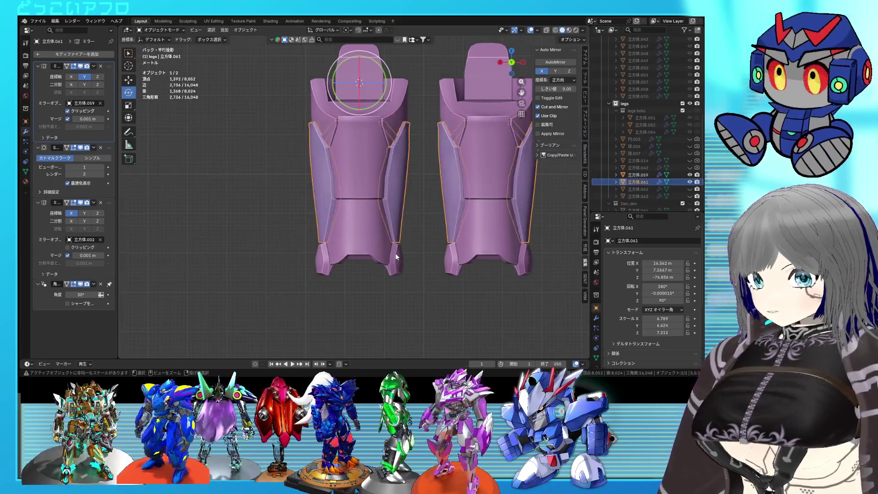
key(h)
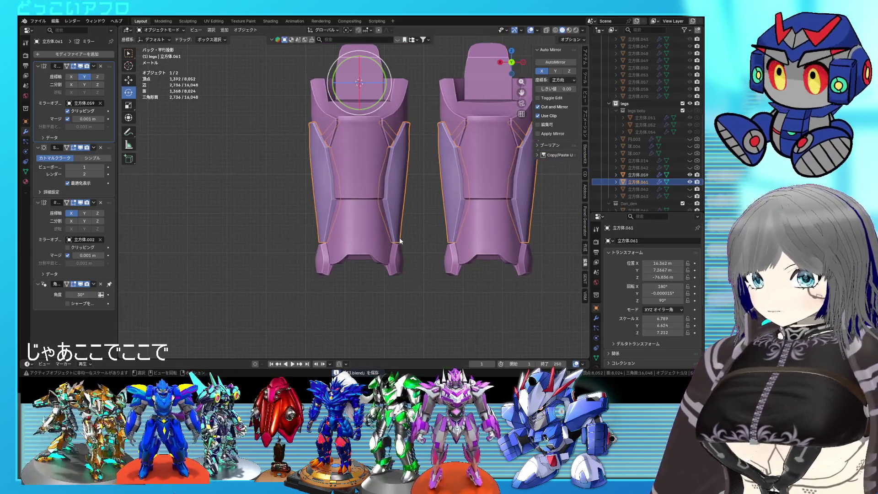
scroll(395, 195, up, 4)
mouse_move(450, 207)
middle_down()
mouse_move(365, 212)
mouse_move(382, 202)
mouse_move(313, 187)
mouse_move(426, 206)
middle_up()
click(314, 189)
key(Tab)
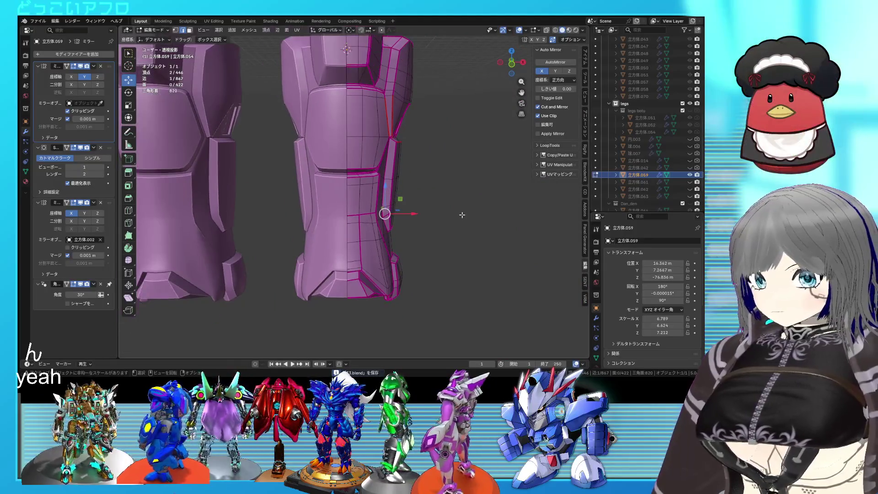
key(KP_1)
key(Tab)
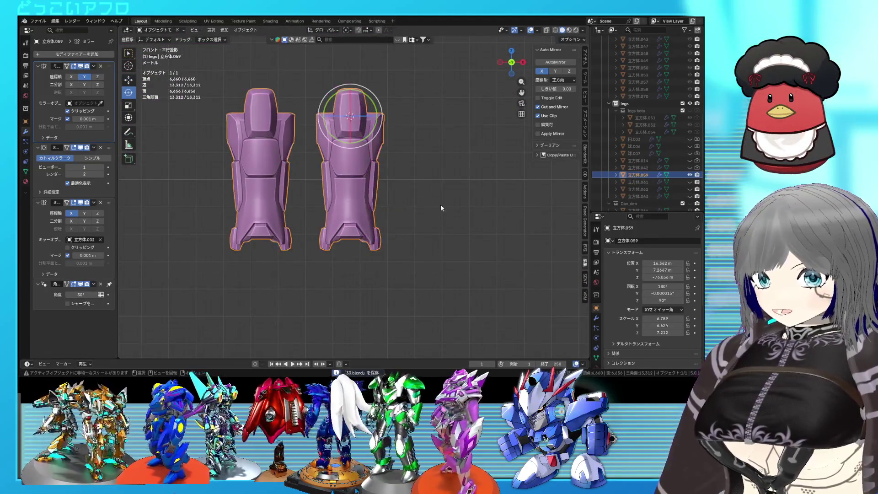
Unhide the plates and begin rotating the 立方体.061 side plates about -9.57°.
click(683, 203)
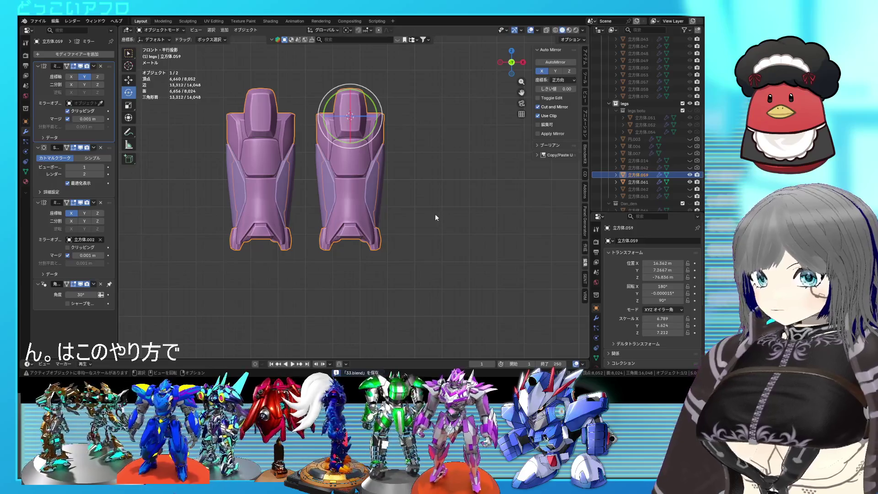
key(r)
key(Escape)
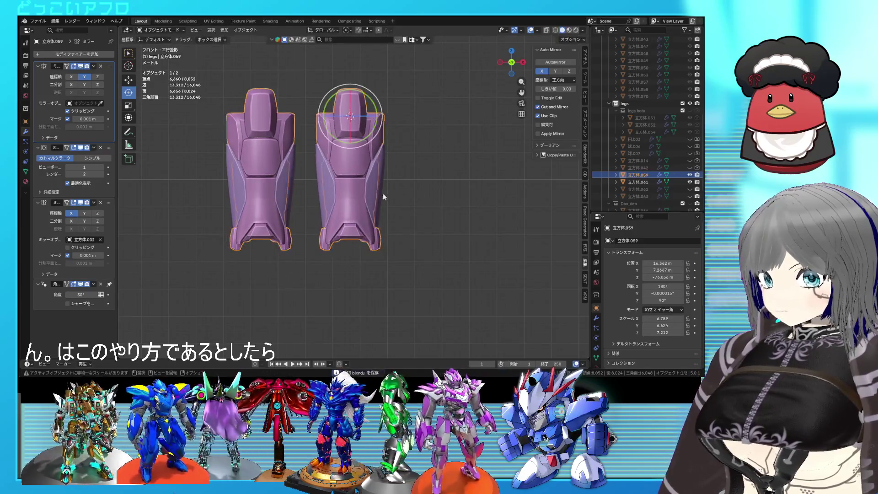
click(367, 186)
key(r)
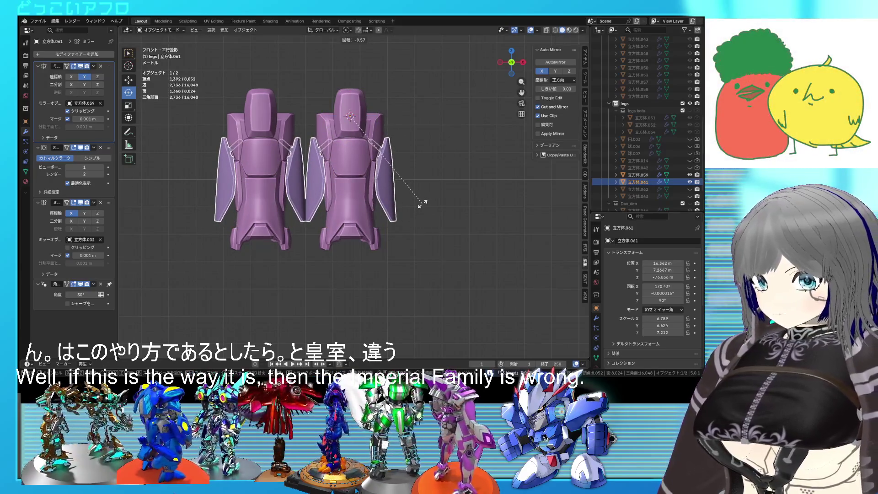
click(422, 204)
scroll(419, 208, up, 3)
middle_drag(419, 207, 259, 220)
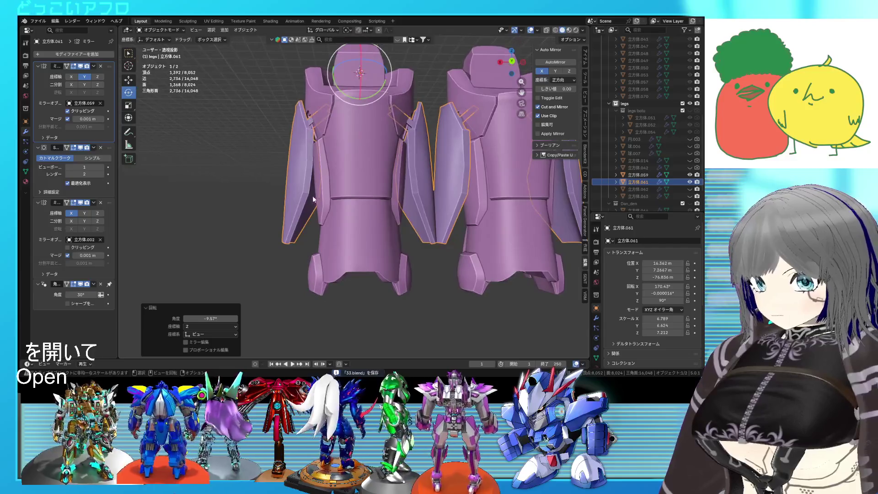
key(ctrl+KP_1)
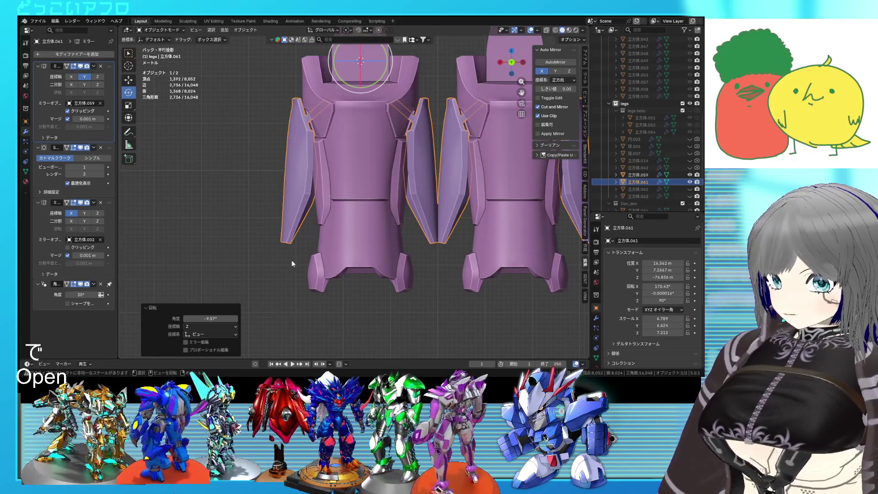
scroll(302, 255, up, 2)
mouse_move(303, 255)
middle_down()
mouse_move(401, 286)
mouse_move(348, 196)
middle_up()
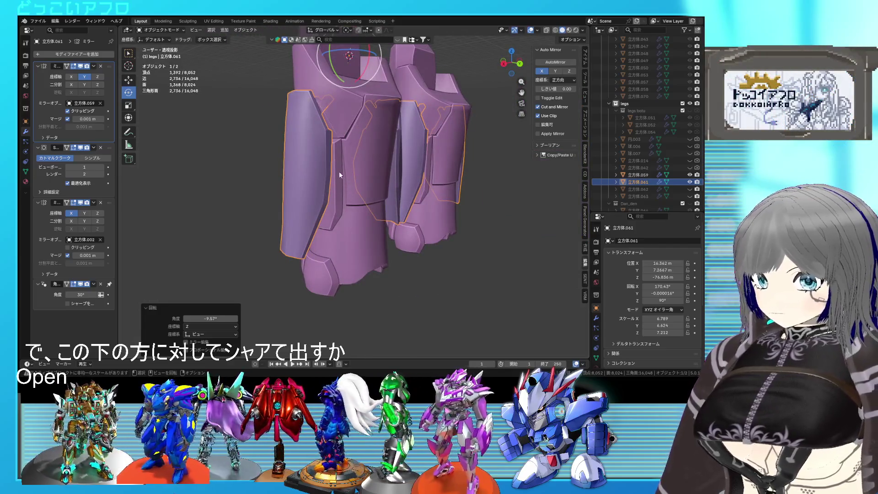
key(ctrl+KP_1)
key(KP_3)
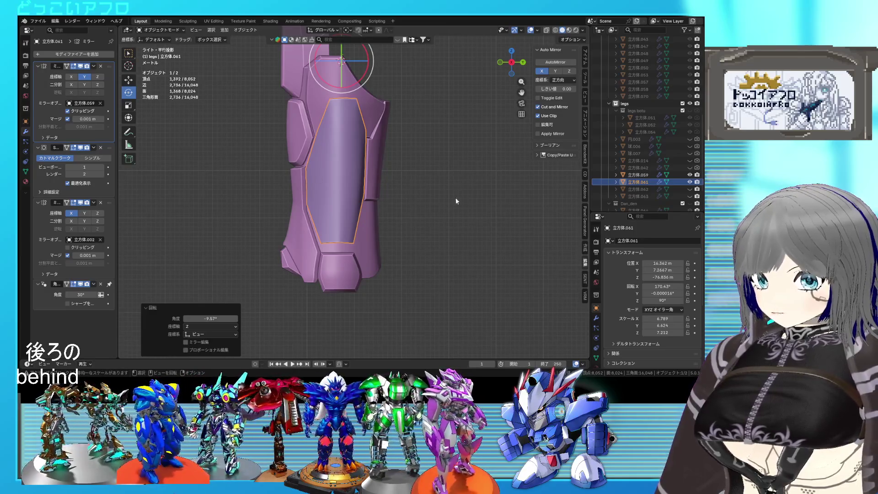
mouse_move(347, 204)
middle_down()
mouse_move(497, 232)
mouse_move(507, 209)
mouse_move(495, 232)
mouse_move(490, 220)
middle_up()
click(383, 245)
mouse_move(383, 245)
middle_down()
mouse_move(355, 228)
mouse_move(339, 239)
mouse_move(363, 238)
middle_up()
key(Tab)
key(Tab)
key(ctrl+z)
key(ctrl+z)
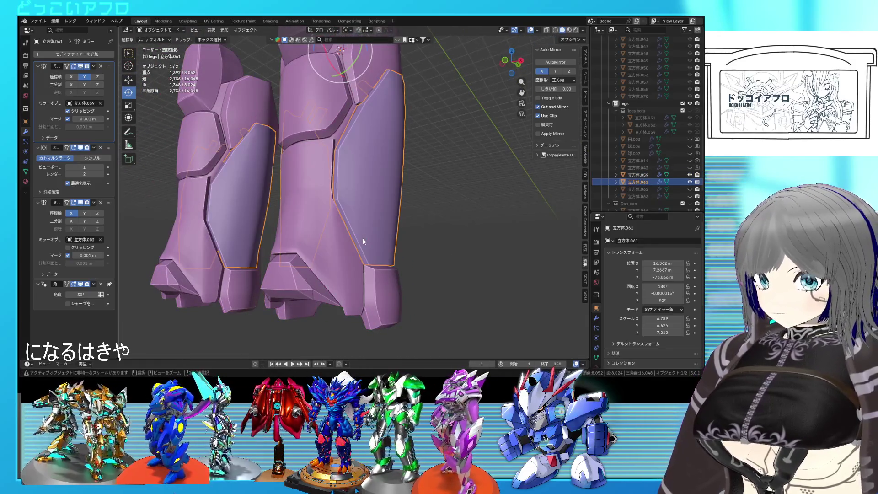
key(ctrl+s)
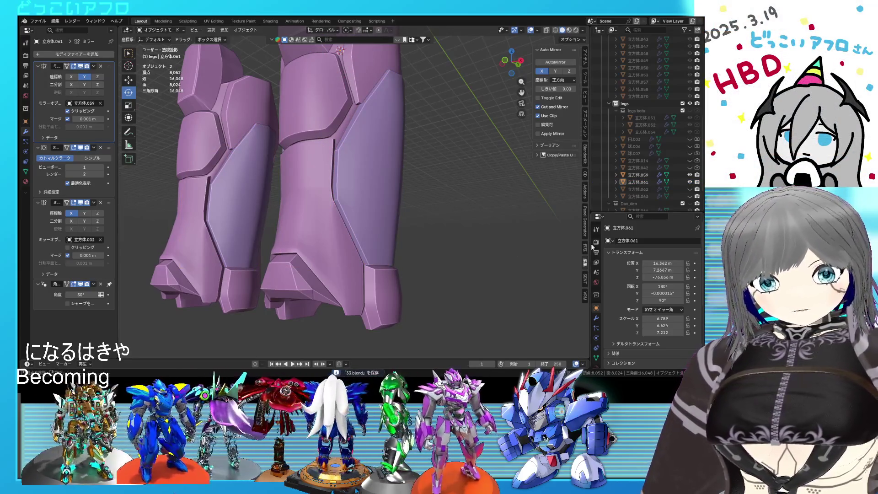
mouse_move(482, 237)
middle_down()
mouse_move(425, 256)
mouse_move(310, 245)
mouse_move(309, 262)
middle_up()
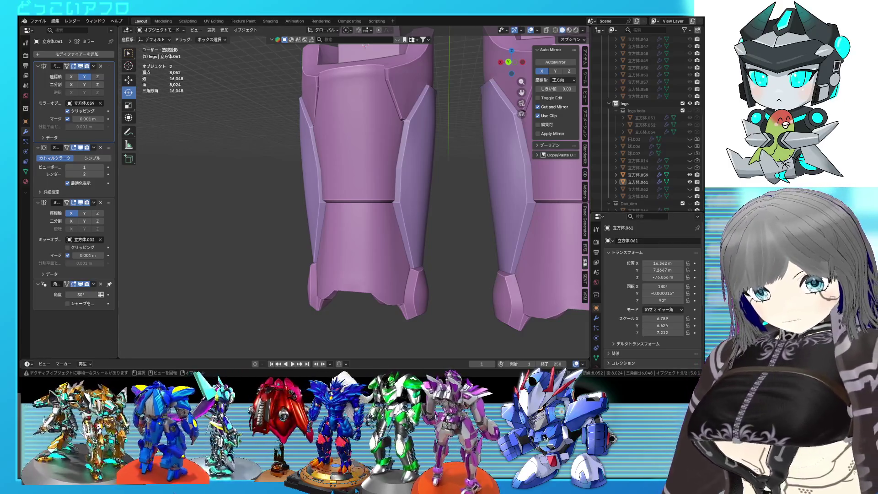
From the back view, swing the side panels open 9.75° and inspect them from several angles.
key(ctrl+KP_1)
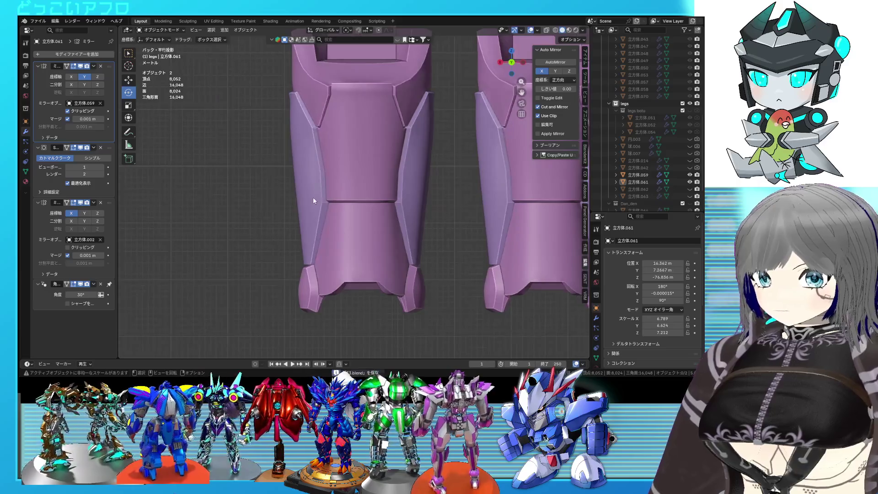
scroll(384, 202, down, 1)
key(r)
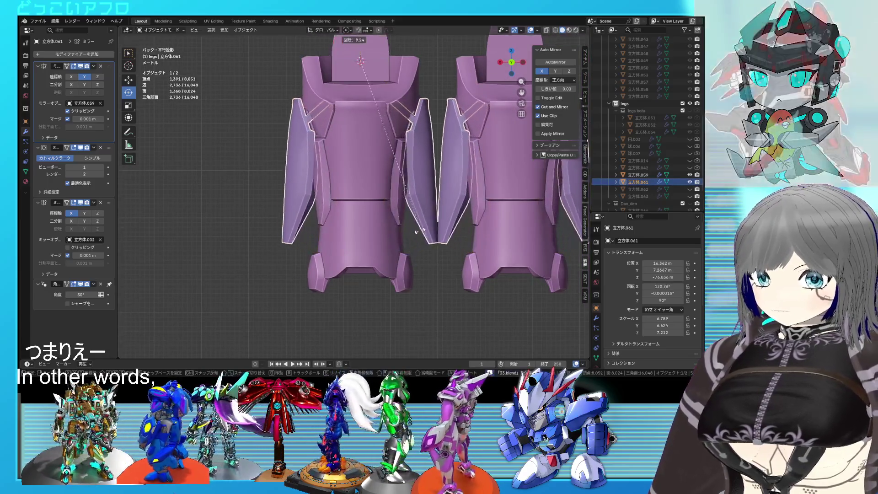
click(383, 233)
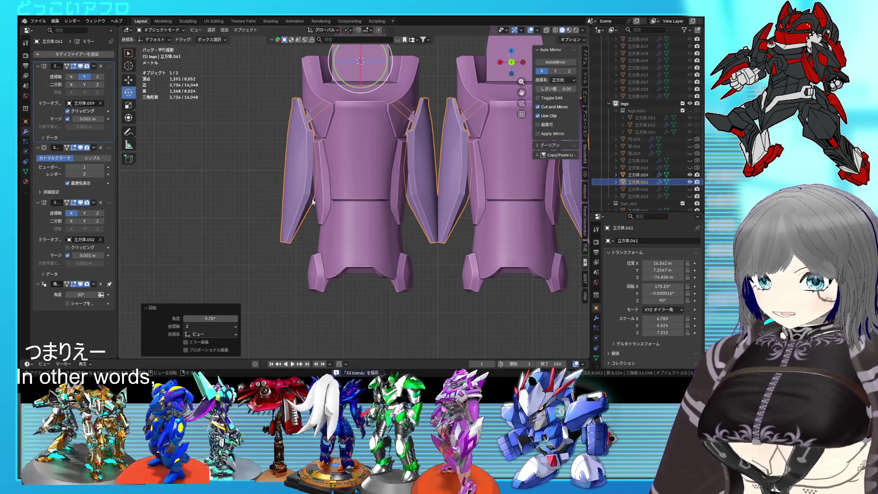
mouse_move(359, 123)
middle_down()
mouse_move(343, 145)
mouse_move(418, 156)
mouse_move(345, 143)
middle_up()
scroll(315, 194, up, 1)
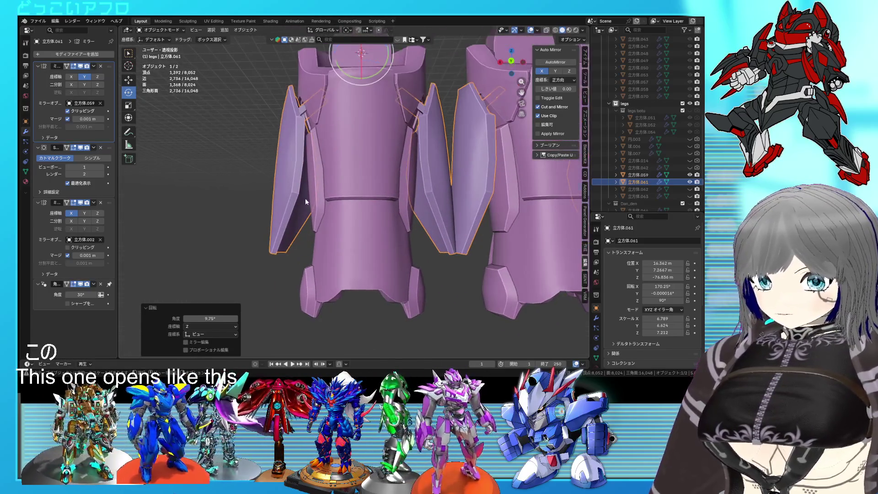
scroll(312, 199, up, 1)
middle_drag(319, 205, 315, 184)
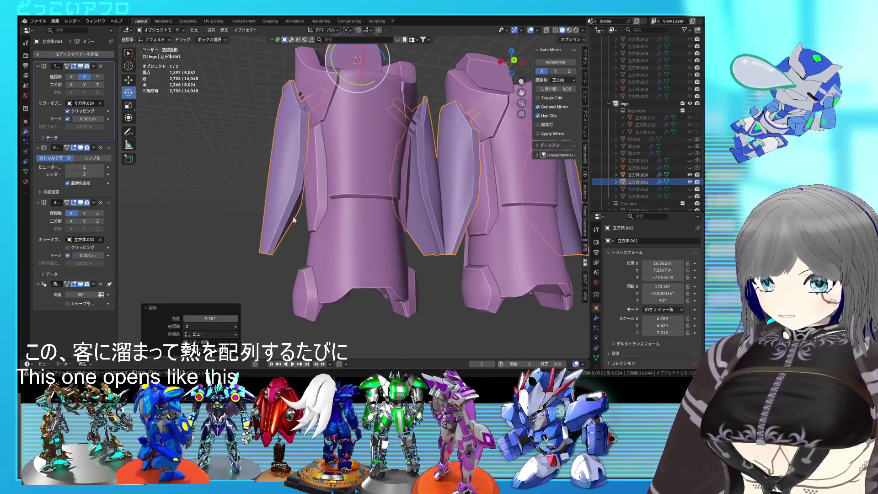
mouse_move(306, 240)
middle_down()
mouse_move(345, 194)
mouse_move(327, 260)
middle_up()
scroll(324, 209, down, 2)
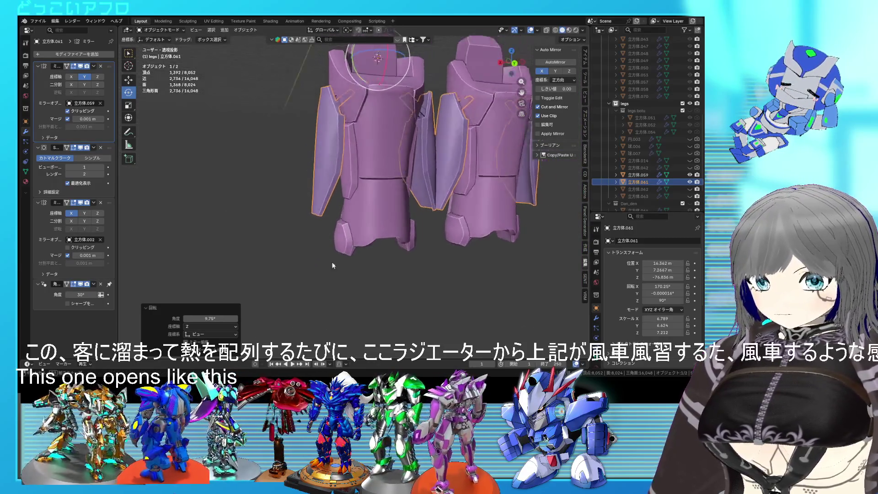
scroll(416, 255, up, 2)
scroll(509, 270, up, 1)
middle_drag(507, 271, 435, 267)
scroll(453, 268, down, 2)
scroll(436, 267, up, 1)
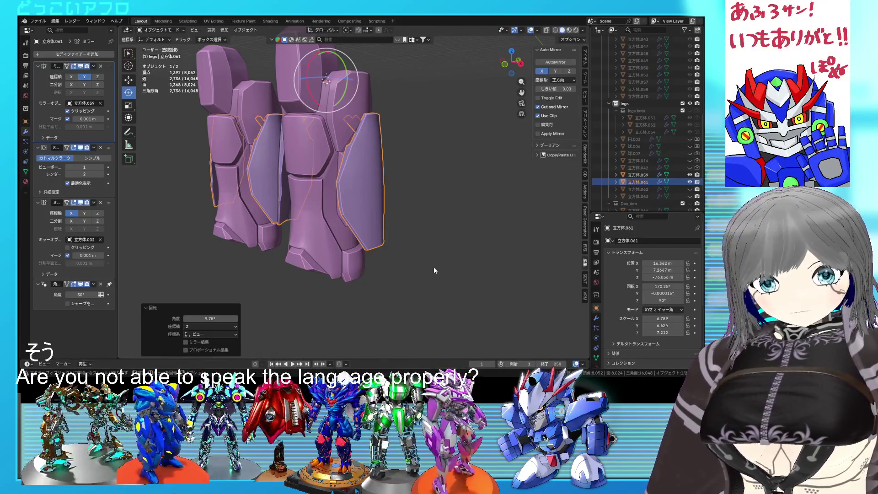
Undo the panel rotation, save the file, and start swinging the panels outward again from the back view.
key(ctrl+z)
key(ctrl+s)
scroll(432, 270, up, 3)
middle_drag(433, 270, 370, 247)
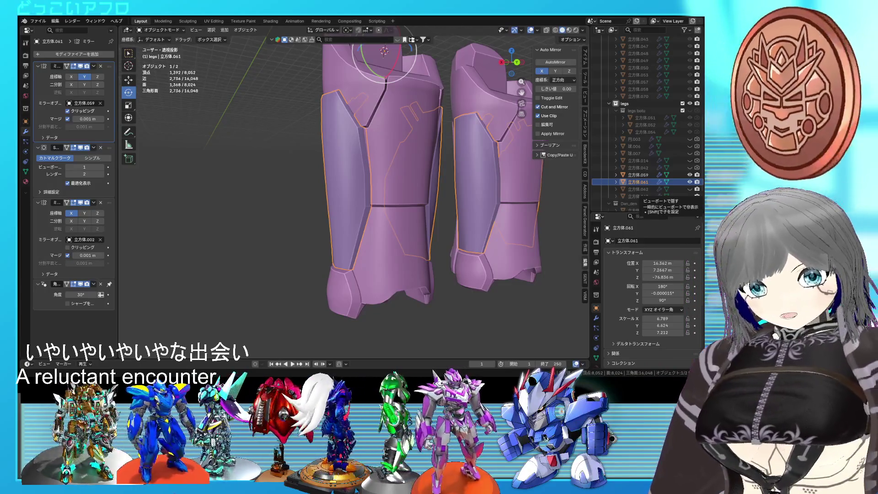
key(ctrl+KP_1)
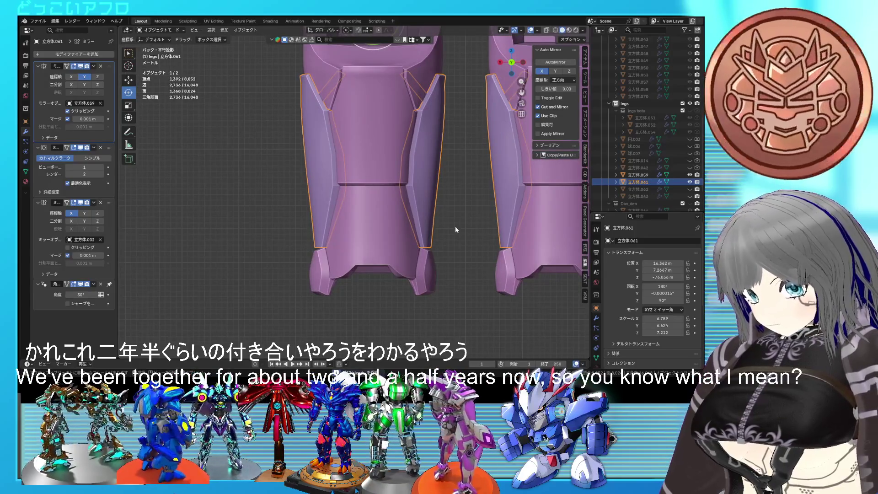
middle_drag(438, 220, 473, 229)
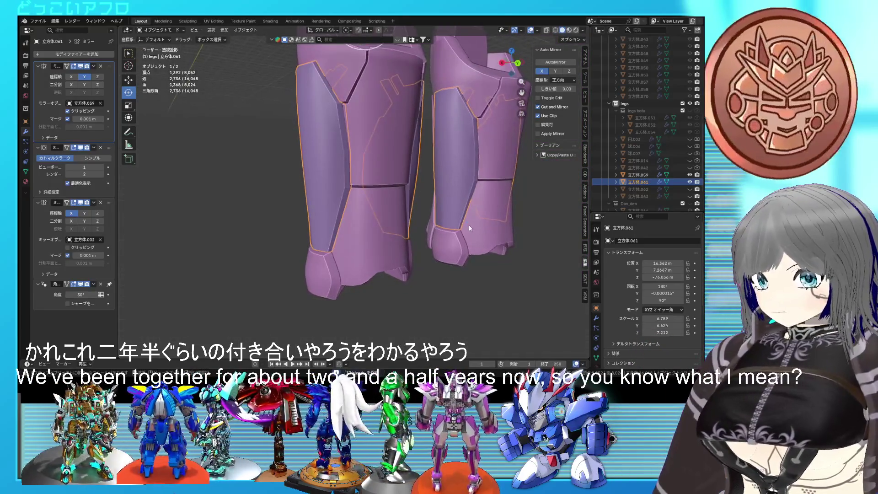
key(ctrl+KP_1)
key(r)
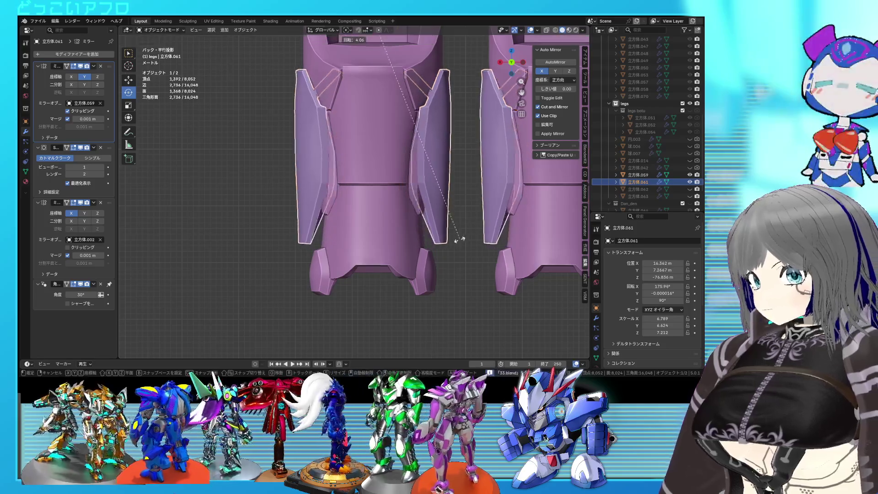
Confirm the panels open at 10.7°, then view the legs from the back in wireframe.
click(433, 252)
mouse_move(405, 212)
middle_down()
mouse_move(393, 216)
mouse_move(418, 208)
mouse_move(390, 210)
mouse_move(496, 219)
middle_up()
key(ctrl+KP_1)
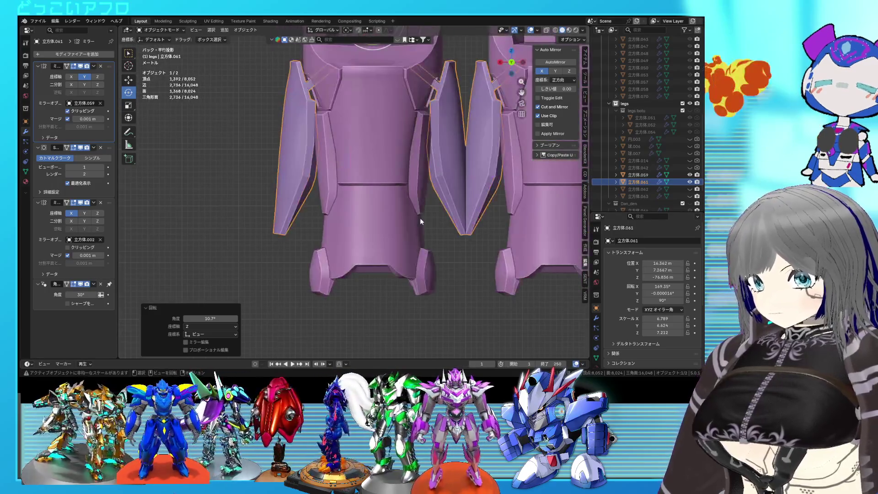
key(shift+z)
key(shift+z)
key(shift+z)
Select the main 立方体.059 leg mesh and enter Edit Mode to rework its geometry.
click(330, 187)
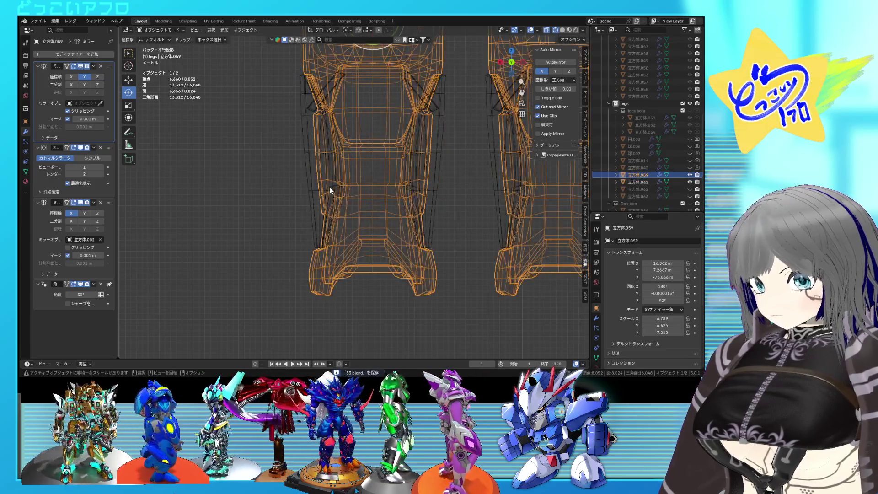
key(Tab)
mouse_move(365, 205)
middle_down()
mouse_move(507, 229)
mouse_move(376, 197)
mouse_move(411, 213)
mouse_move(358, 202)
middle_up()
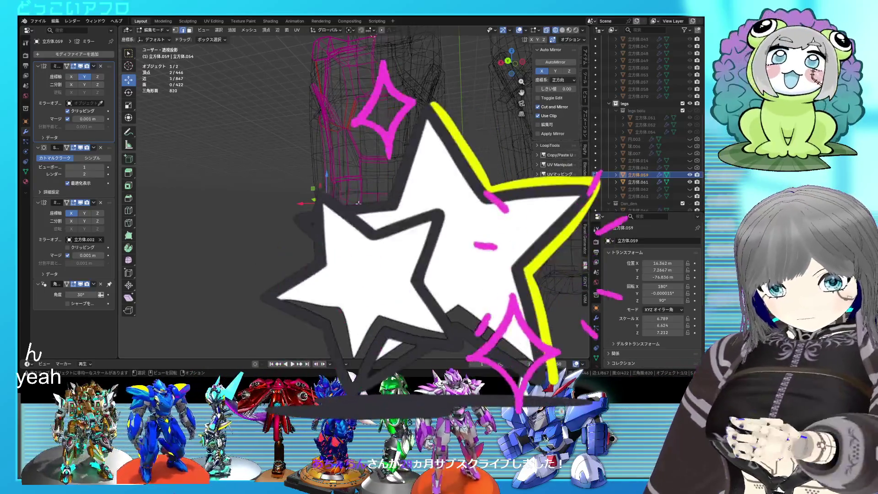
Save the file, return to solid shading and Object Mode in back view, and start rotating the side panels.
middle_drag(358, 203, 322, 226)
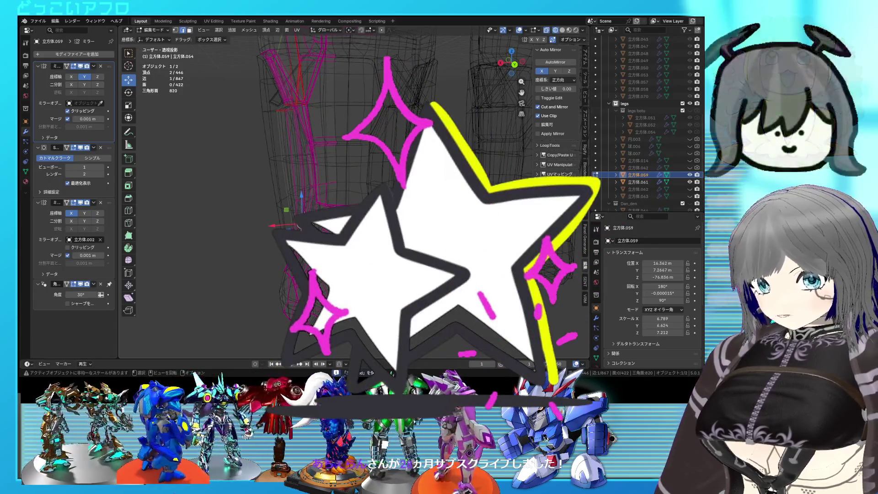
key(ctrl+s)
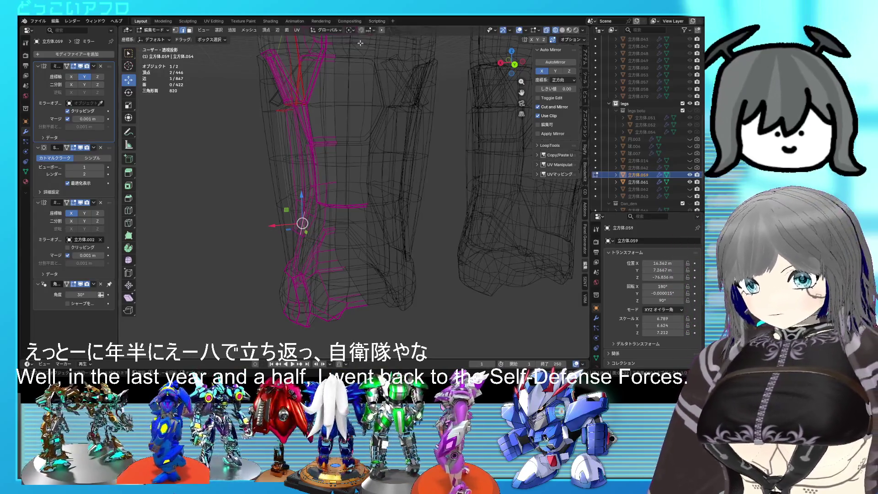
mouse_move(371, 137)
middle_down()
mouse_move(390, 147)
mouse_move(307, 160)
middle_up()
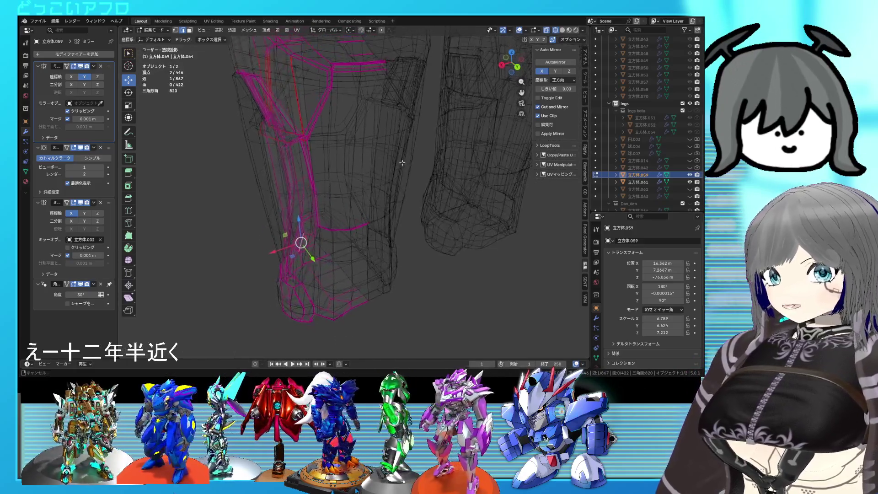
key(shift+z)
key(ctrl+KP_1)
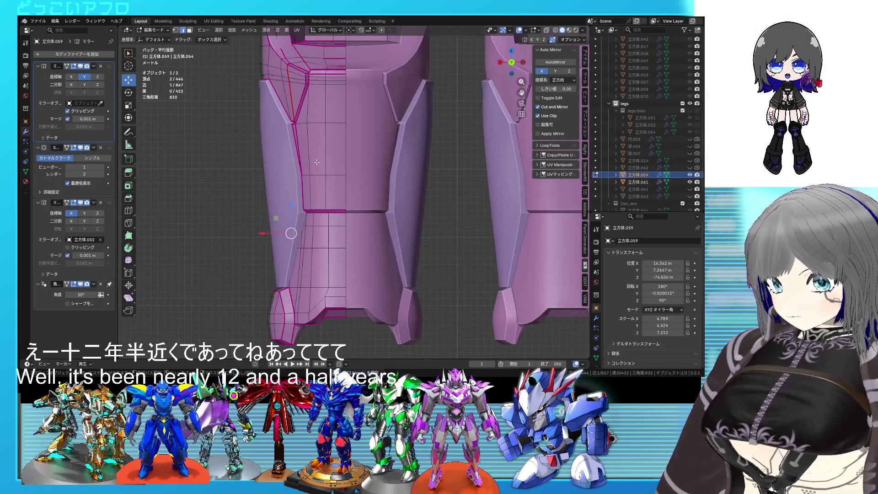
key(Tab)
key(r)
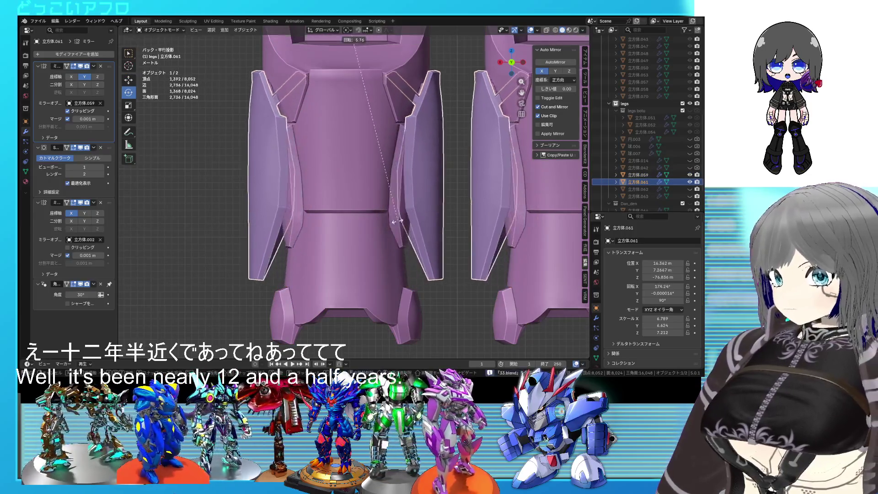
Preview the panels opened 12.2°, undo it, and check the legs in wireframe from side and back views.
click(374, 230)
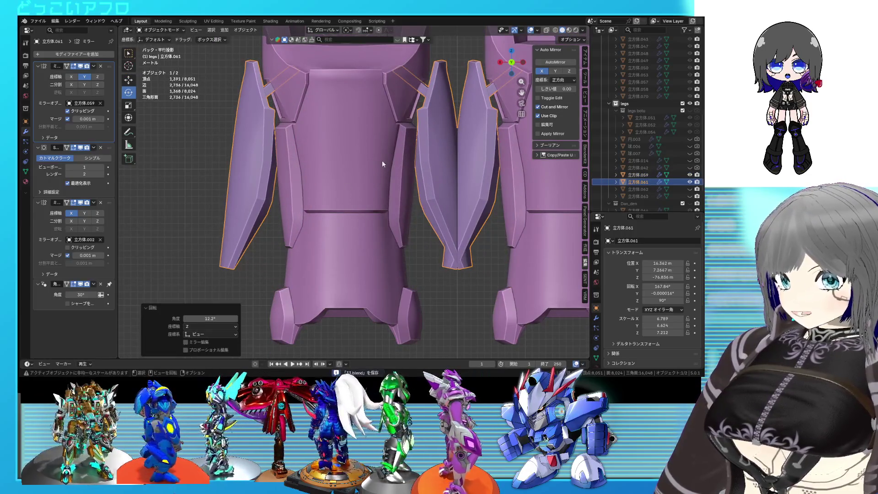
scroll(302, 165, down, 2)
mouse_move(310, 168)
middle_down()
mouse_move(388, 189)
mouse_move(463, 175)
mouse_move(526, 192)
mouse_move(523, 169)
mouse_move(396, 184)
middle_up()
scroll(422, 184, down, 2)
scroll(431, 196, up, 2)
scroll(432, 197, up, 2)
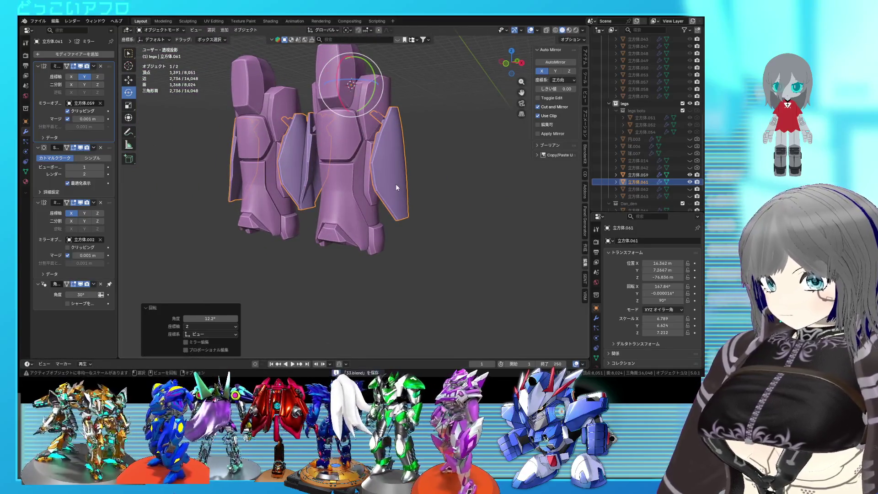
key(ctrl+z)
key(shift+z)
key(KP_3)
middle_drag(288, 182, 309, 188)
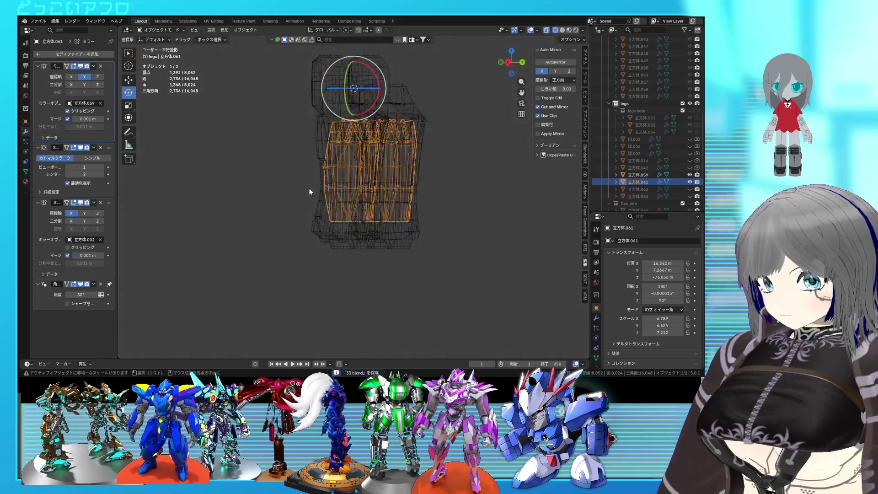
key(ctrl+KP_1)
scroll(354, 199, up, 2)
key(shift+z)
key(shift+z)
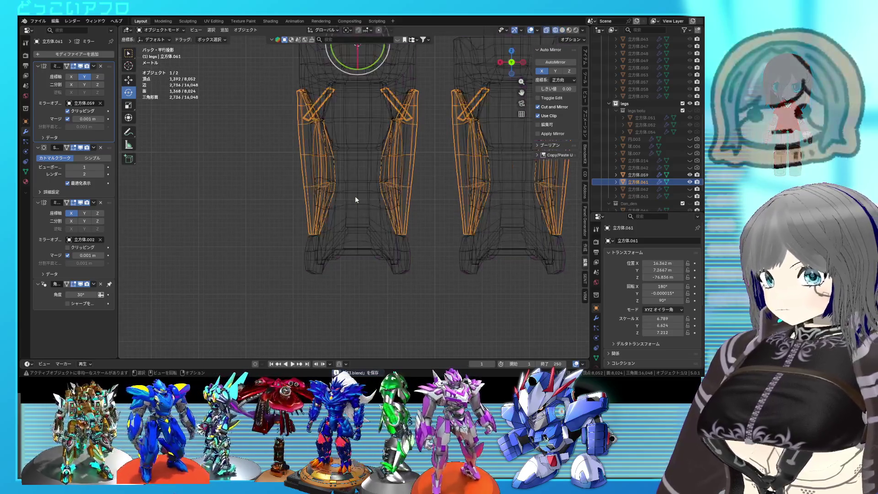
key(shift+z)
Trial-open the panels 10.5°, undo back to the closed 180° position, and return to the back view.
mouse_move(354, 196)
middle_down()
mouse_move(353, 165)
mouse_move(356, 191)
middle_up()
key(KP_3)
key(ctrl+KP_1)
key(r)
click(377, 215)
key(ctrl+z)
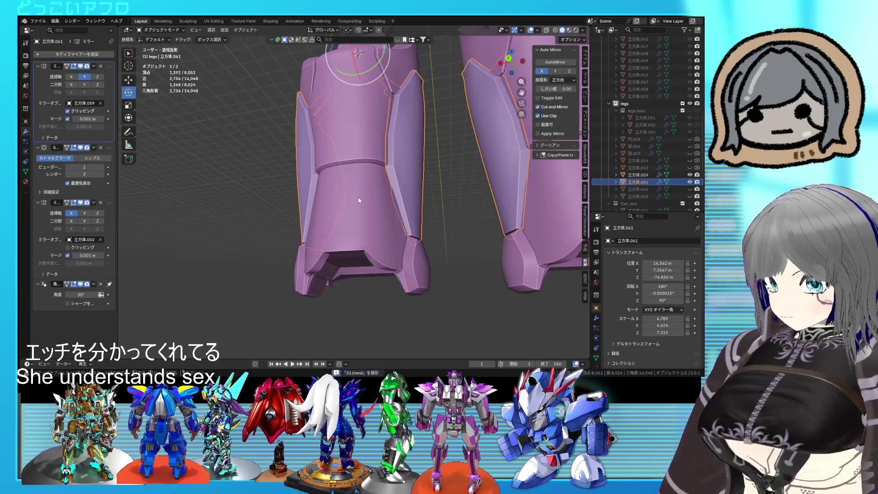
key(ctrl+KP_1)
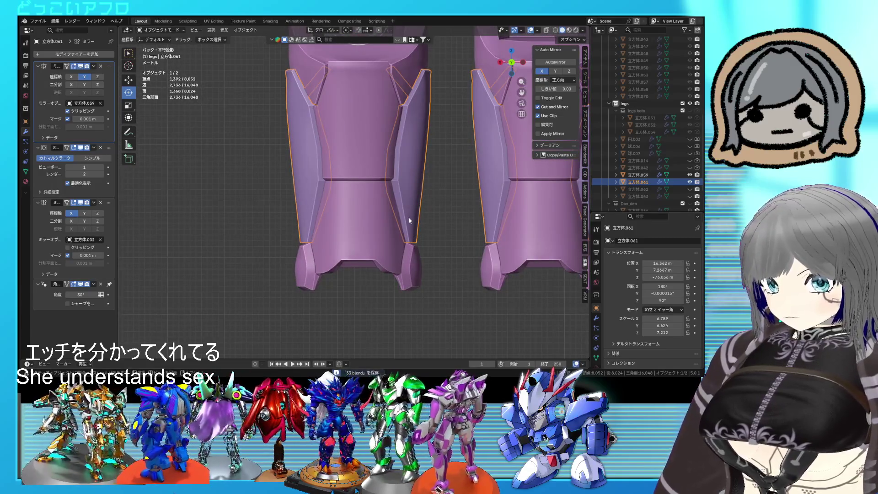
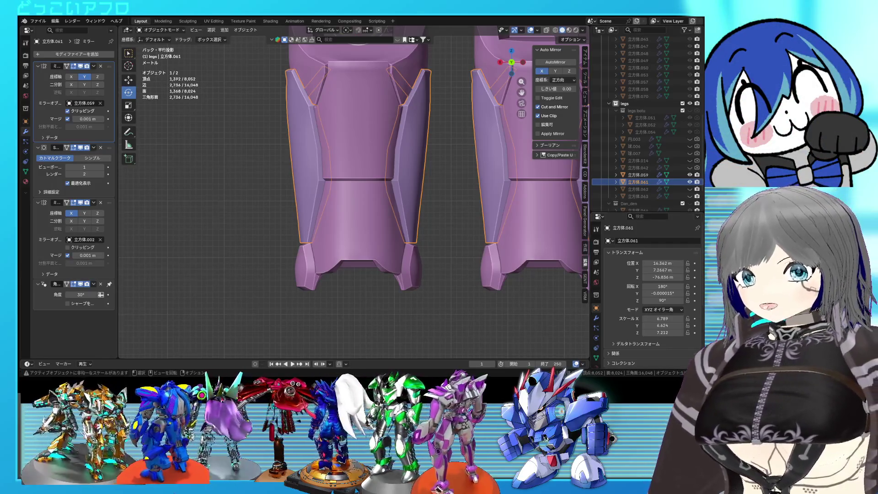
Rotate the leg armour piece to X 180° and enter Edit Mode on its mesh.
alt+drag(511, 63, 462, 227)
mouse_move(462, 227)
alt+middle_down()
mouse_move(396, 212)
mouse_move(437, 237)
mouse_move(336, 218)
mouse_move(421, 221)
mouse_move(363, 213)
alt+middle_up()
scroll(363, 212, down, 2)
key(r)
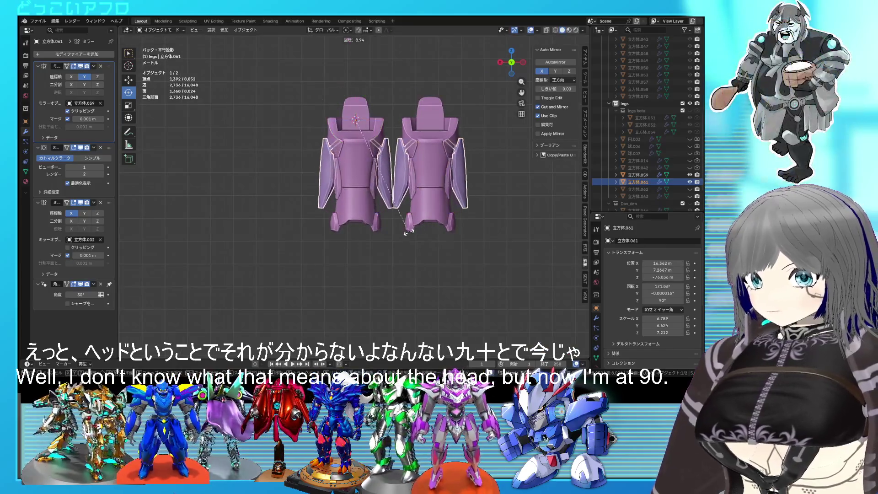
click(419, 237)
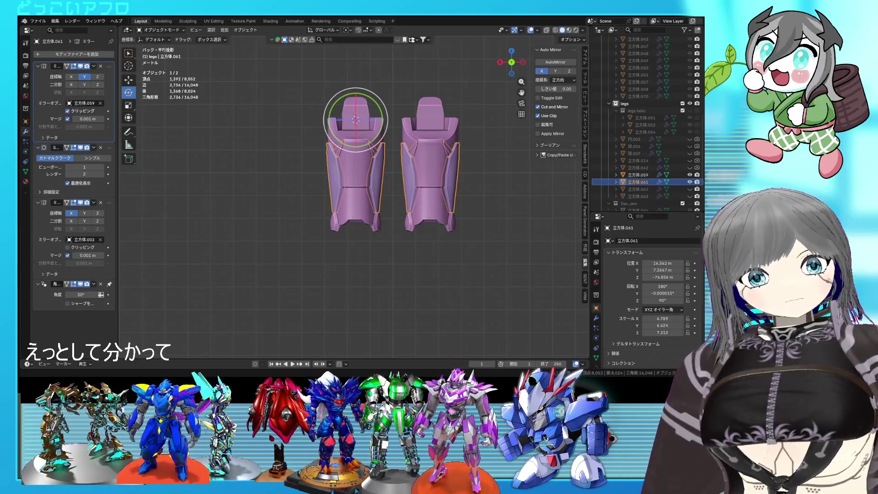
mouse_move(356, 165)
middle_down()
mouse_move(467, 197)
mouse_move(320, 174)
mouse_move(371, 182)
middle_up()
scroll(390, 182, up, 3)
key(Tab)
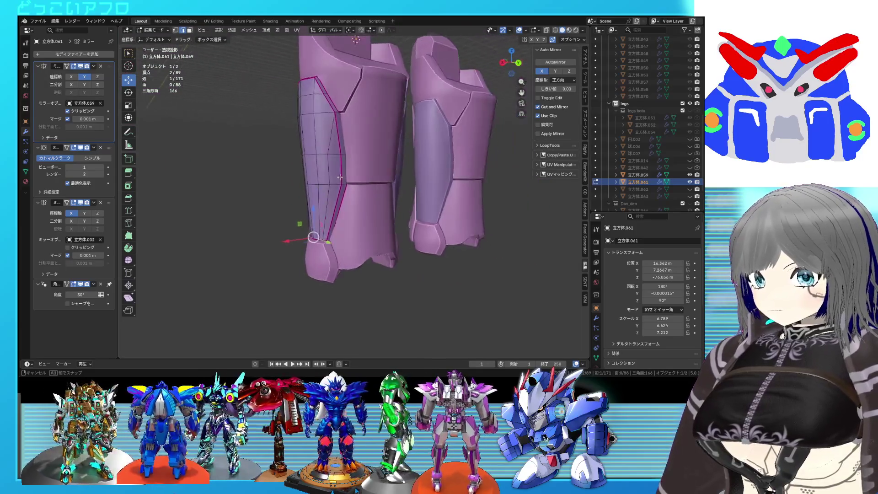
scroll(372, 182, up, 2)
Move the selected plate-edge vertices into place, checked from side and back views.
key(KP_3)
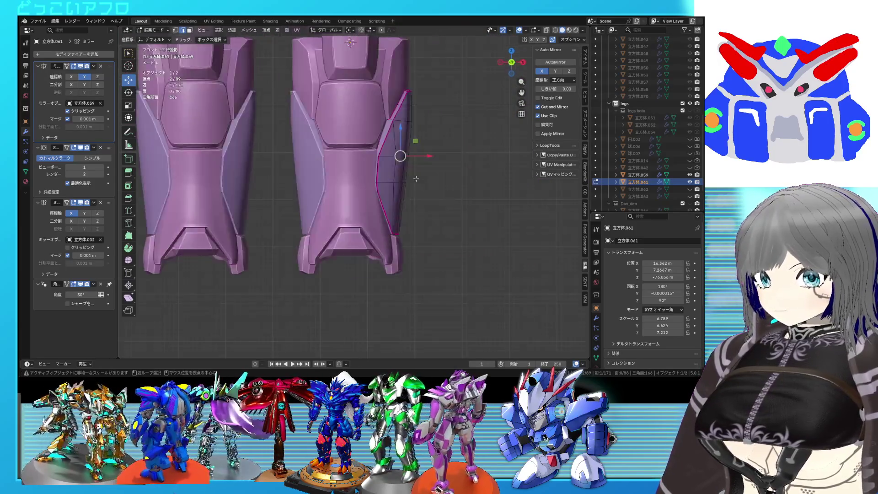
shift+click(337, 160)
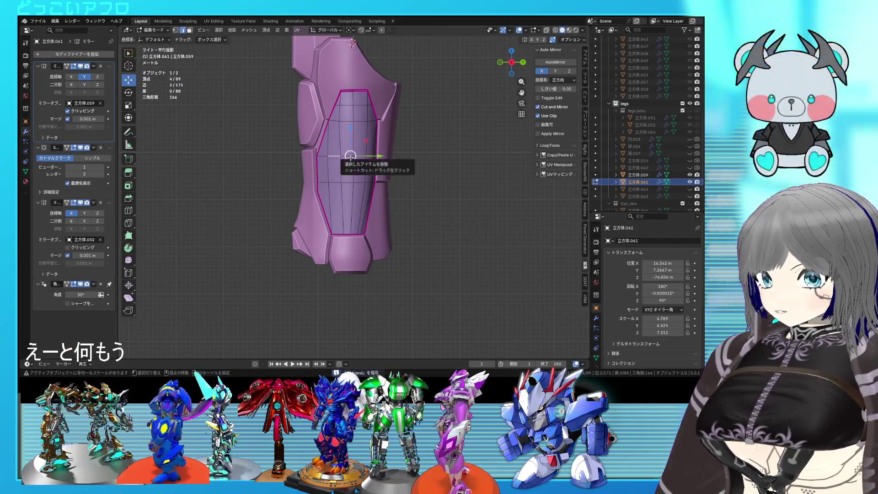
middle_drag(364, 167, 299, 173)
key(g)
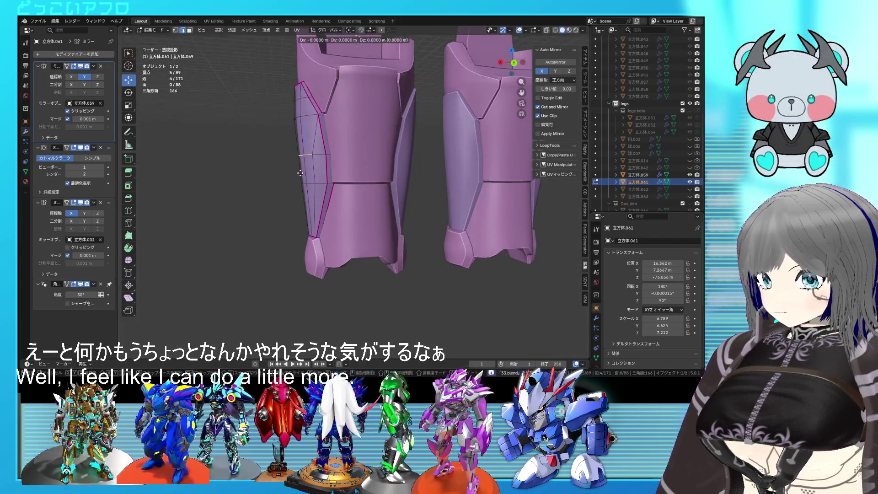
key(ctrl+KP_1)
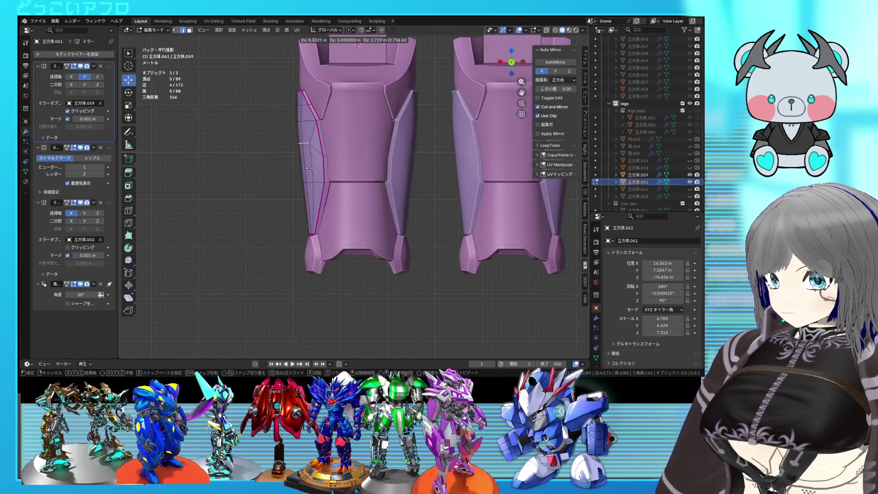
key(Escape)
mouse_move(309, 168)
middle_down()
mouse_move(319, 143)
mouse_move(341, 138)
mouse_move(363, 175)
middle_up()
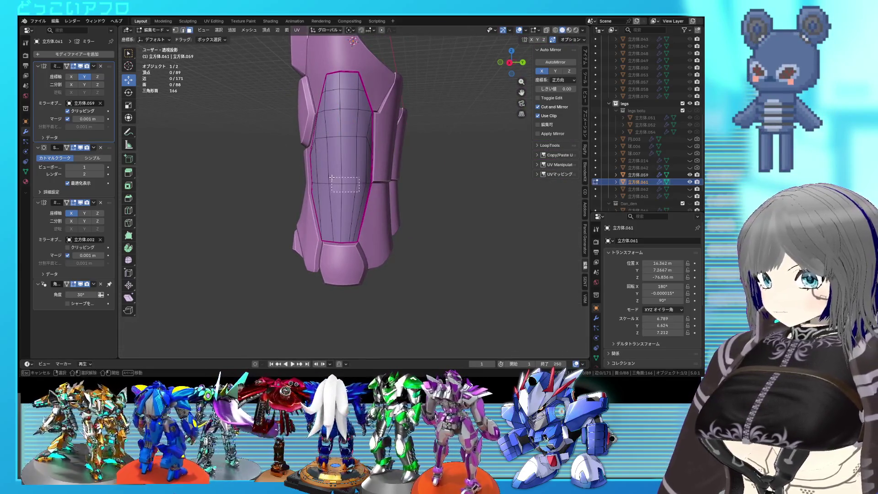
drag(331, 178, 356, 233)
middle_drag(356, 233, 337, 152)
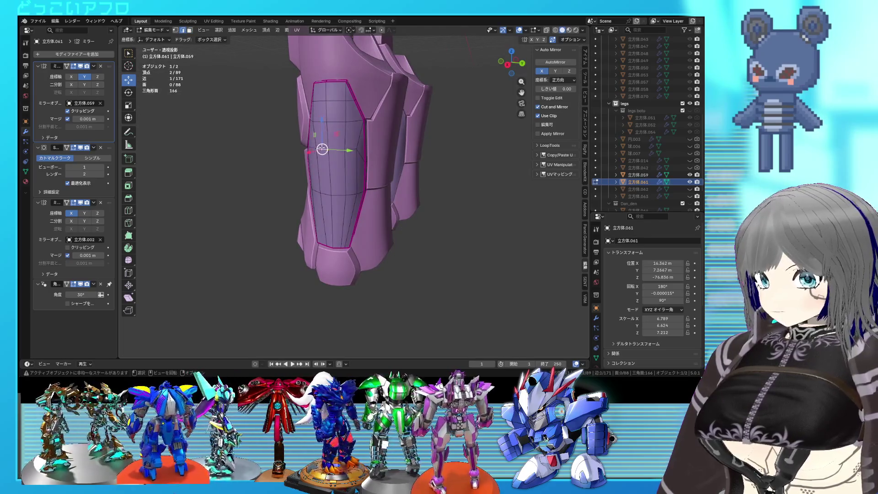
key(ctrl+KP_1)
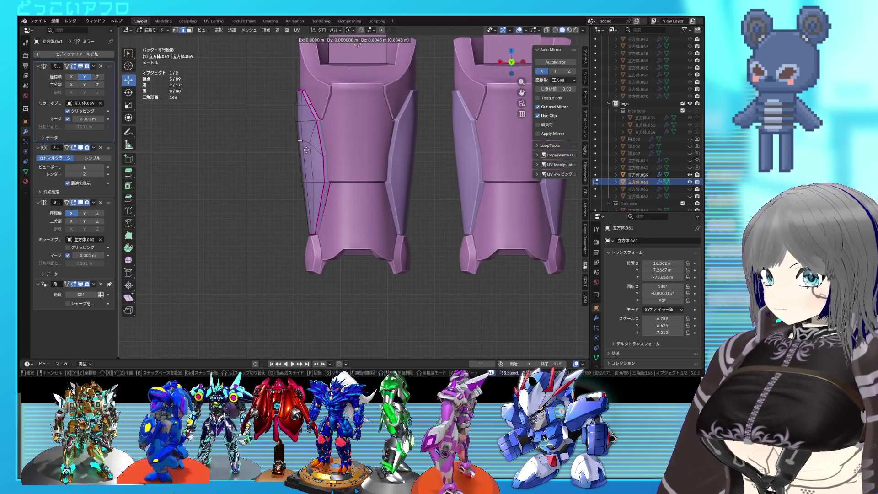
click(305, 146)
mouse_move(298, 134)
middle_down()
mouse_move(333, 134)
mouse_move(360, 184)
middle_up()
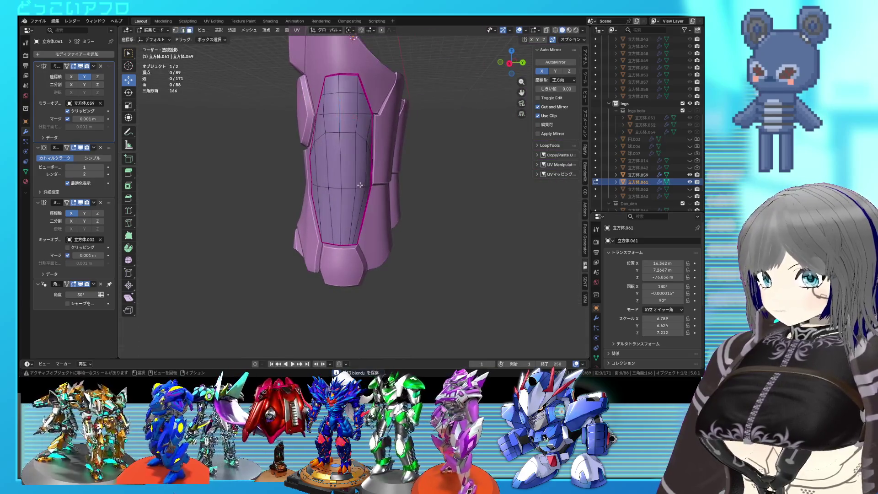
Extrude the selected inner-panel faces out along their normals and save the file.
drag(317, 197, 365, 247)
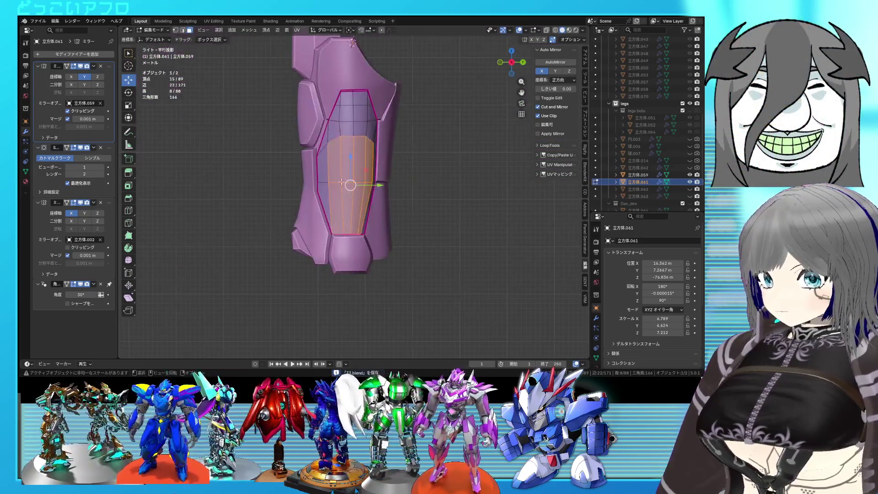
mouse_move(368, 197)
middle_down()
mouse_move(372, 186)
mouse_move(392, 186)
mouse_move(378, 187)
middle_up()
mouse_move(375, 173)
middle_down()
mouse_move(378, 167)
mouse_move(404, 197)
mouse_move(389, 197)
middle_up()
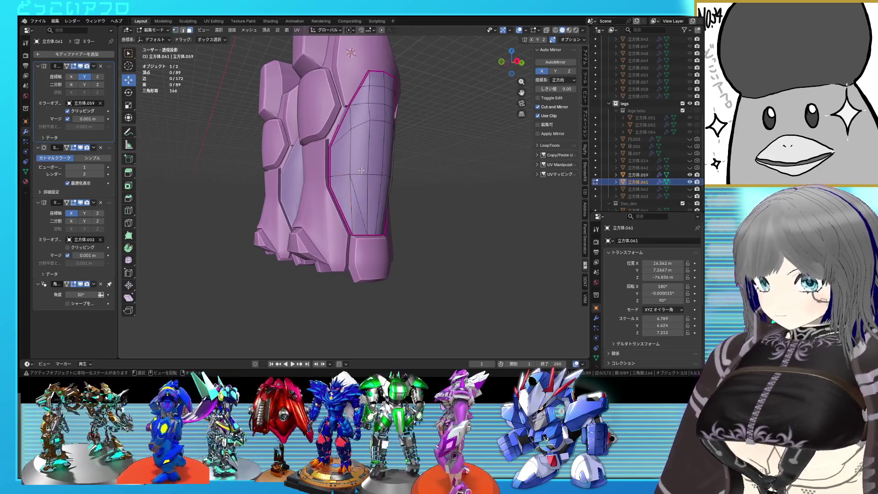
middle_drag(375, 183, 344, 183)
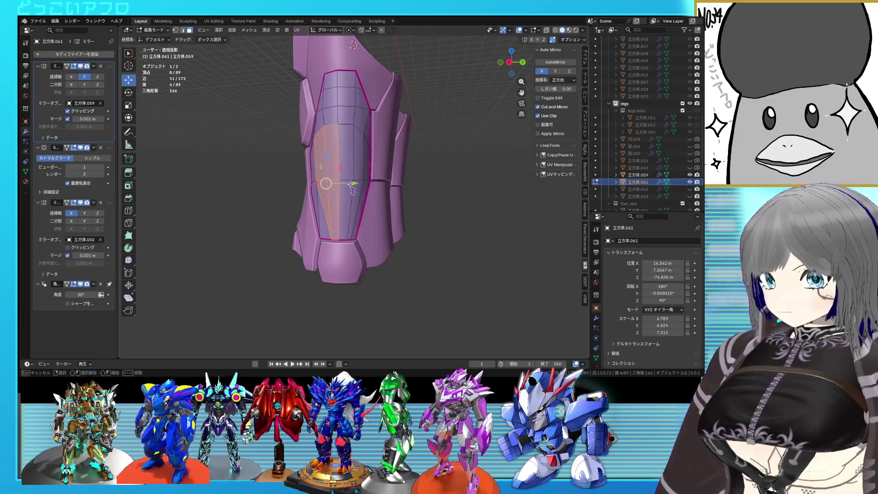
key(ctrl+KP_1)
key(k)
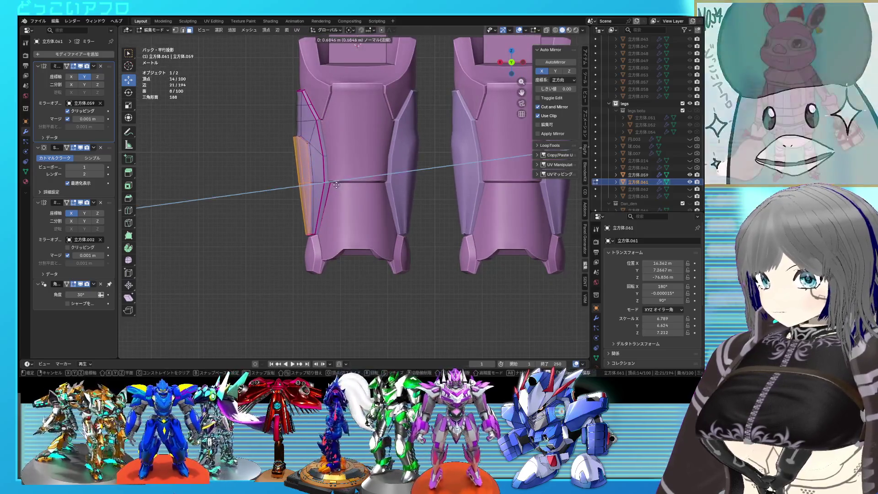
click(335, 183)
key(ctrl+s)
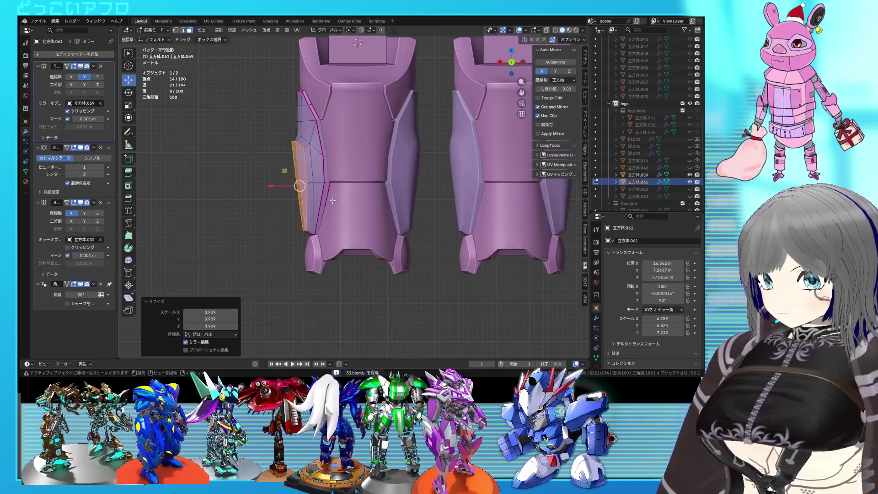
middle_drag(332, 200, 380, 196)
Resize the raised inner panel and leave Edit Mode to inspect it.
key(KP_3)
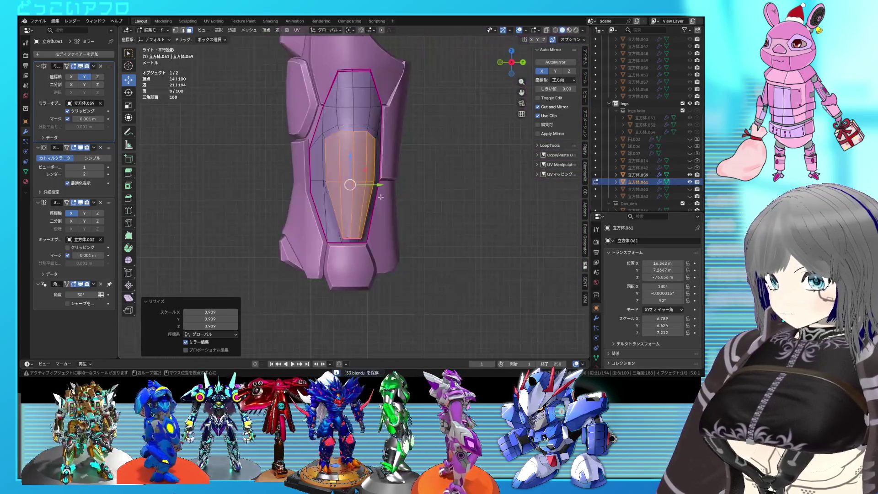
key(ctrl+KP_1)
key(g)
right_click(305, 192)
middle_drag(337, 181, 359, 181)
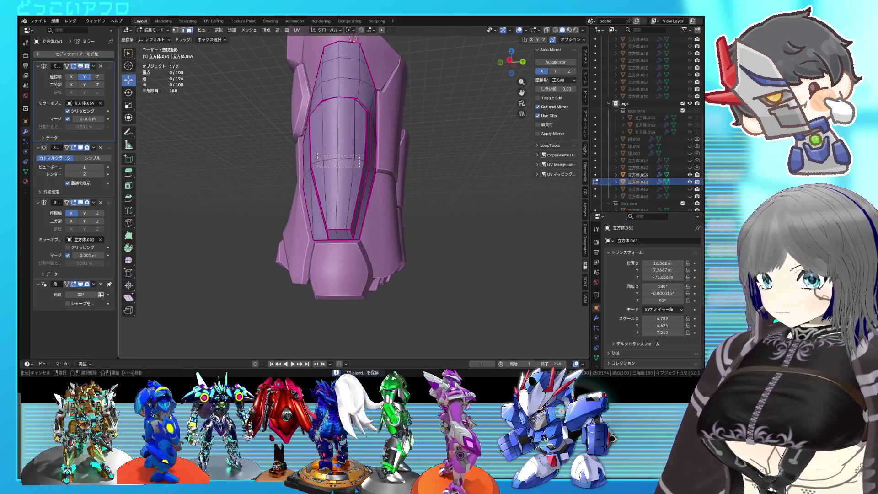
drag(316, 155, 317, 157)
middle_drag(315, 157, 347, 200)
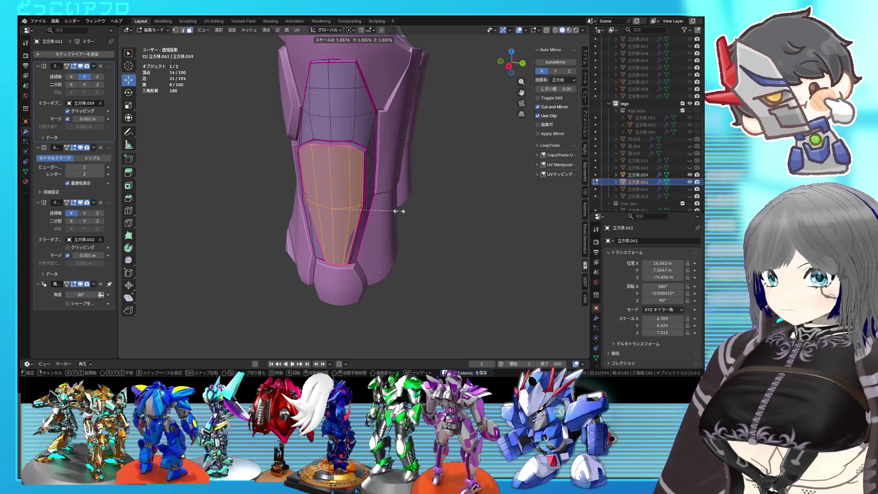
click(398, 211)
key(ctrl+KP_1)
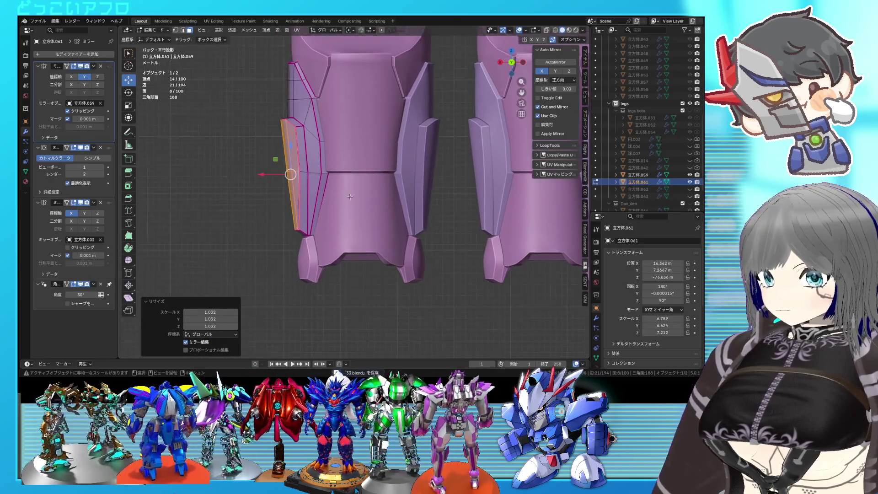
key(Tab)
mouse_move(364, 201)
middle_down()
mouse_move(407, 231)
mouse_move(492, 231)
middle_up()
Shift the plate faces slightly inward from the front view, save, and exit Edit Mode.
key(Tab)
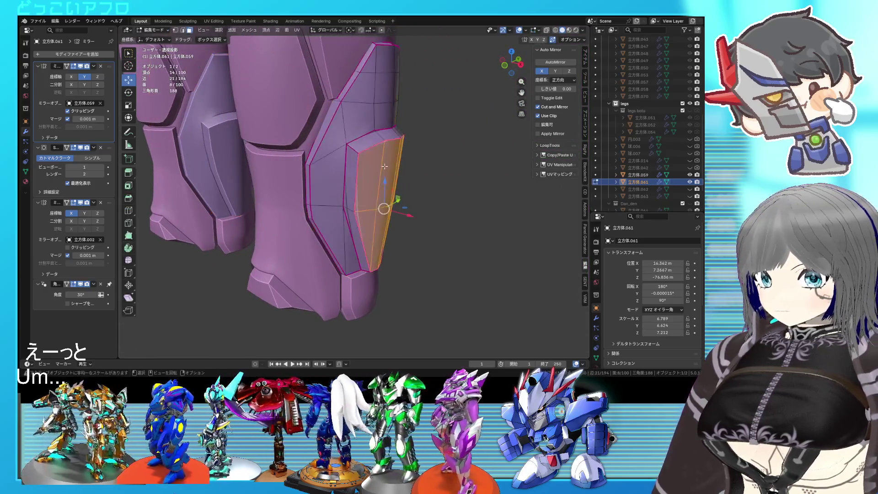
right_click(357, 137)
click(367, 168)
key(Tab)
mouse_move(369, 167)
middle_down()
mouse_move(320, 169)
mouse_move(314, 155)
middle_up()
scroll(314, 156, down, 3)
mouse_move(367, 159)
middle_down()
mouse_move(454, 173)
mouse_move(500, 167)
mouse_move(455, 167)
middle_up()
key(Tab)
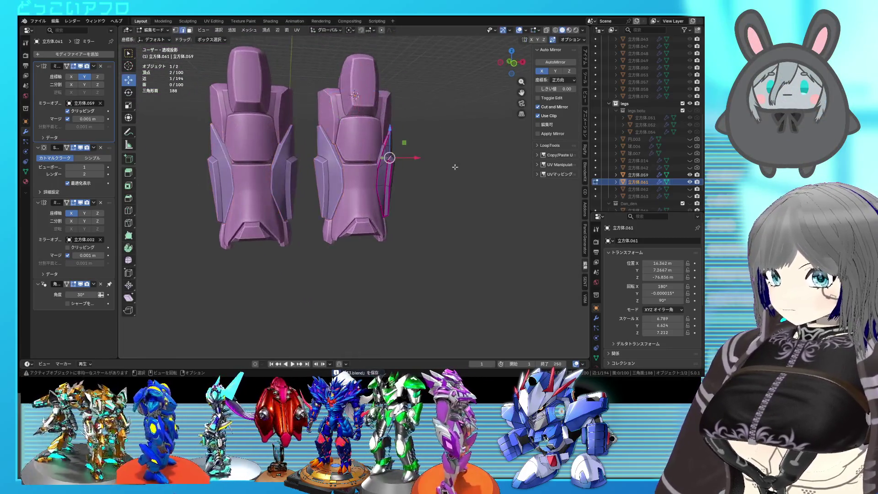
scroll(392, 147, down, 1)
scroll(398, 147, up, 2)
scroll(398, 123, up, 3)
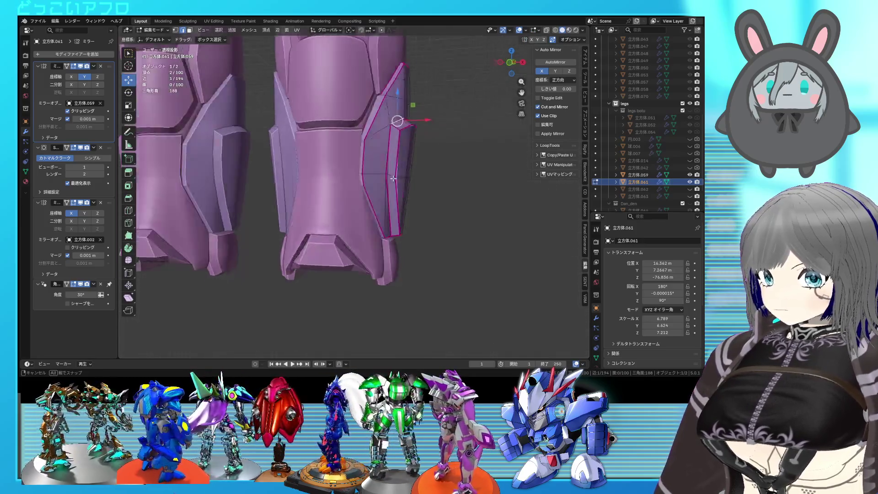
middle_drag(398, 124, 322, 175)
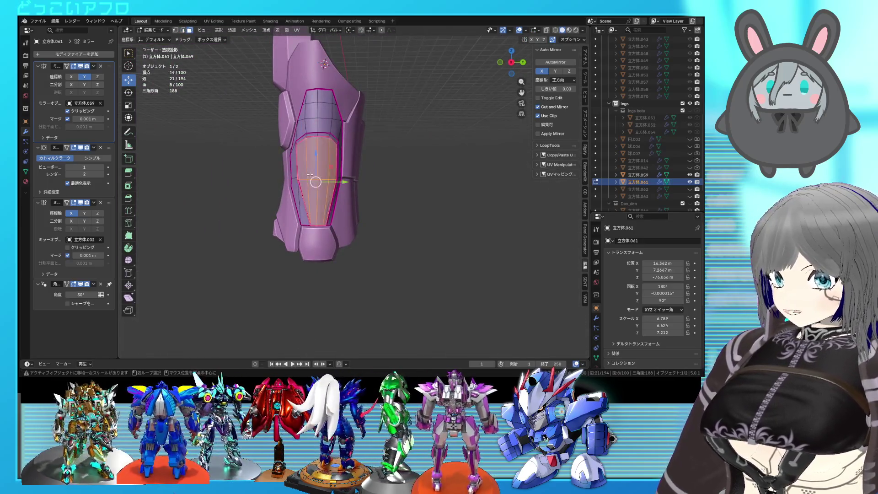
key(KP_1)
scroll(443, 206, up, 3)
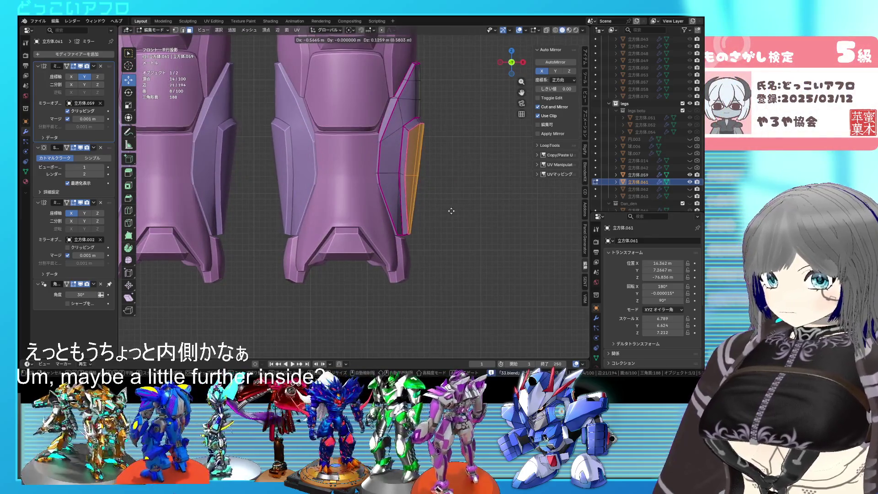
click(456, 219)
key(ctrl+s)
key(Tab)
middle_drag(456, 216, 335, 196)
scroll(352, 199, up, 3)
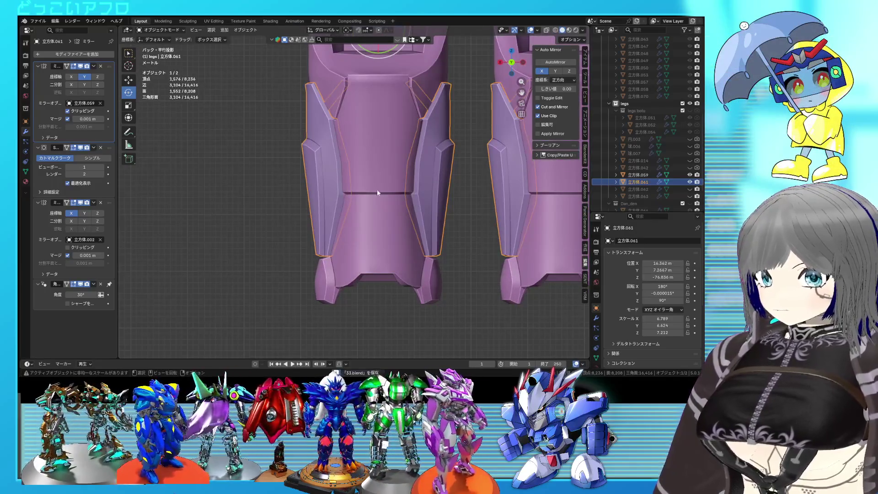
Rotate the side plates, then extrude, scale and move the lower shin panel faces to recess it.
key(r)
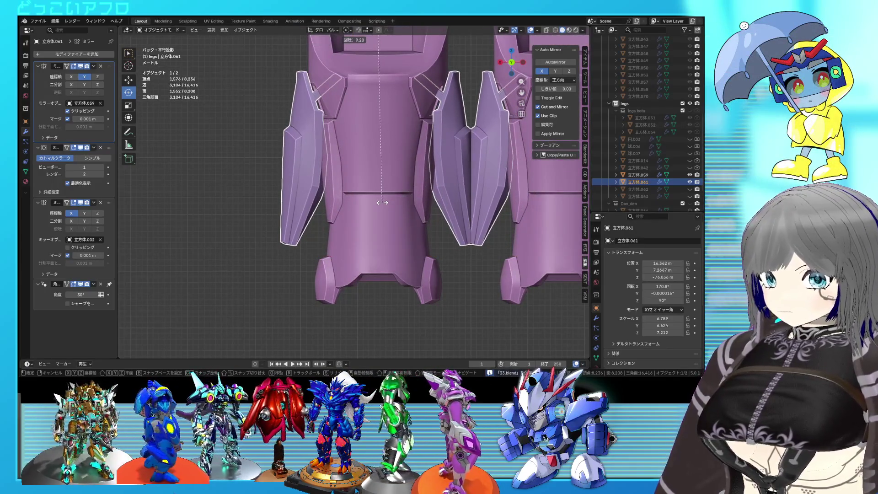
click(382, 202)
mouse_move(382, 202)
middle_down()
mouse_move(396, 189)
mouse_move(473, 168)
mouse_move(510, 179)
mouse_move(503, 193)
mouse_move(400, 187)
mouse_move(451, 191)
mouse_move(439, 171)
mouse_move(408, 224)
middle_up()
key(Tab)
click(397, 247)
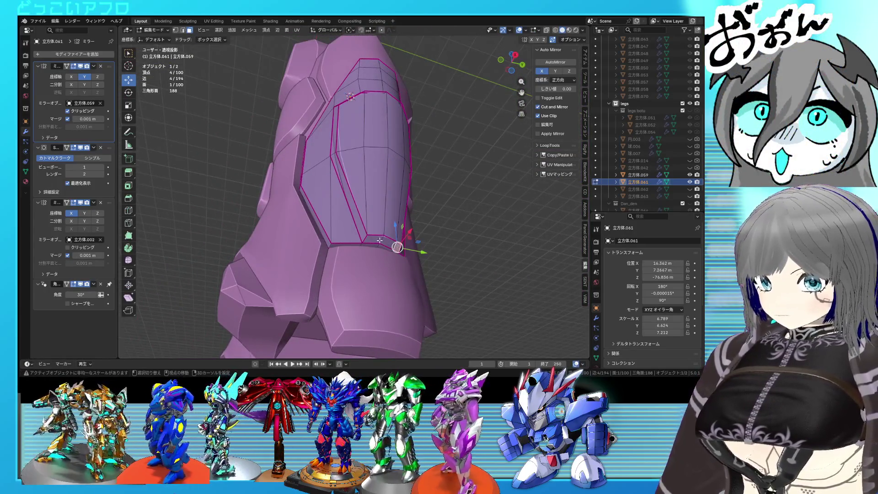
key(KP_3)
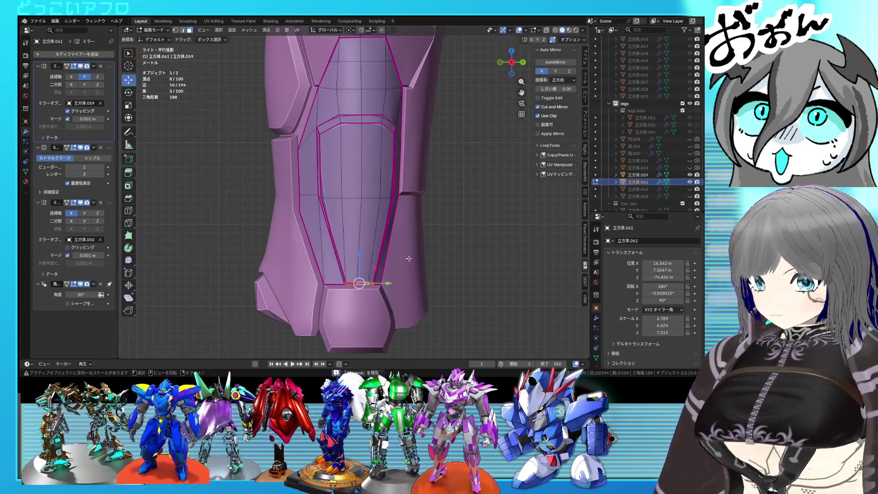
click(406, 288)
key(s)
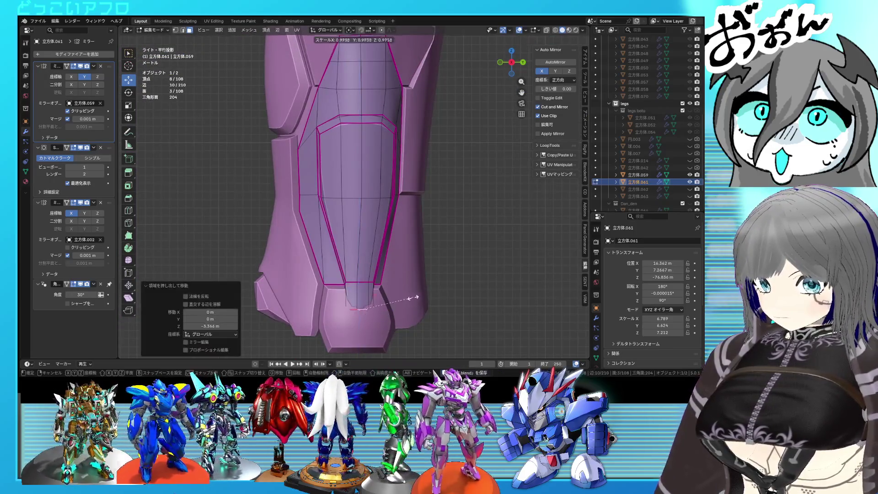
mouse_move(405, 296)
middle_down()
mouse_move(357, 274)
mouse_move(337, 248)
middle_up()
key(shift+z)
key(shift+z)
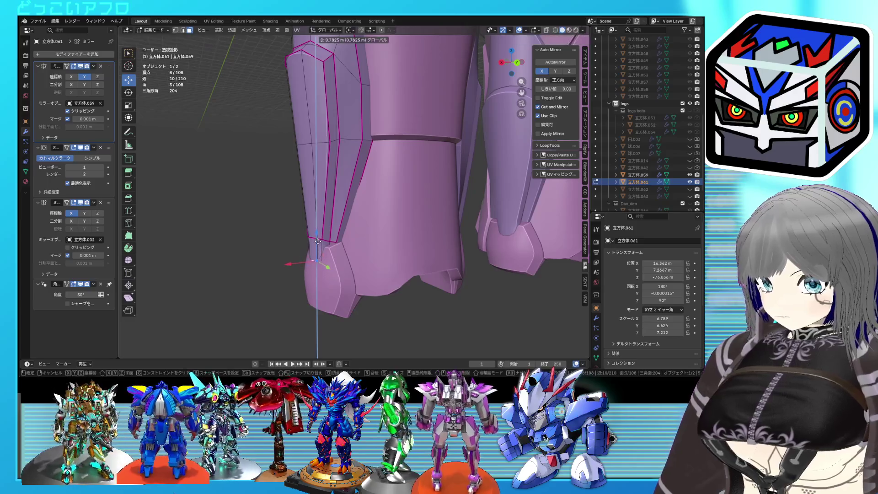
click(320, 231)
key(Tab)
mouse_move(320, 232)
middle_down()
mouse_move(428, 233)
mouse_move(518, 249)
mouse_move(288, 255)
mouse_move(292, 245)
mouse_move(411, 245)
middle_up()
scroll(429, 233, down, 2)
Select the loop around the shin plate's inner panel, save, and start rotating the side plates in Object Mode.
click(422, 233)
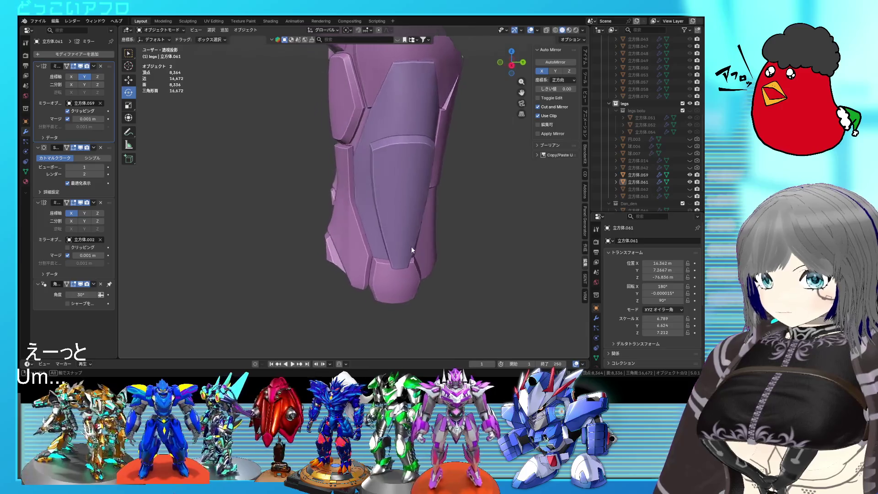
click(411, 246)
key(Tab)
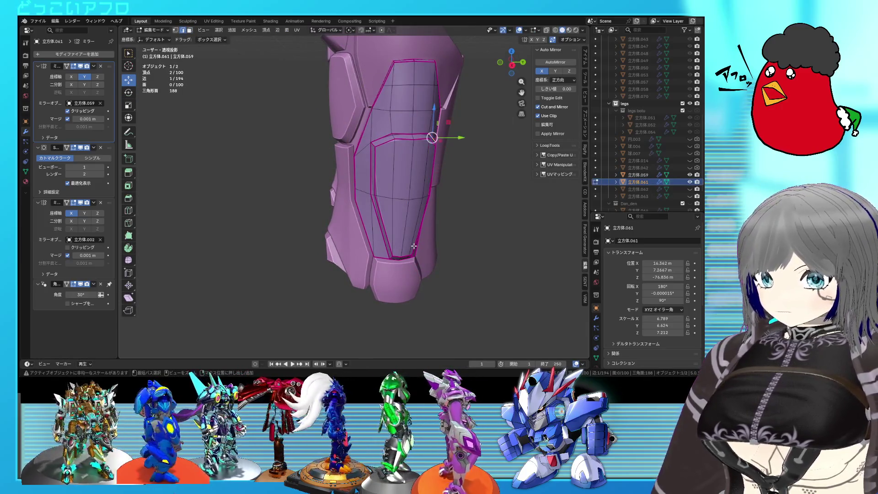
alt+click(413, 245)
key(Tab)
key(Tab)
key(Tab)
key(Tab)
alt+click(414, 245)
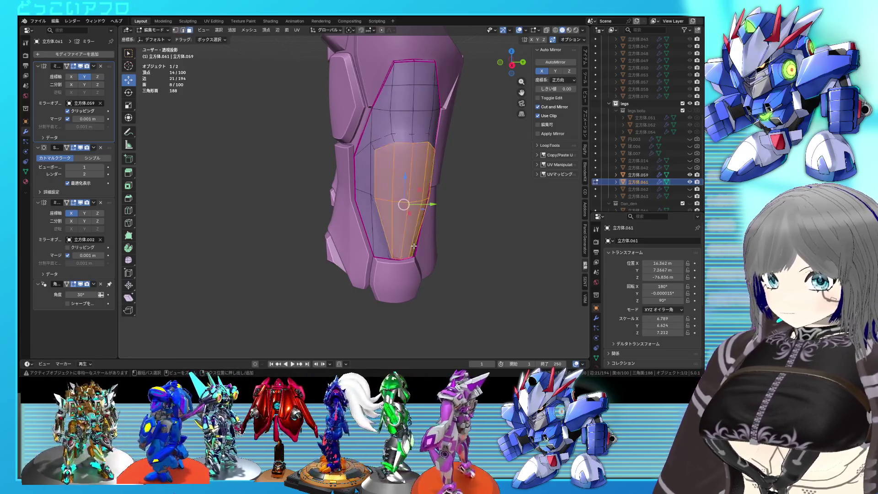
mouse_move(410, 240)
middle_down()
mouse_move(376, 230)
mouse_move(377, 217)
mouse_move(419, 219)
mouse_move(351, 205)
mouse_move(329, 216)
mouse_move(372, 210)
mouse_move(348, 210)
mouse_move(398, 219)
middle_up()
click(351, 205)
key(ctrl+s)
key(Tab)
key(r)
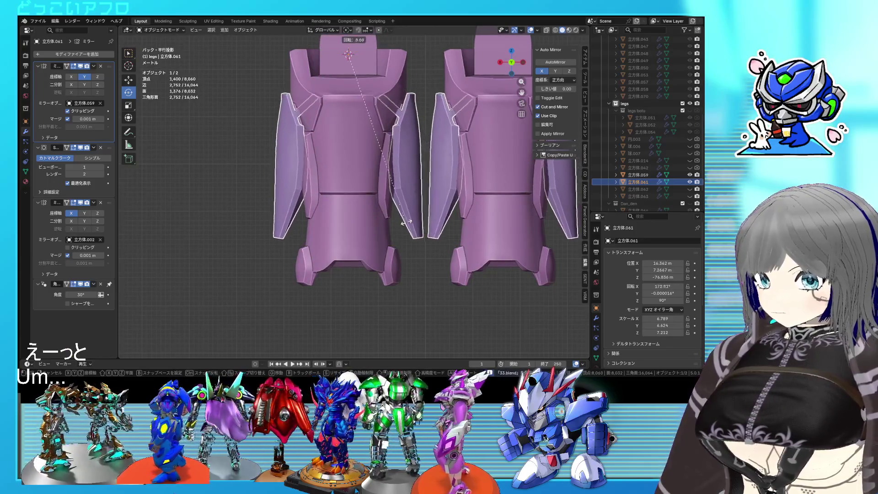
Undo the side-plate rotation and enter Edit Mode on both leg meshes in X-ray view.
click(404, 224)
mouse_move(441, 227)
middle_down()
mouse_move(407, 174)
mouse_move(368, 223)
middle_up()
key(ctrl+z)
scroll(371, 187, up, 2)
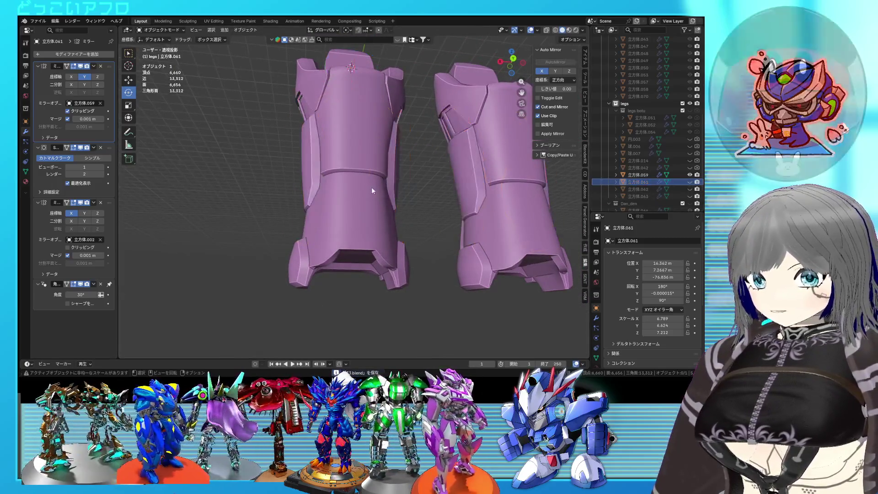
scroll(337, 182, up, 2)
click(336, 183)
key(Tab)
scroll(380, 187, up, 2)
middle_drag(380, 187, 386, 170)
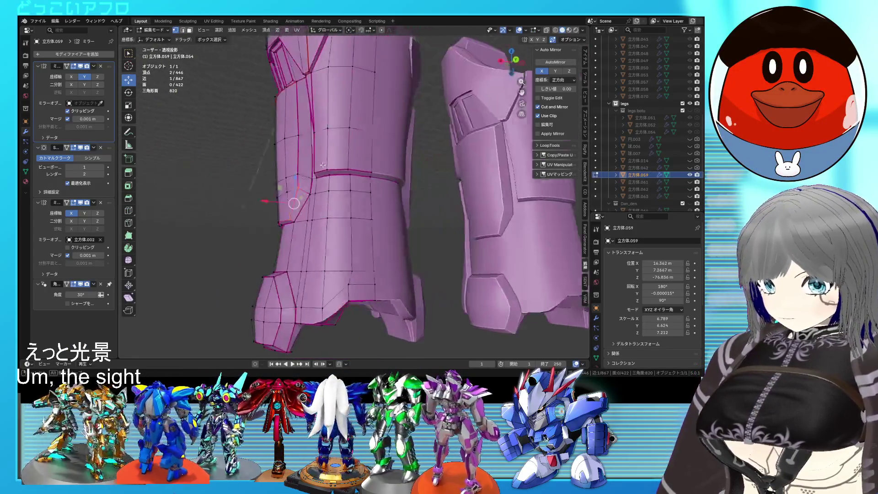
mouse_move(386, 169)
middle_down()
mouse_move(313, 177)
mouse_move(388, 206)
mouse_move(382, 200)
middle_up()
scroll(304, 192, up, 2)
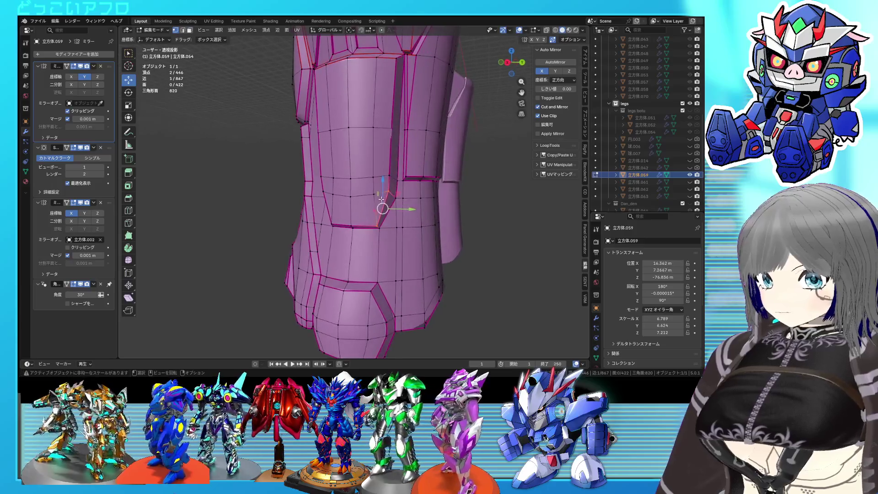
middle_drag(380, 205, 351, 206)
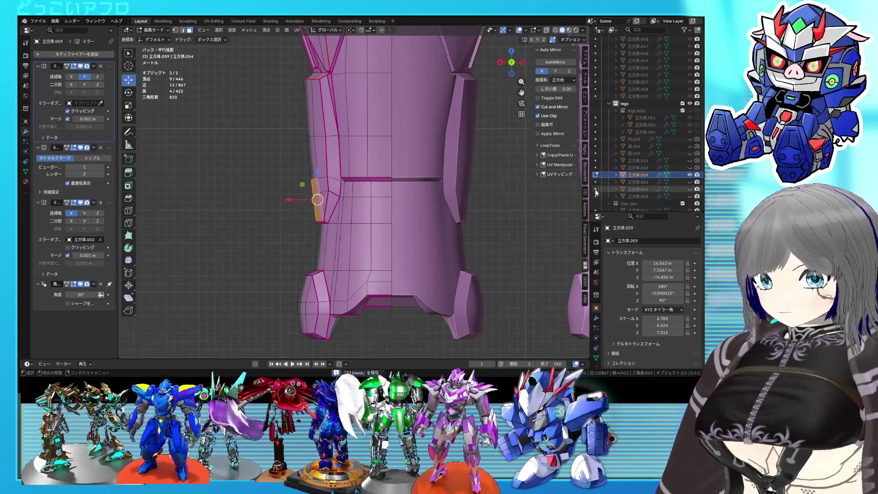
click(688, 183)
key(shift+z)
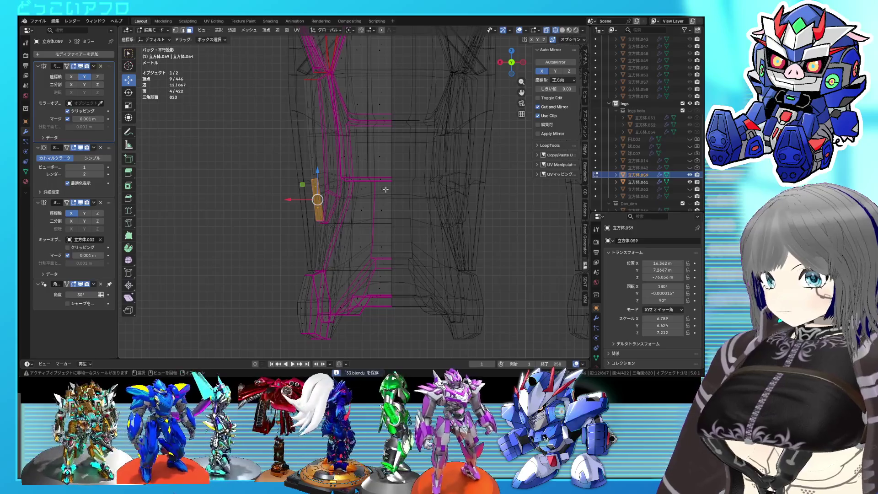
Move a single shin face sideways from the back view.
middle_drag(335, 170, 353, 181)
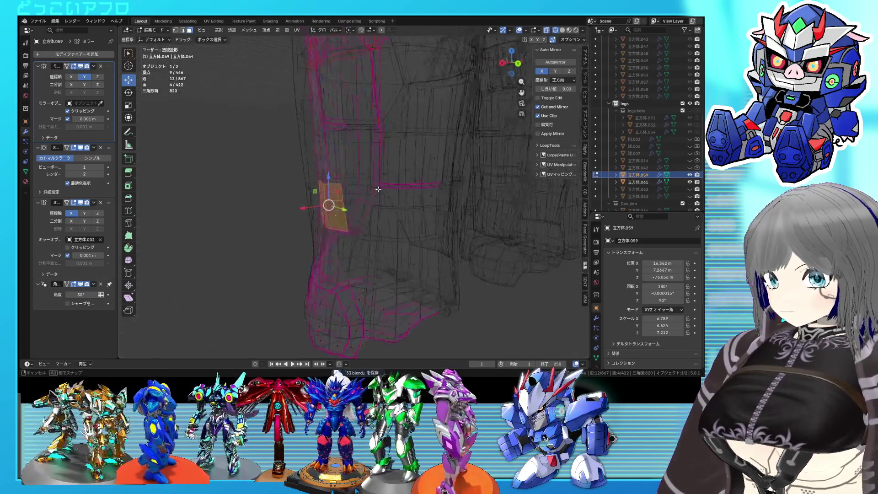
click(331, 170)
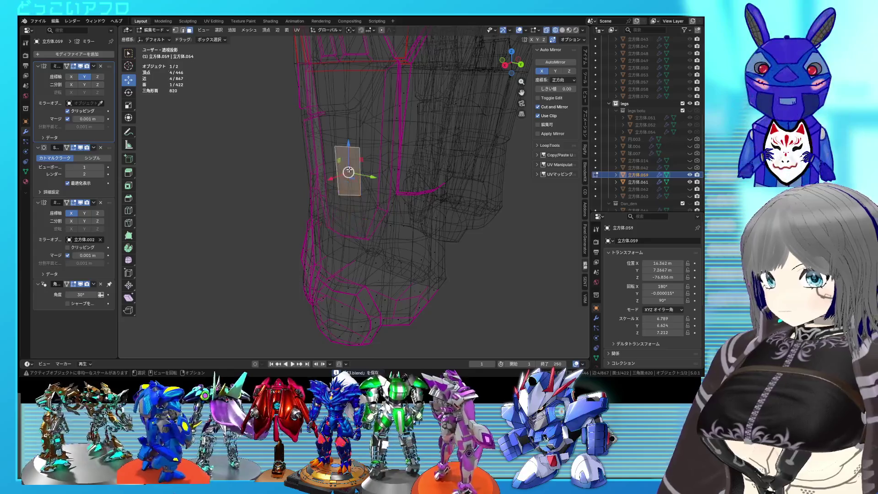
key(shift+z)
key(shift+z)
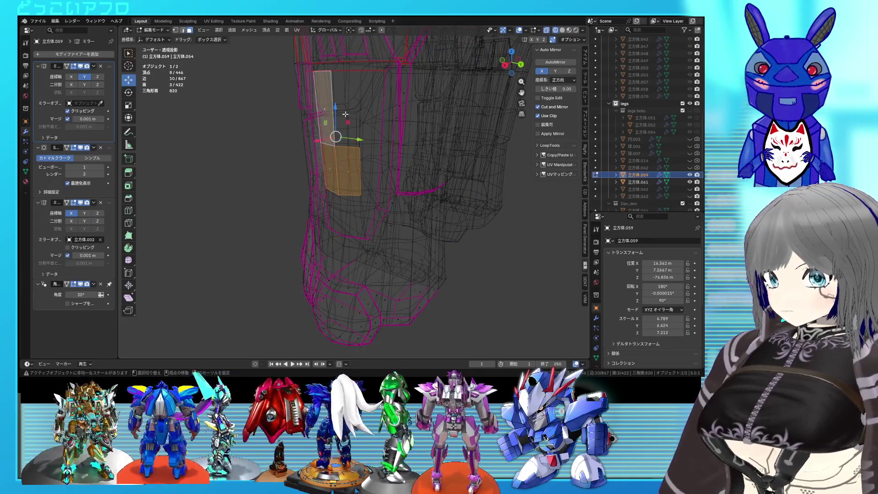
alt+middle_drag(360, 128, 315, 149)
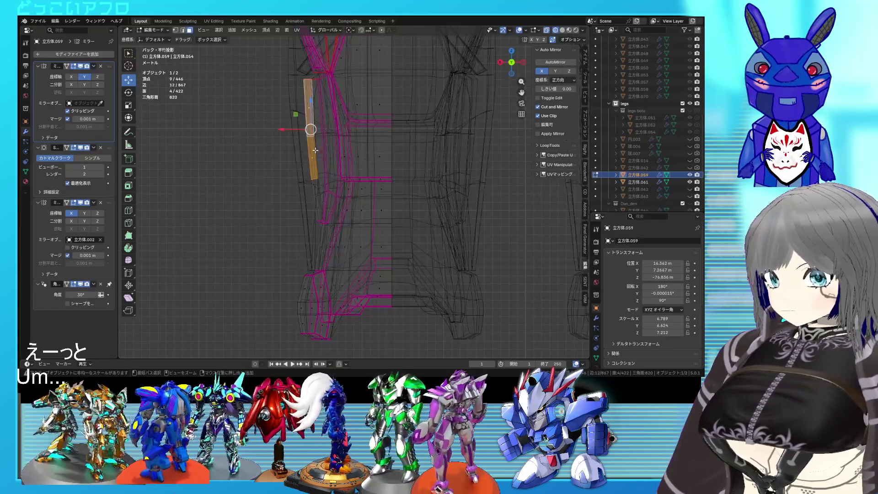
click(283, 134)
mouse_move(284, 135)
middle_down()
mouse_move(313, 157)
mouse_move(404, 159)
mouse_move(392, 197)
middle_up()
Move the six vertices below the face along X and inspect the shin in solid and wireframe views.
drag(388, 230, 332, 220)
middle_drag(332, 220, 294, 221)
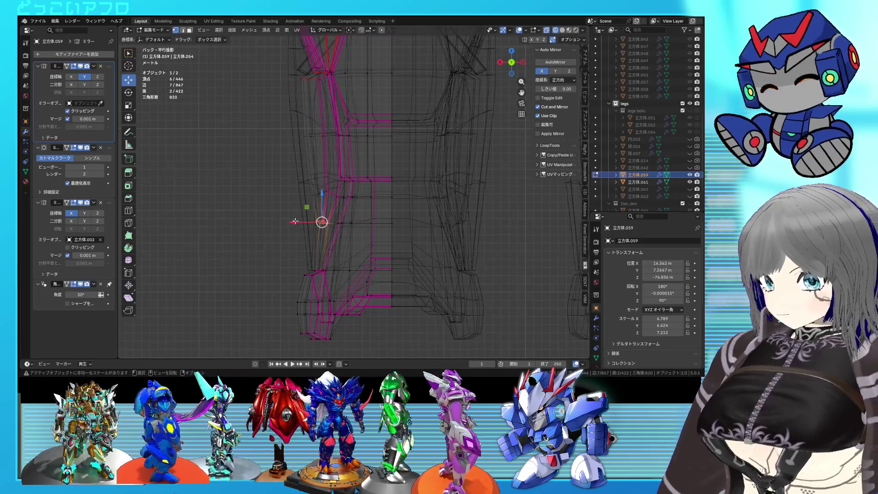
key(g)
key(x)
click(308, 218)
key(shift+z)
mouse_move(308, 218)
middle_down()
mouse_move(399, 251)
mouse_move(365, 230)
mouse_move(449, 268)
middle_up()
key(shift+z)
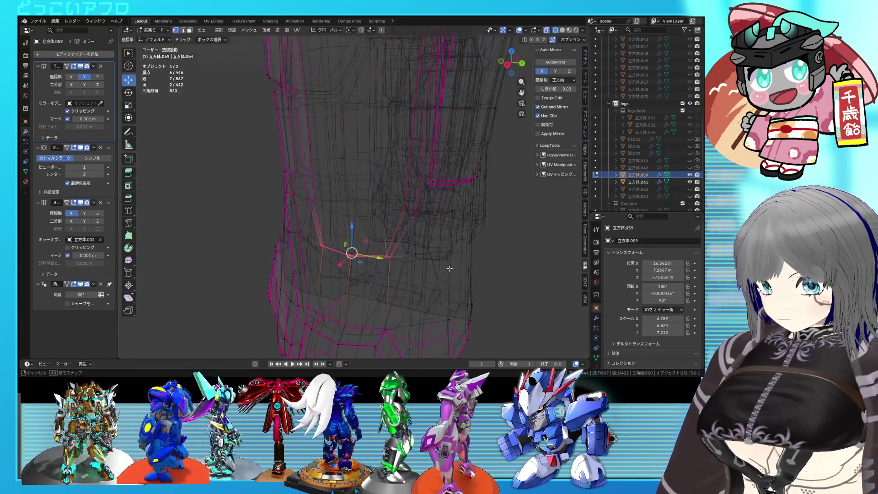
middle_drag(449, 268, 413, 226)
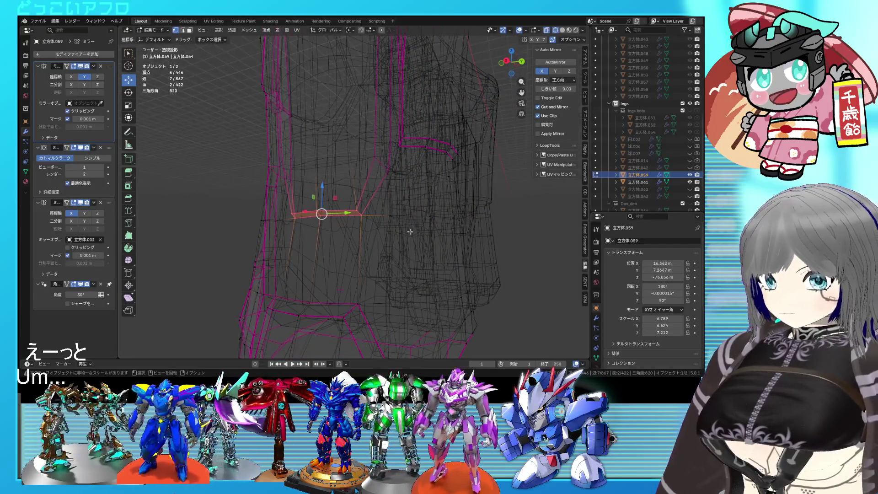
key(shift+z)
scroll(409, 232, up, 3)
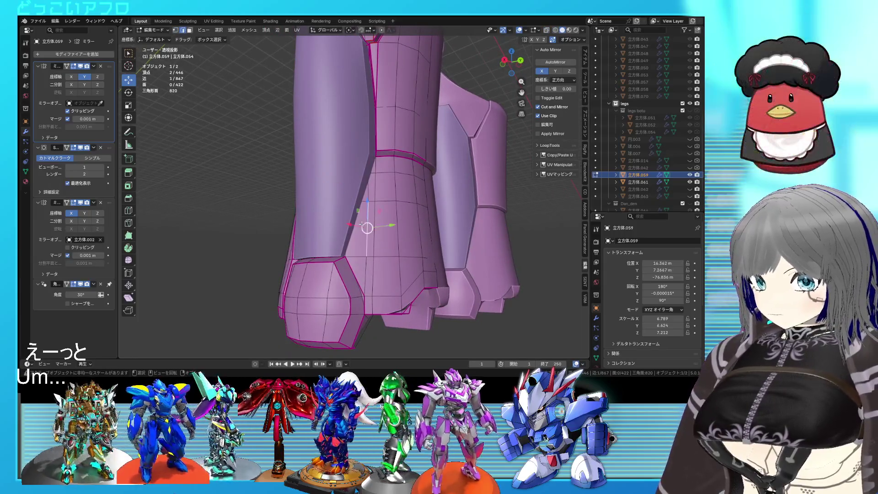
scroll(362, 224, up, 2)
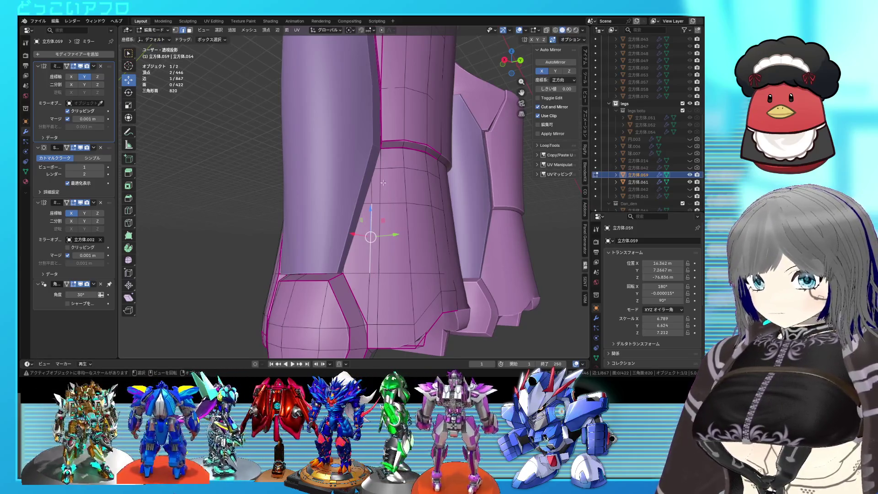
Move the shin panel's top-edge vertices into an angled, stepped shape and save.
key(shift+z)
key(shift+z)
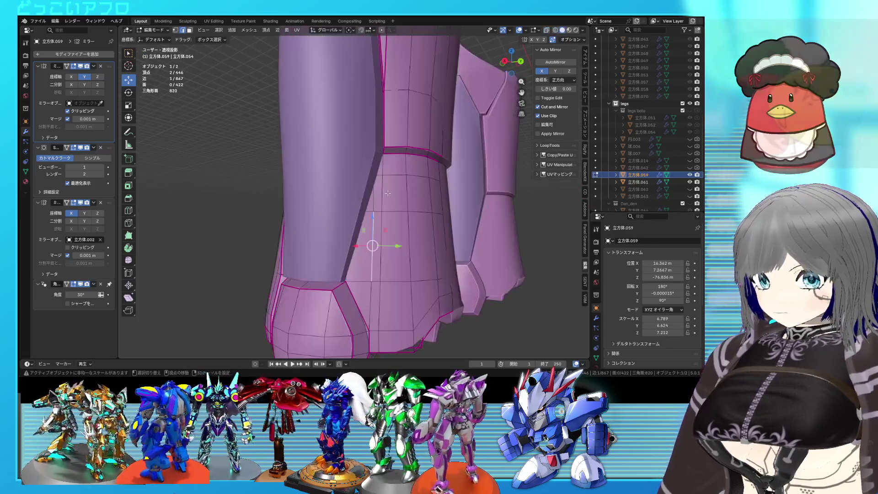
key(shift+z)
mouse_move(387, 192)
middle_down()
mouse_move(393, 203)
mouse_move(409, 200)
mouse_move(345, 208)
middle_up()
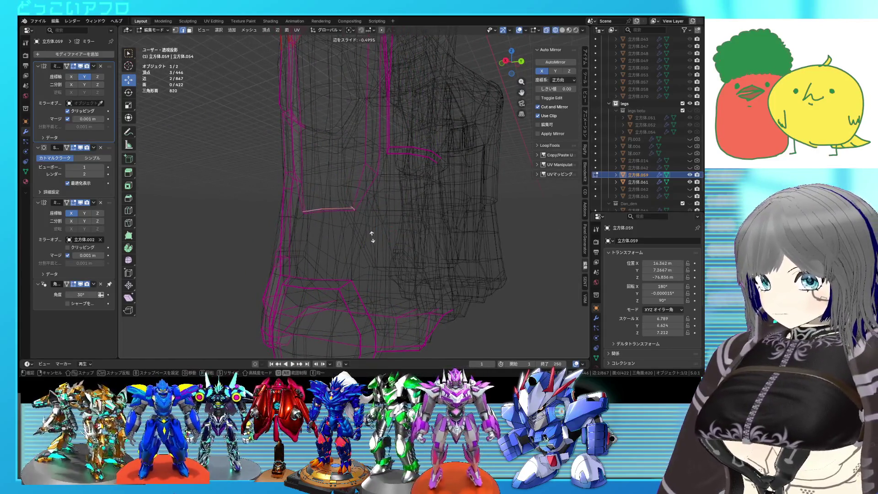
mouse_move(371, 235)
alt+middle_down()
mouse_move(386, 219)
mouse_move(352, 219)
alt+middle_up()
key(a)
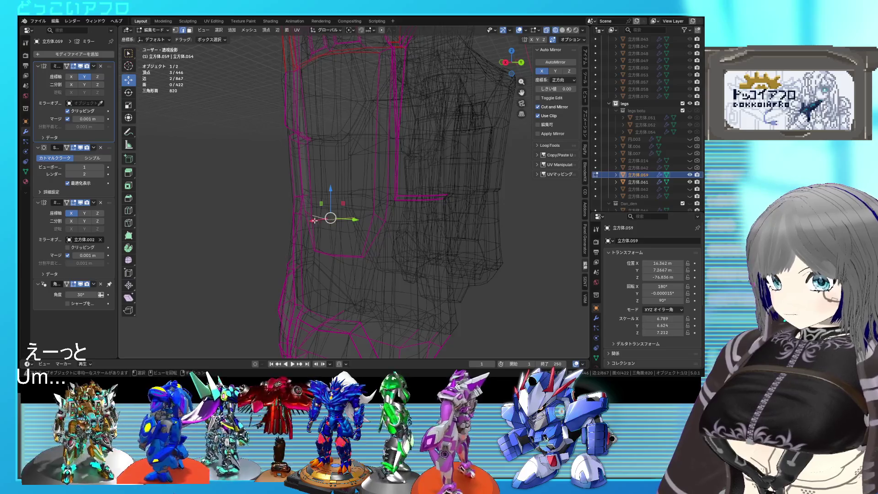
alt+middle_drag(332, 239, 381, 233)
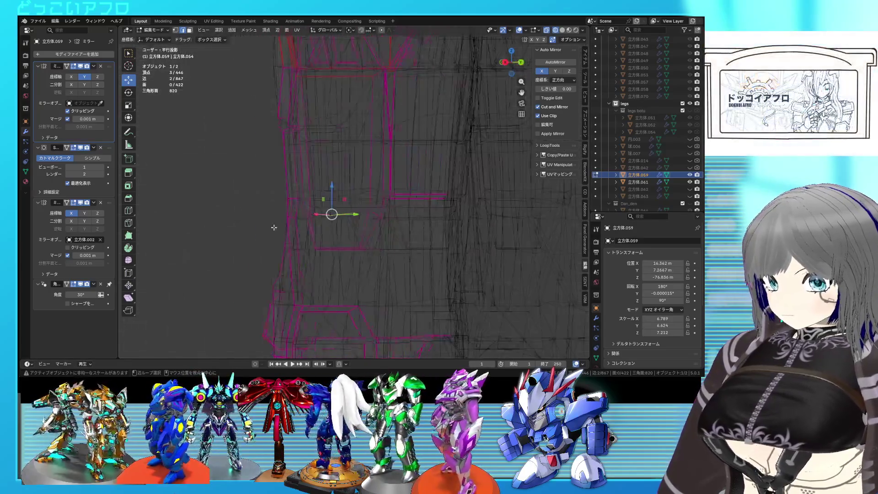
click(401, 232)
key(ctrl+s)
middle_drag(401, 232, 440, 230)
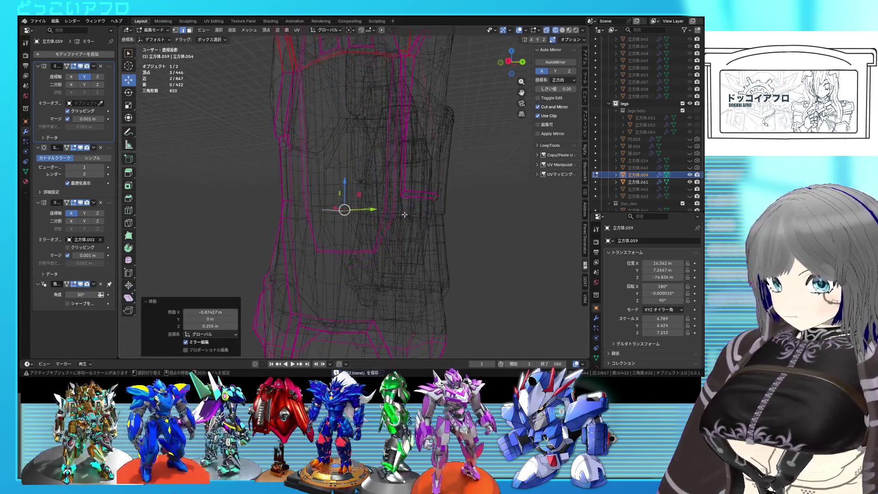
Review the shin selection, hide the other leg piece and switch to solid shading.
shift+click(404, 214)
scroll(403, 215, up, 3)
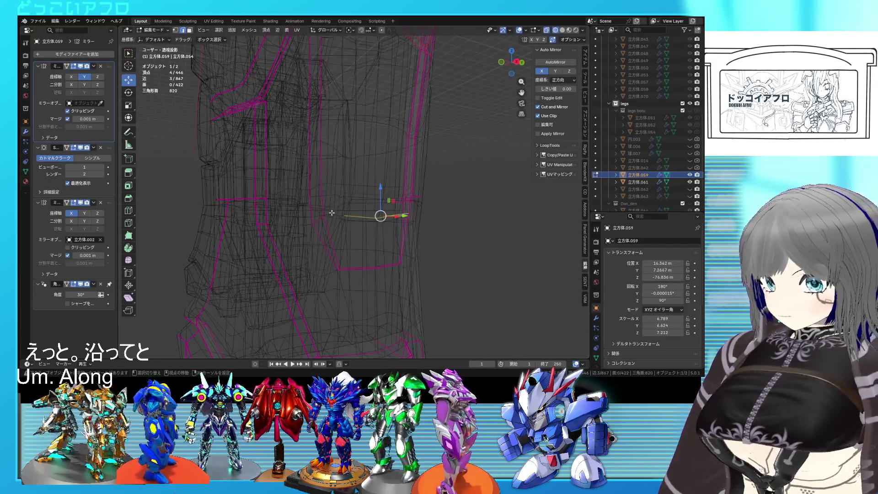
middle_drag(396, 215, 312, 203)
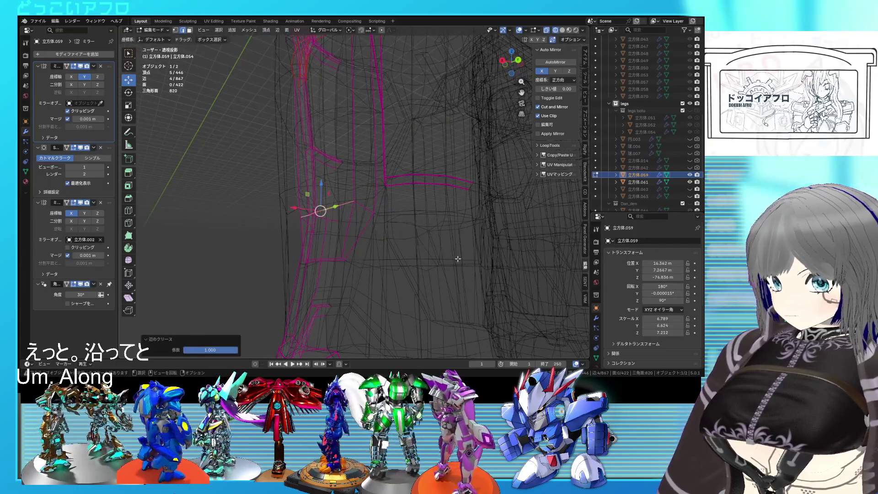
key(a)
mouse_move(362, 245)
middle_down()
mouse_move(407, 220)
mouse_move(377, 204)
middle_up()
click(372, 215)
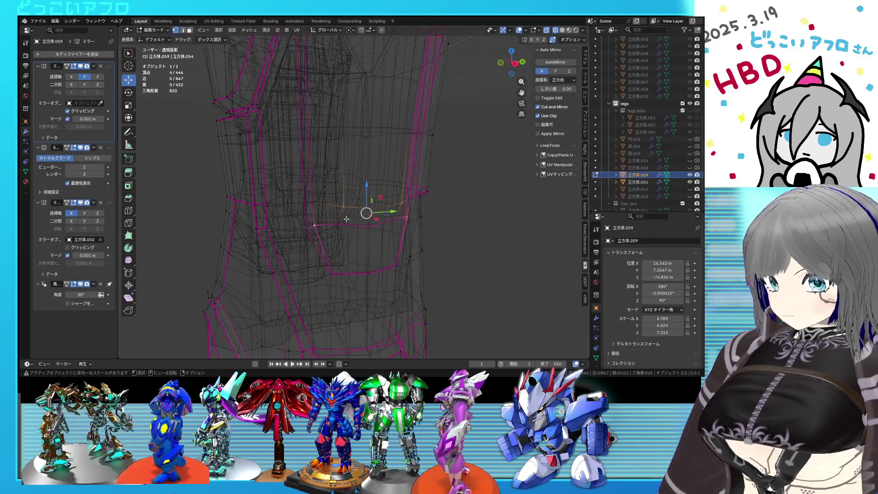
middle_drag(430, 218, 391, 213)
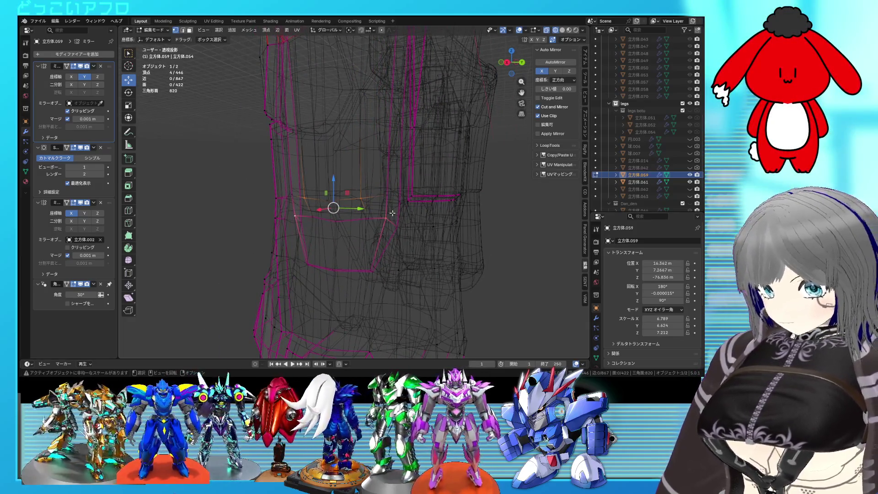
middle_drag(396, 212, 374, 211)
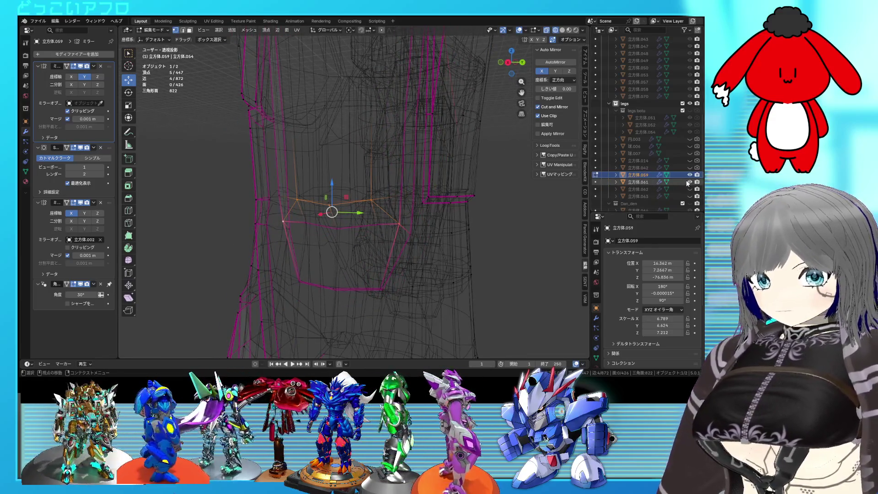
click(688, 182)
key(shift+z)
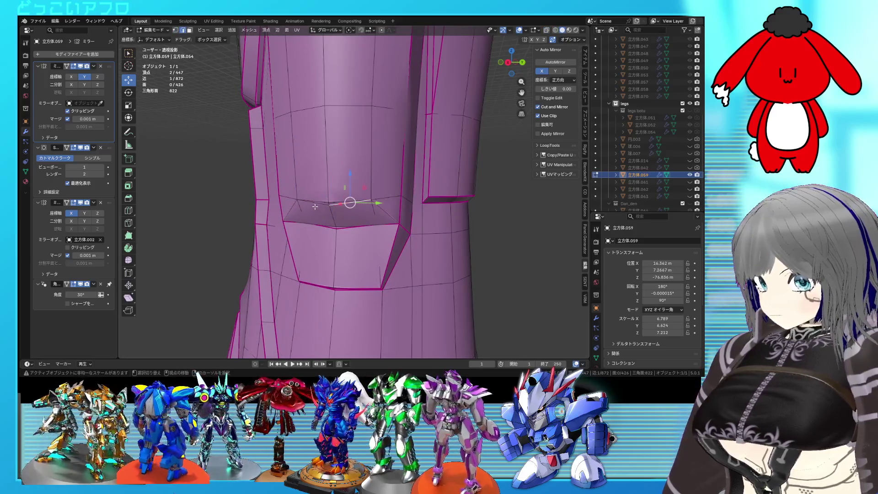
scroll(315, 207, up, 2)
Dissolve the stray vertex above the recess and give its top and right edges a full crease.
shift+click(372, 193)
scroll(374, 193, up, 2)
key(x)
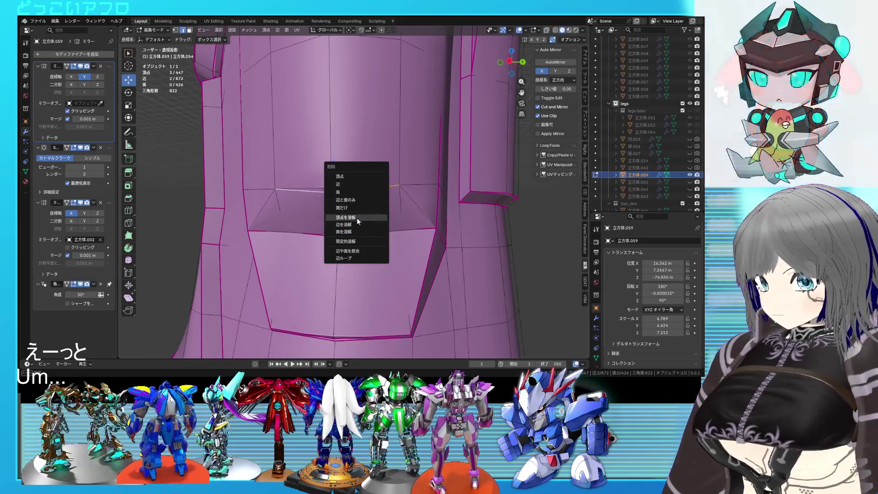
click(356, 217)
middle_drag(356, 222, 374, 200)
click(376, 189)
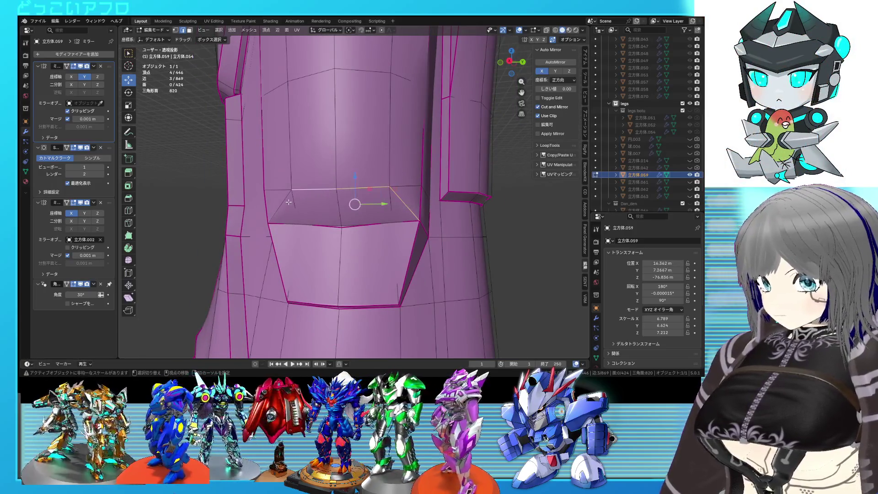
text(1)
key(Return)
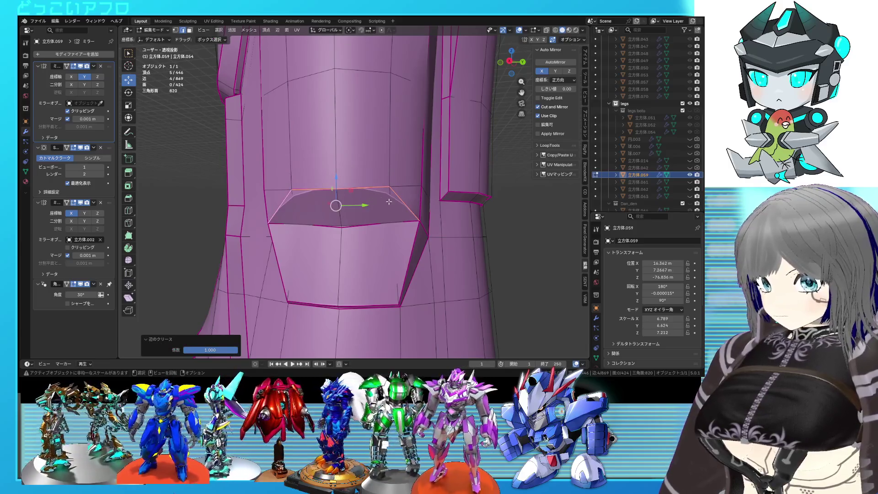
click(388, 201)
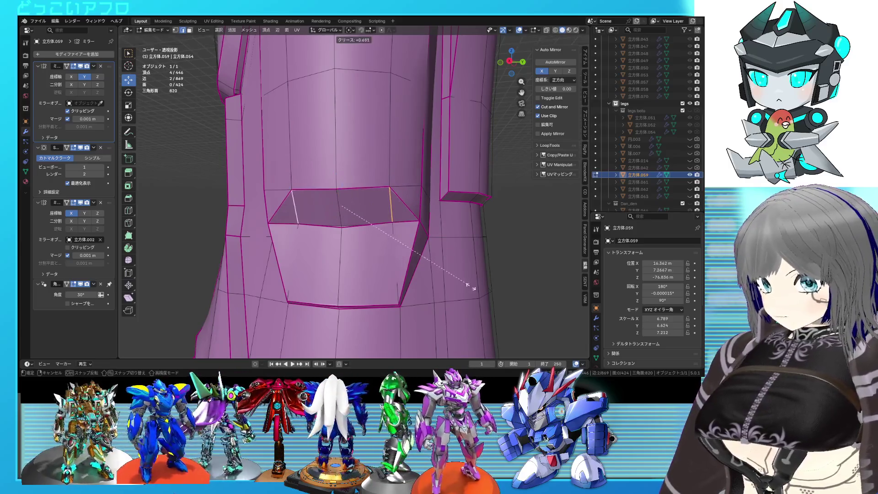
click(473, 287)
Reposition the recessed panel face from the back view in X-ray.
mouse_move(472, 287)
middle_down()
mouse_move(344, 293)
mouse_move(387, 239)
mouse_move(329, 206)
mouse_move(336, 223)
middle_up()
click(306, 201)
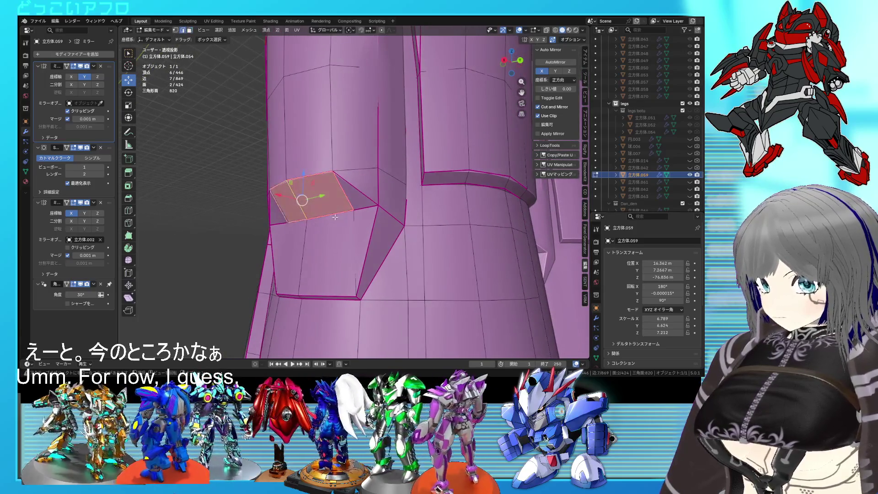
click(300, 214)
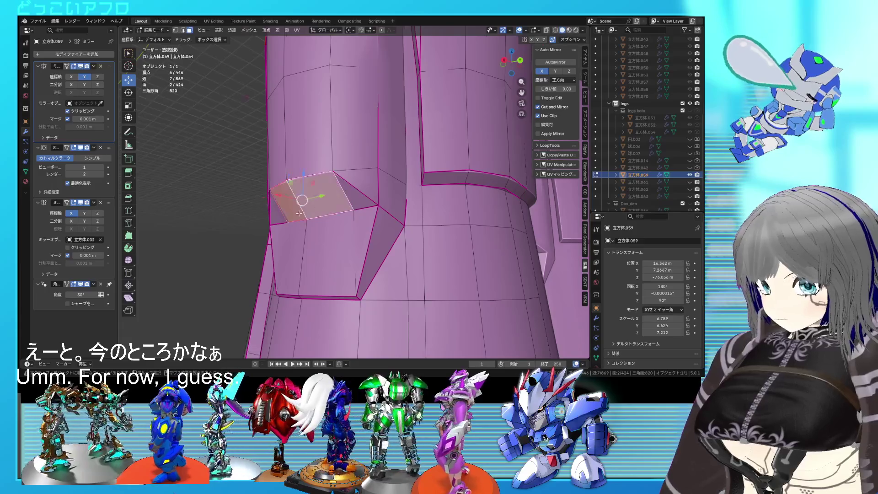
key(ctrl+KP_1)
key(alt+z)
key(g)
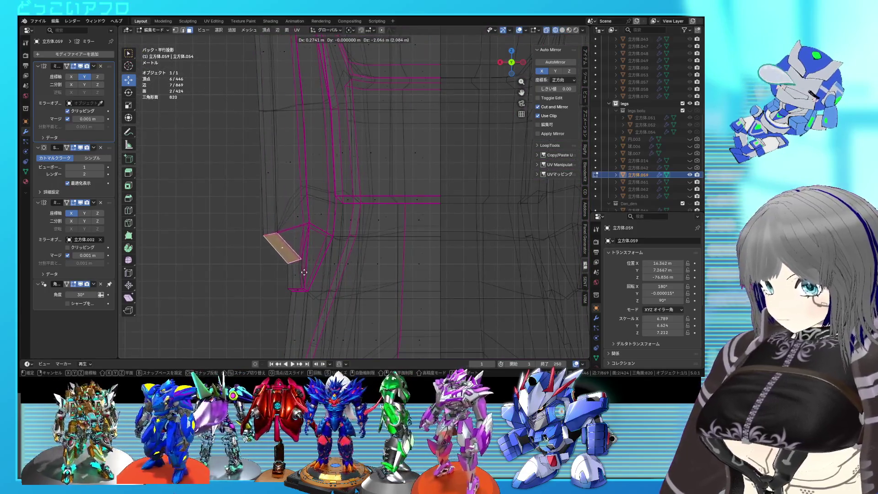
click(304, 272)
key(alt+z)
Slide two corner vertices along their edges to slant the panel sides, then leave Edit Mode.
mouse_move(304, 272)
middle_down()
mouse_move(433, 254)
mouse_move(421, 255)
mouse_move(424, 243)
middle_up()
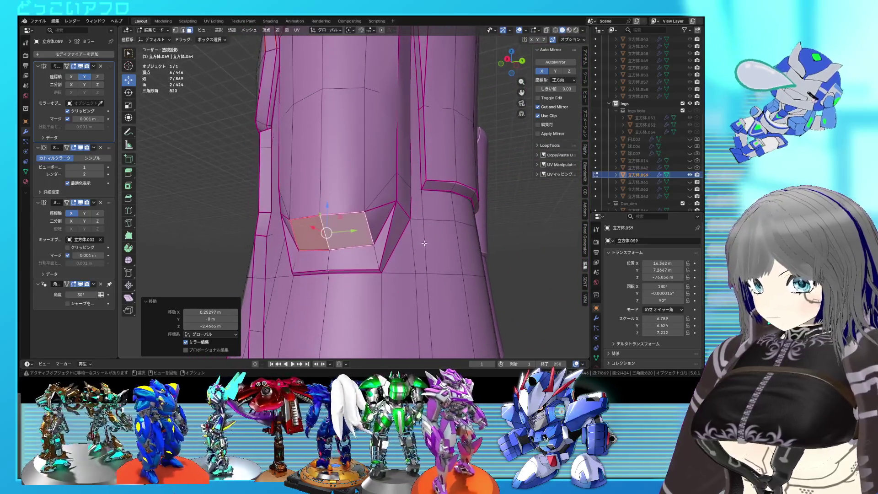
key(1)
click(396, 200)
key(shift+v)
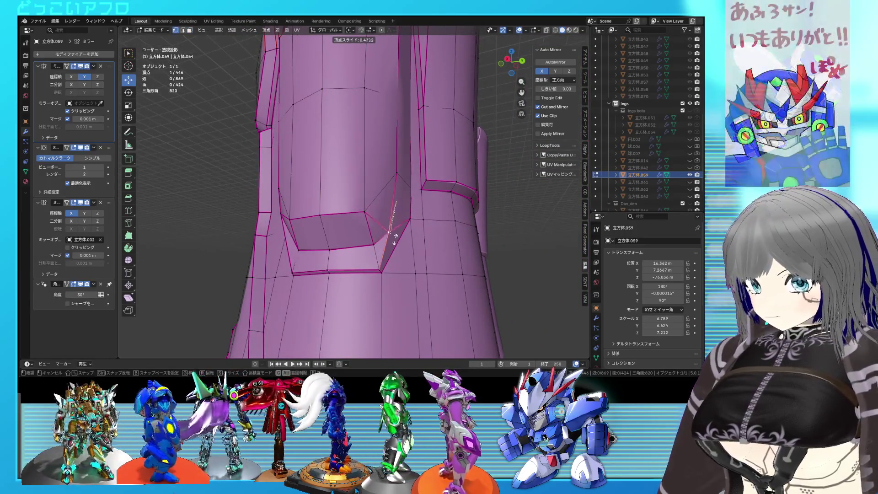
click(392, 248)
middle_drag(386, 245, 411, 250)
key(shift+v)
click(301, 259)
key(Tab)
mouse_move(334, 254)
middle_down()
mouse_move(393, 231)
mouse_move(345, 235)
mouse_move(374, 219)
middle_up()
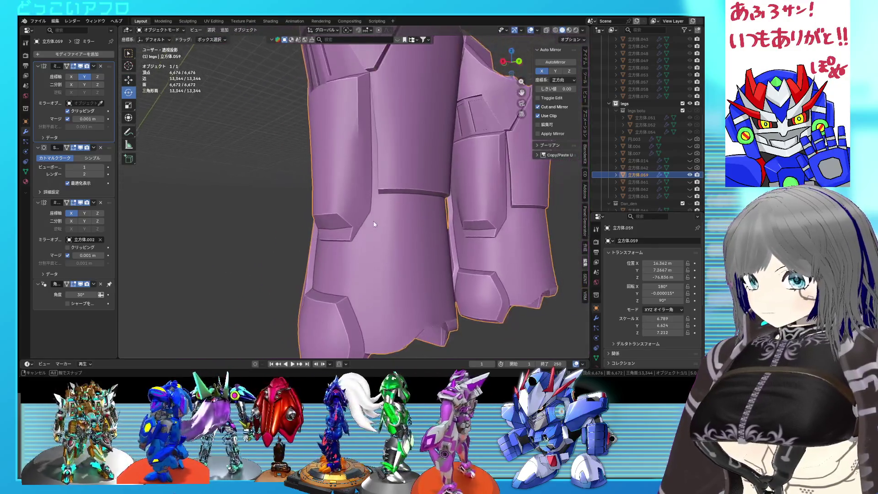
Crease the inset panel's rim edges fully and slide two of its edges along the panel.
key(Tab)
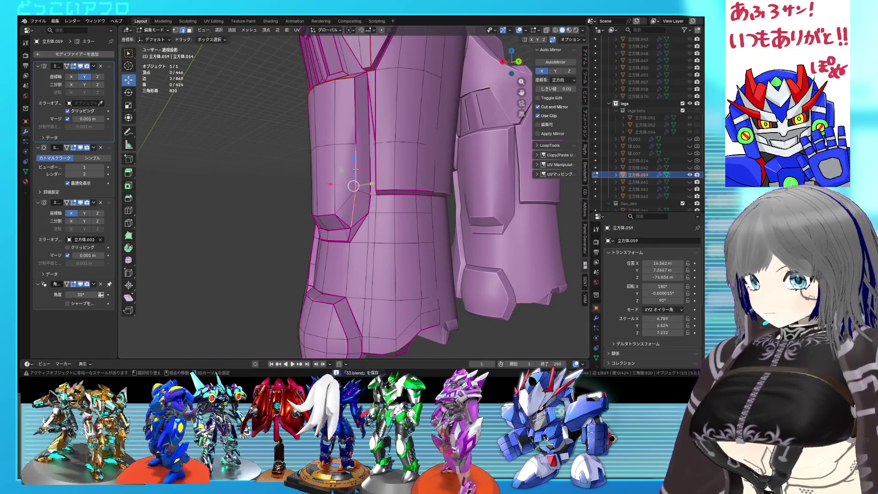
middle_drag(355, 167, 346, 215)
right_click(415, 196)
key(Escape)
key(Tab)
mouse_move(416, 196)
middle_down()
mouse_move(454, 199)
mouse_move(425, 202)
middle_up()
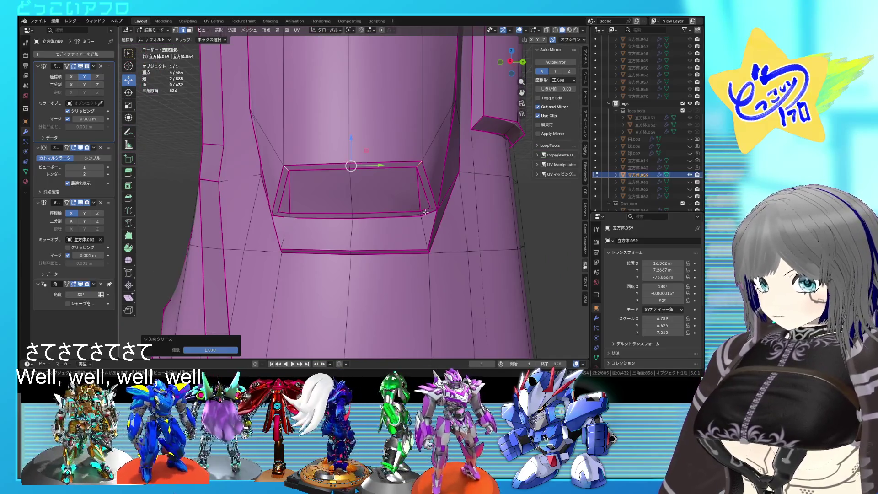
shift+click(422, 212)
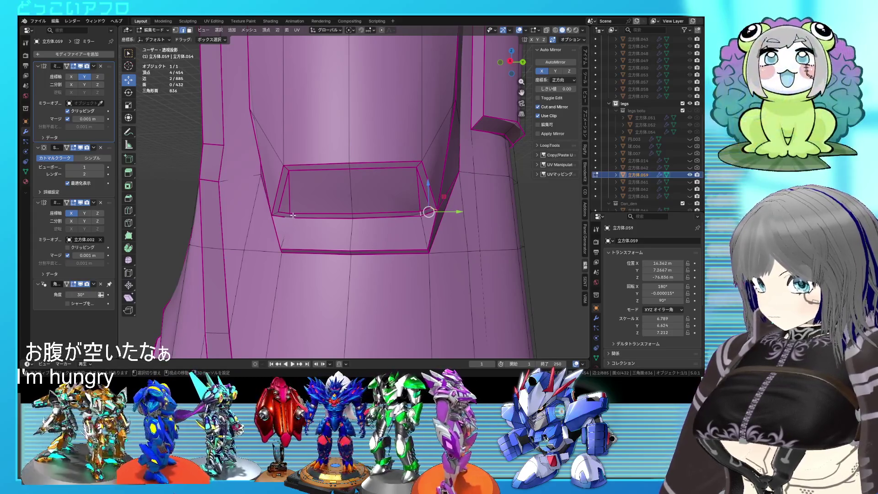
key(shift+e)
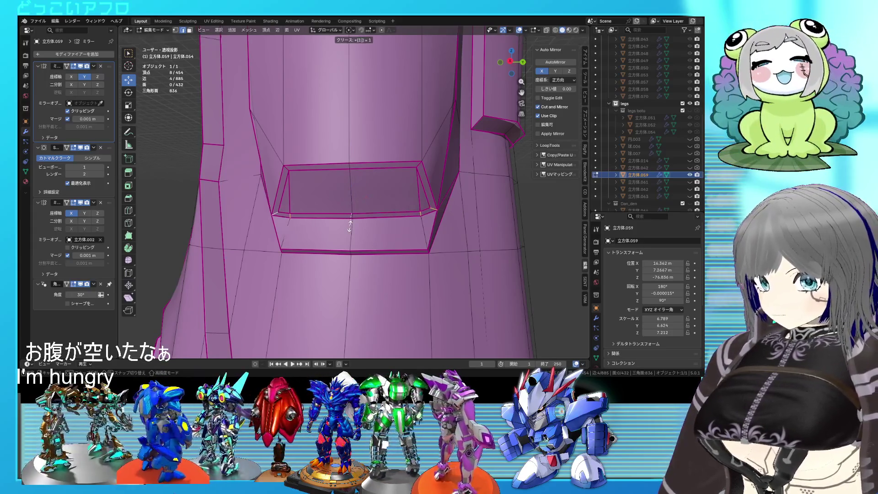
click(418, 220)
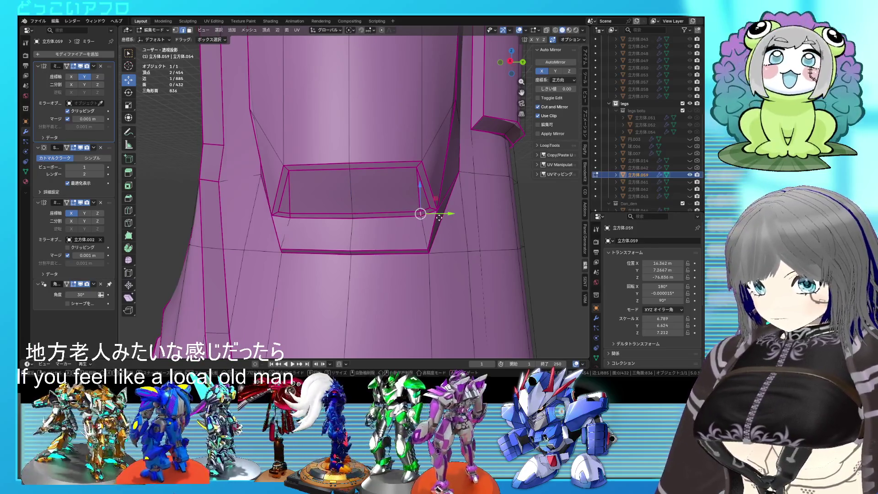
key(g)
key(g)
click(507, 220)
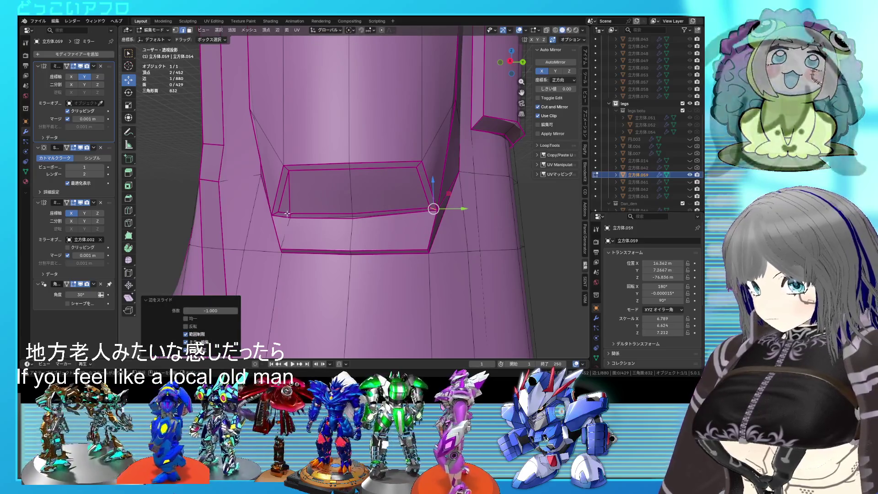
key(g)
key(g)
click(222, 207)
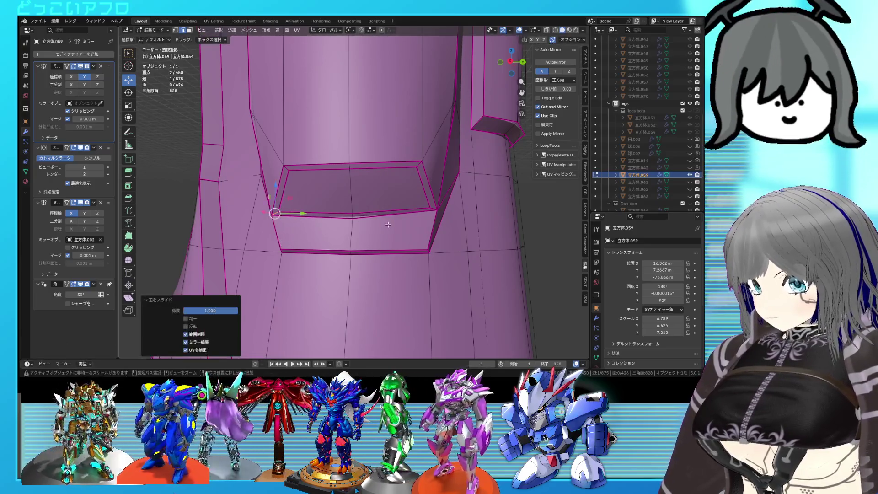
Extrude both recessed faces inward from the back view to deepen the pocket.
mouse_move(275, 202)
middle_down()
mouse_move(407, 215)
mouse_move(374, 184)
middle_up()
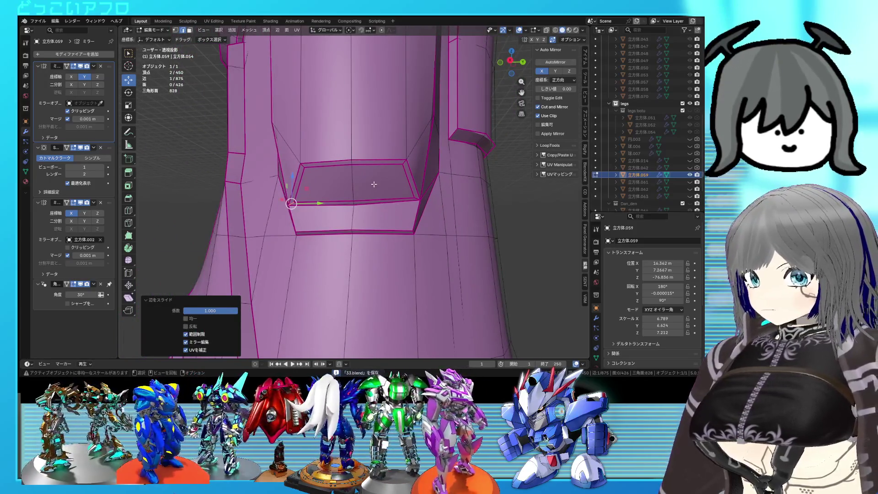
click(343, 185)
shift+click(380, 184)
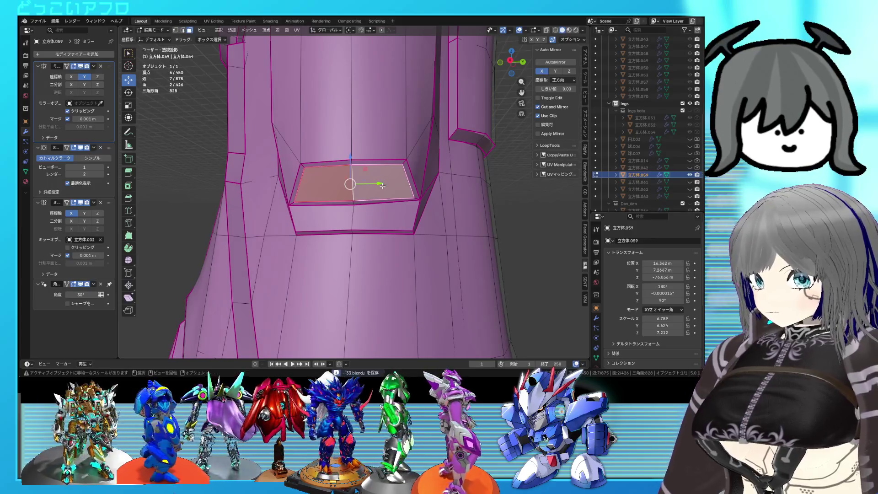
key(ctrl+KP_1)
key(alt+z)
key(e)
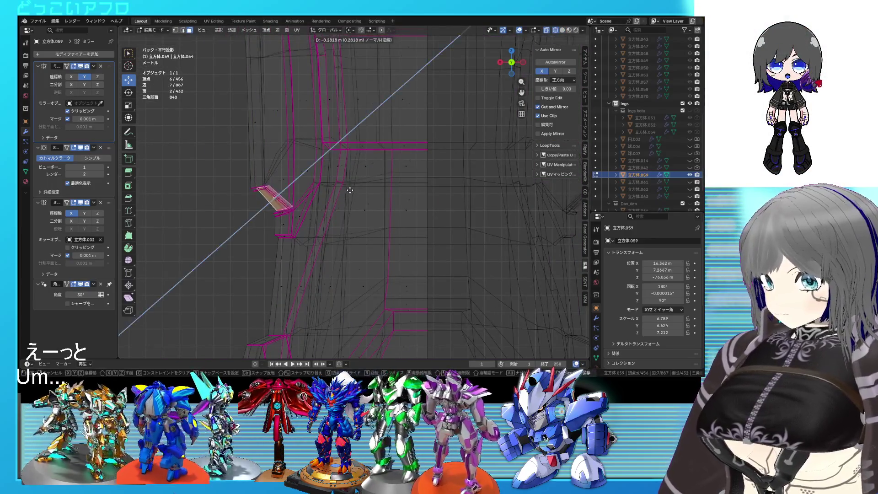
click(350, 190)
key(g)
click(352, 184)
key(alt+z)
Select the pocket's rim loop and give it a full crease so it stays sharp.
middle_drag(351, 185, 439, 137)
scroll(418, 147, up, 3)
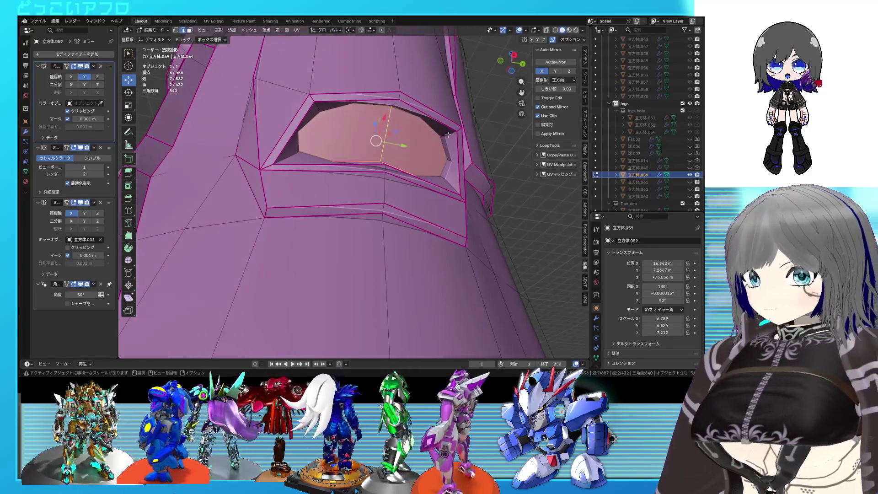
click(442, 133)
key(alt+z)
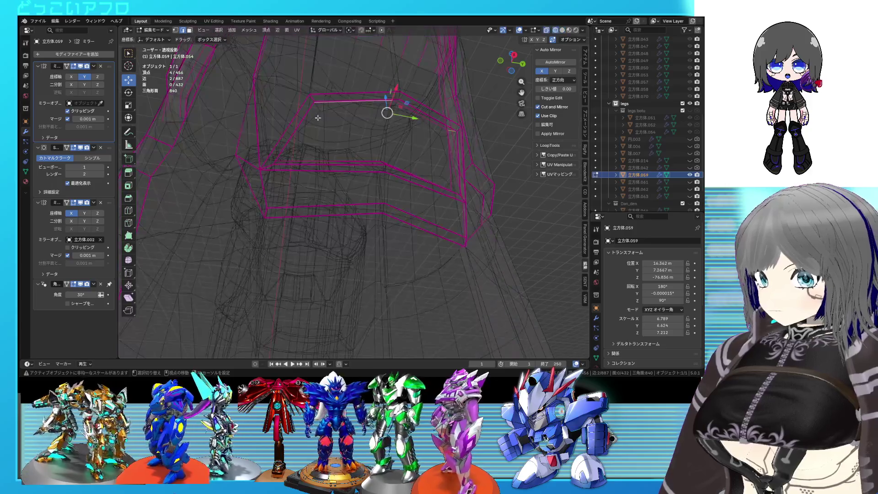
click(308, 113)
mouse_move(308, 117)
middle_down()
mouse_move(246, 136)
mouse_move(254, 155)
middle_up()
mouse_move(259, 208)
middle_down()
mouse_move(343, 247)
mouse_move(375, 241)
mouse_move(416, 255)
mouse_move(435, 235)
middle_up()
key(alt+z)
click(535, 290)
mouse_move(548, 300)
middle_down()
mouse_move(428, 205)
mouse_move(417, 217)
mouse_move(443, 213)
mouse_move(357, 198)
middle_up()
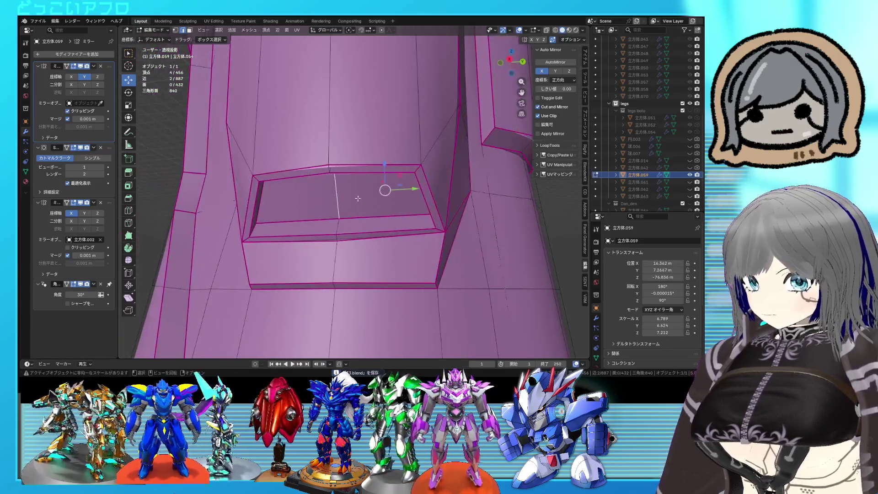
click(320, 197)
Split the recessed panel with a new centre edge and bevel it into a strip.
shift+click(368, 197)
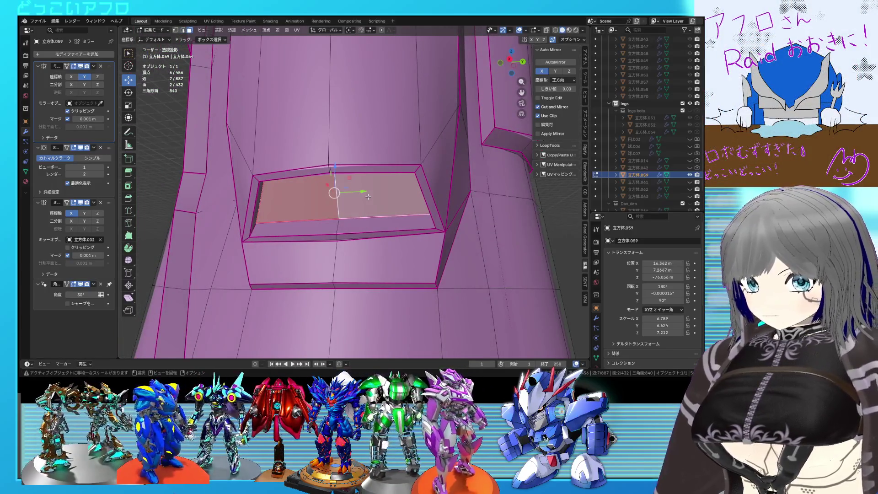
key(2)
click(367, 197)
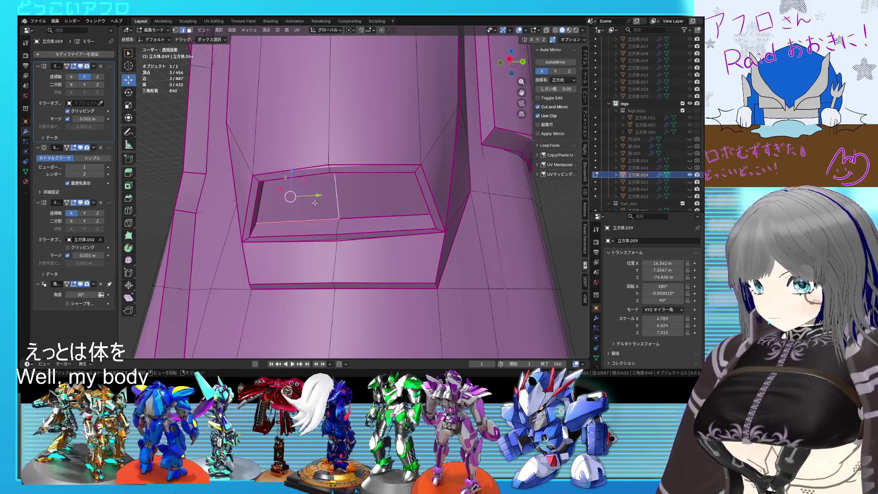
middle_drag(315, 202, 283, 171)
key(ctrl+e)
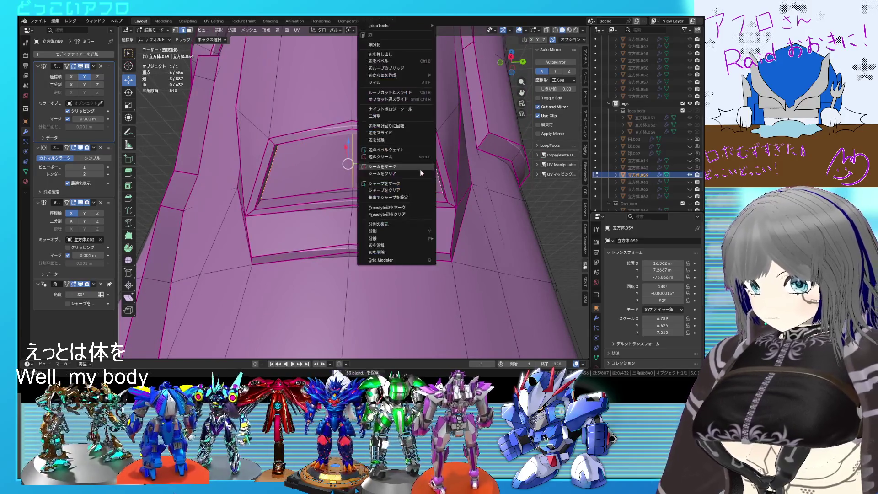
click(392, 45)
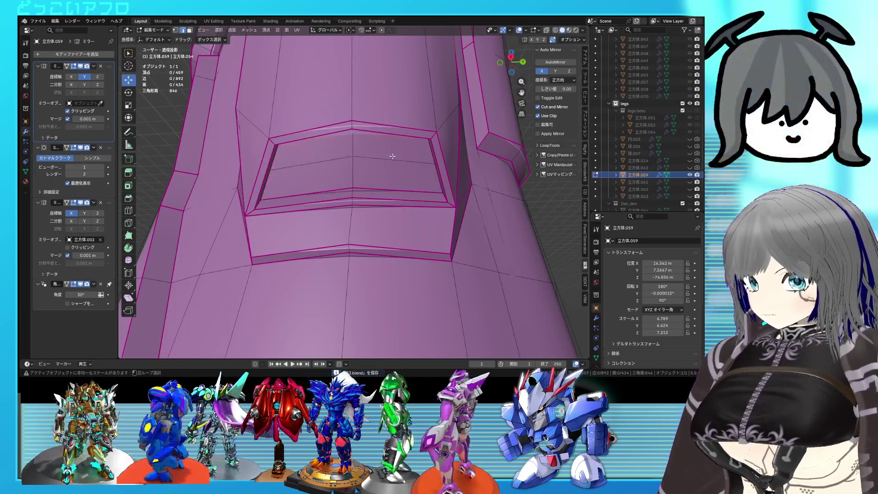
key(ctrl+b)
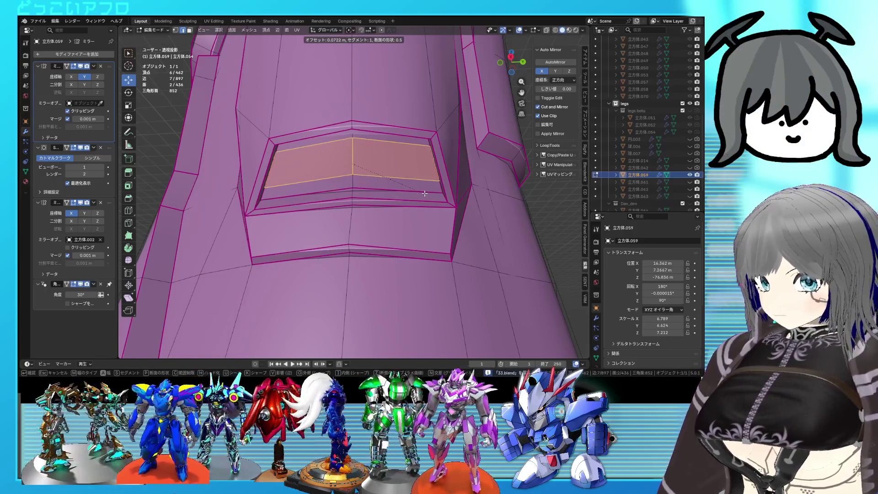
click(425, 197)
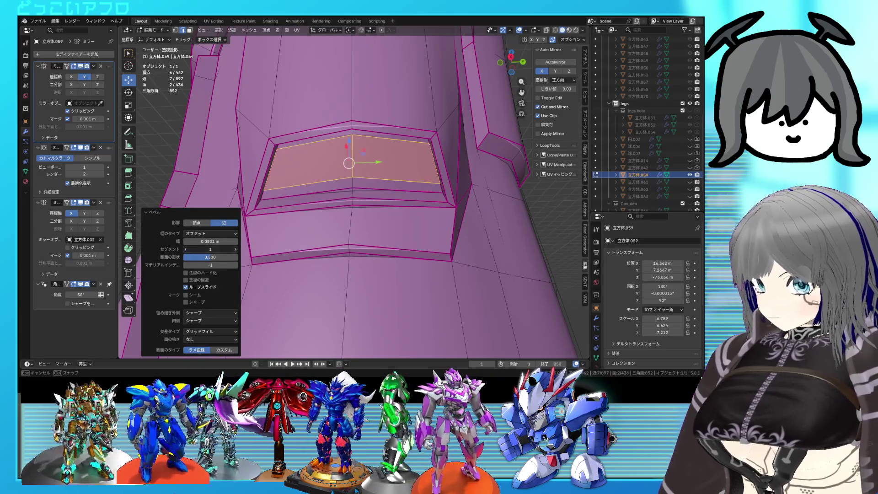
Rework the bevel into a single band, save, and duplicate the strip faces from the back view.
key(3)
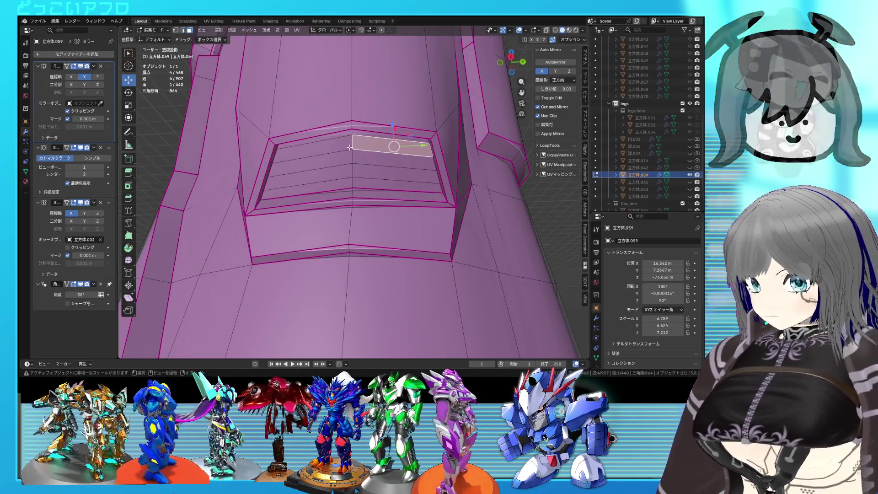
key(ctrl+z)
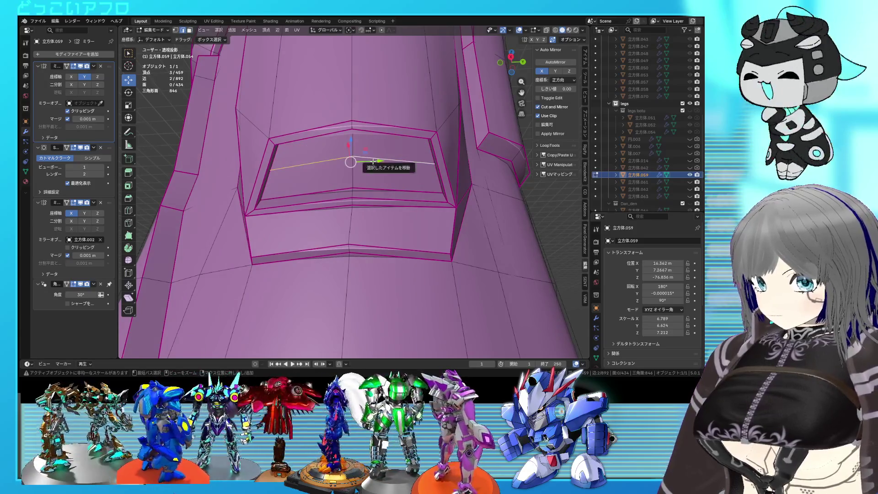
key(ctrl+z)
key(ctrl+s)
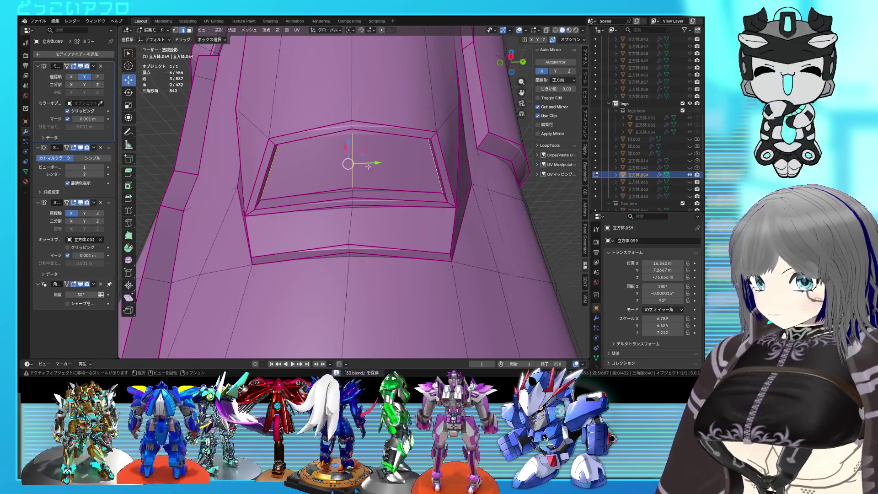
key(ctrl+z)
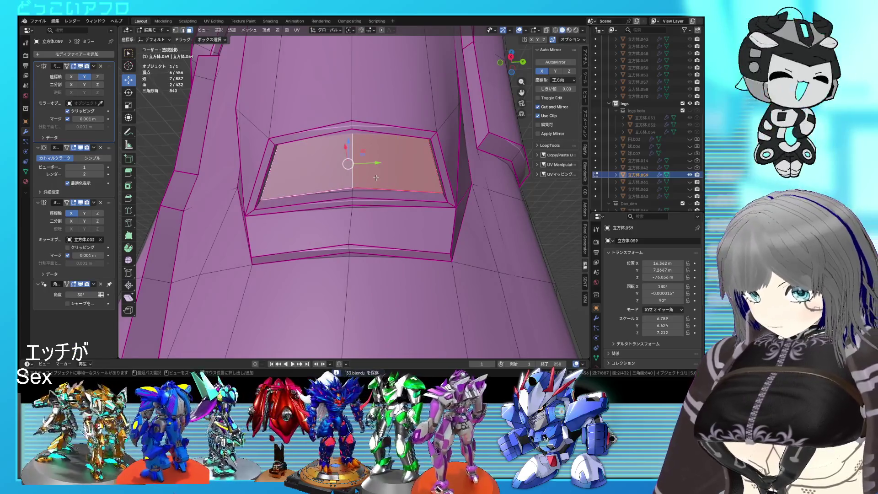
key(ctrl+KP_1)
key(alt+z)
key(shift+d)
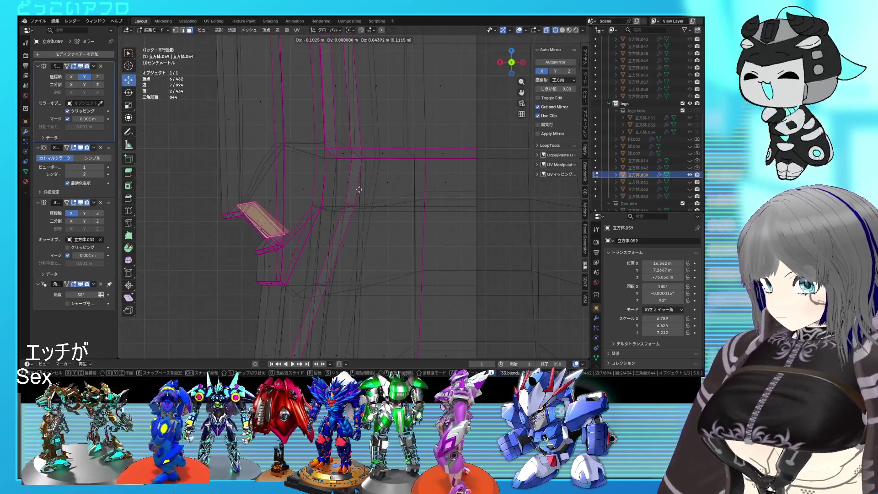
Place the duplicated slat plate, add a centred loop cut across it and bevel it into a band.
click(344, 187)
middle_drag(344, 188, 363, 199)
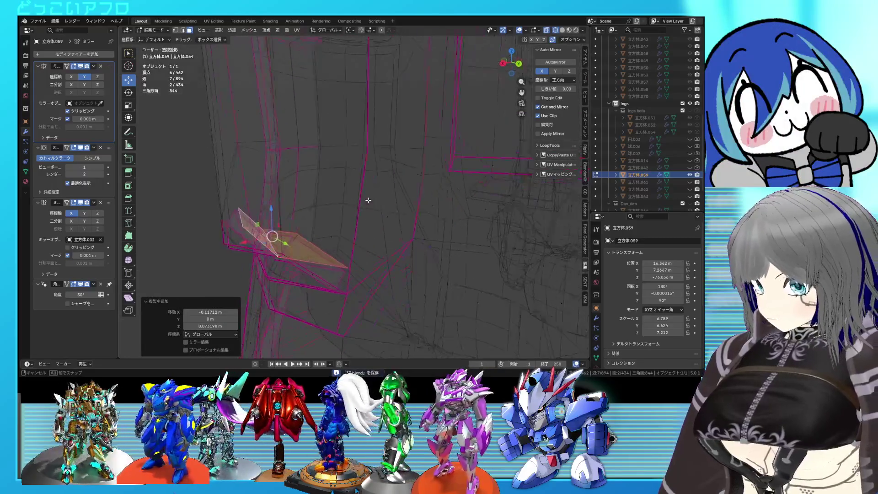
key(alt+z)
middle_drag(426, 198, 287, 230)
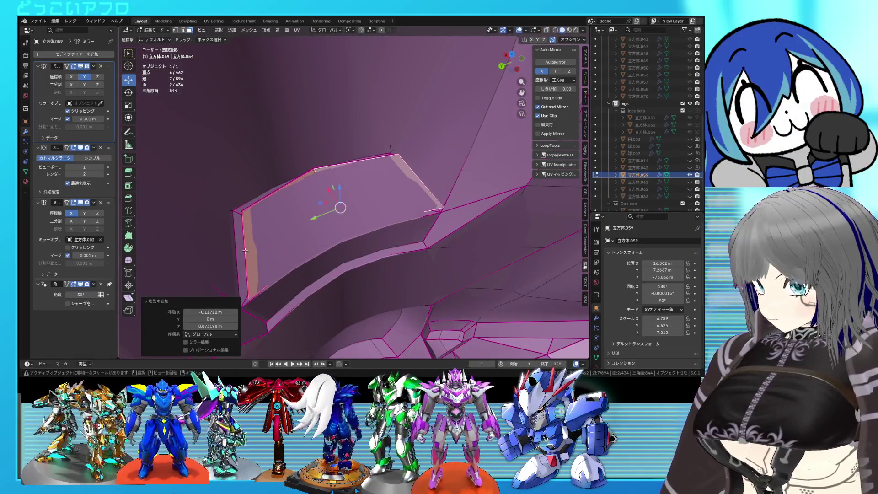
click(249, 252)
right_click(249, 252)
key(alt+z)
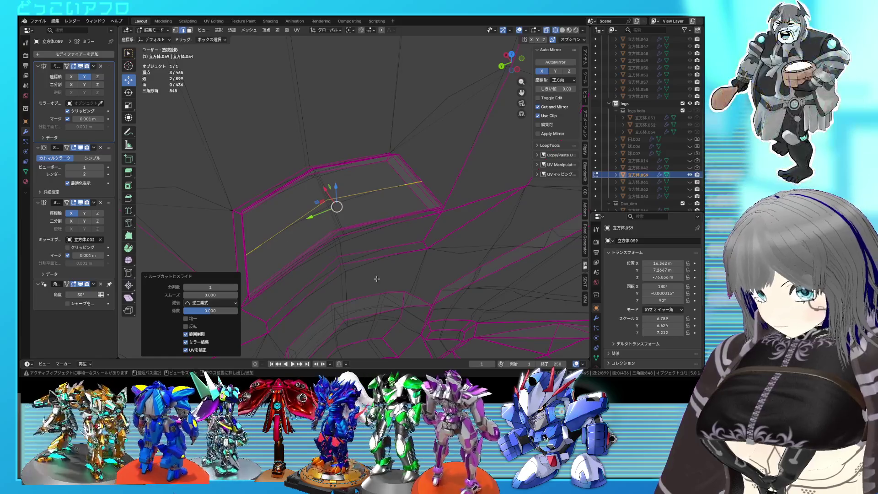
key(ctrl+b)
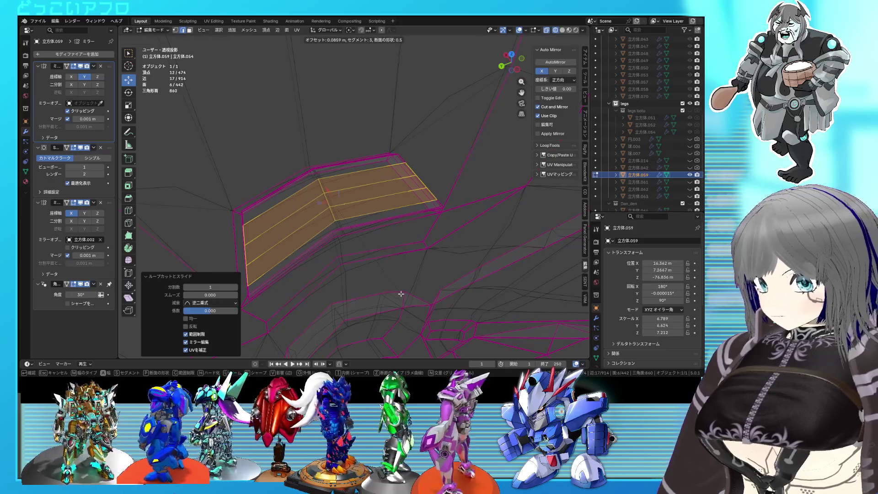
click(401, 294)
Delete the bevelled faces between the slats, leaving separate slat strips.
key(alt+z)
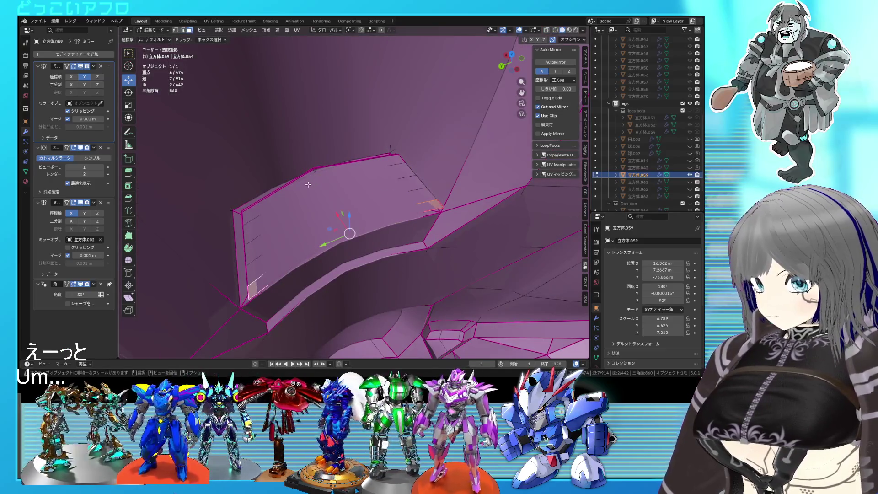
key(alt+z)
key(alt+z)
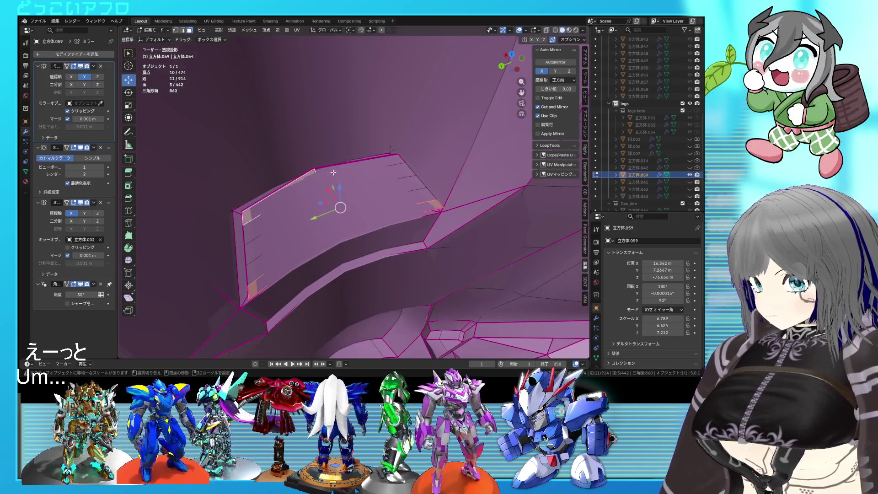
key(alt+z)
key(x)
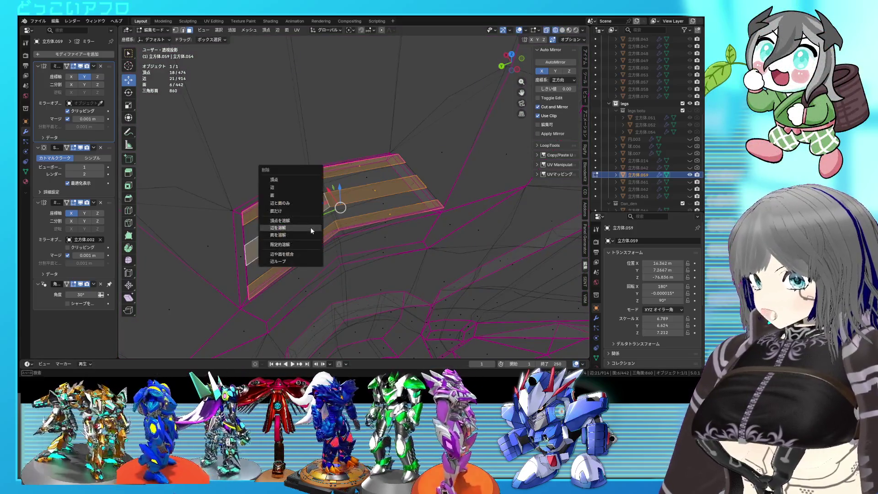
click(283, 189)
key(ctrl+z)
key(x)
click(315, 207)
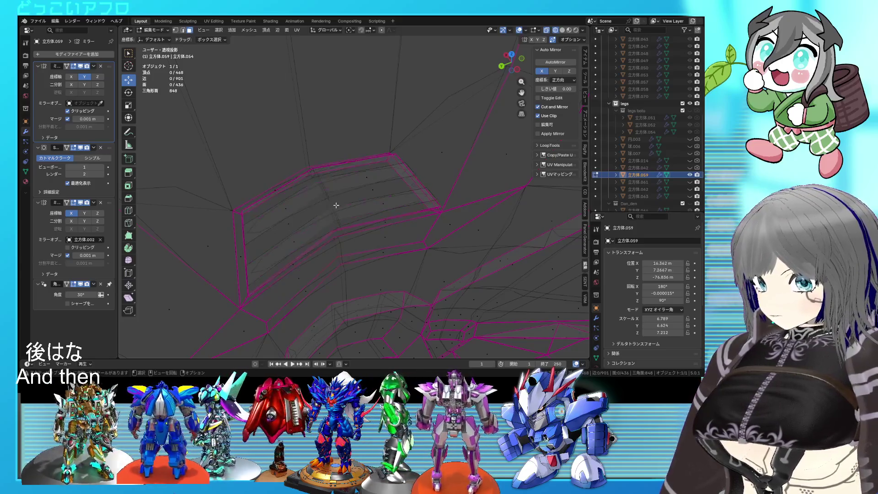
key(alt+z)
click(370, 208)
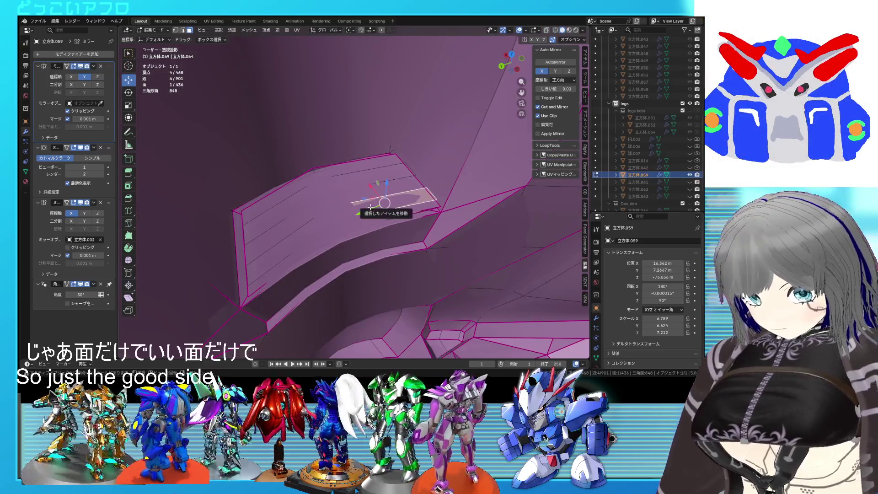
Extrude all linked slat faces backward from the back view to form thick louvres, then leave Edit Mode.
key(ctrl+l)
key(ctrl+KP_1)
key(alt+z)
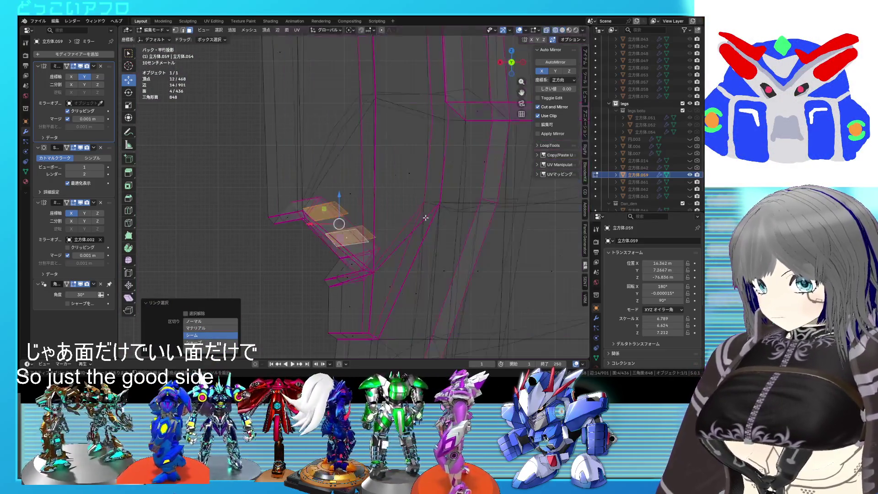
key(e)
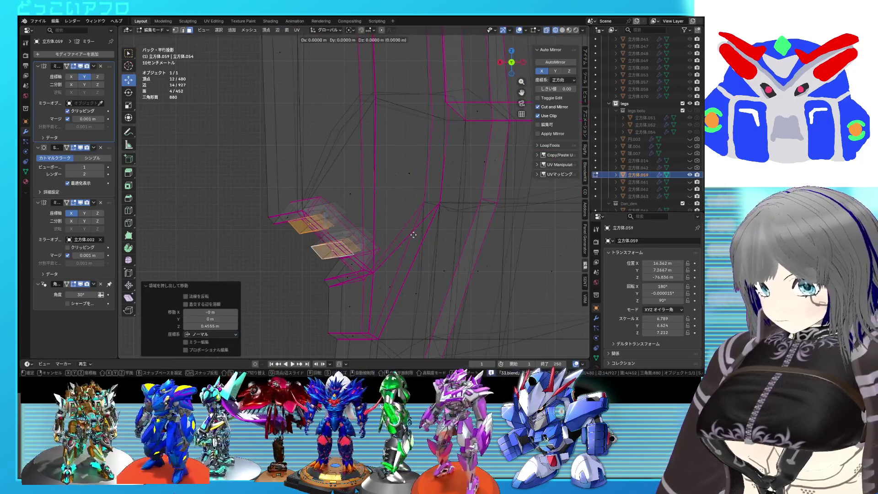
click(405, 251)
mouse_move(405, 252)
middle_down()
mouse_move(329, 254)
mouse_move(472, 232)
middle_up()
key(alt+z)
key(alt+a)
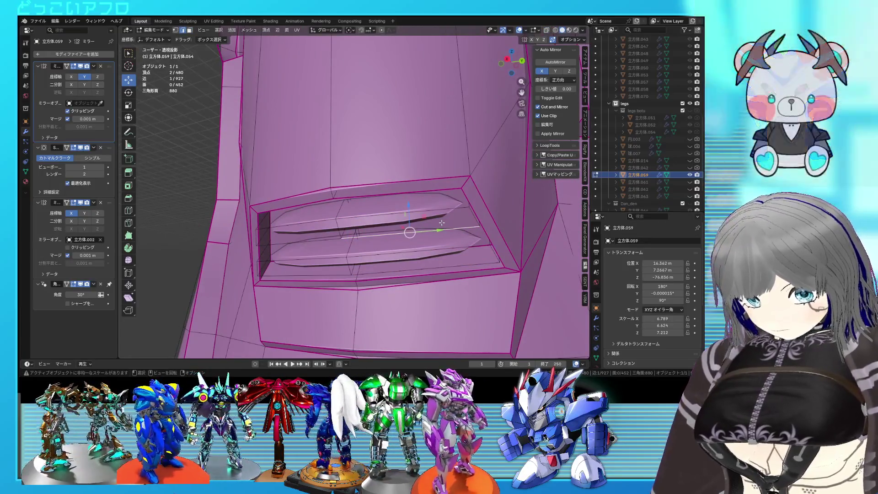
key(l)
key(l)
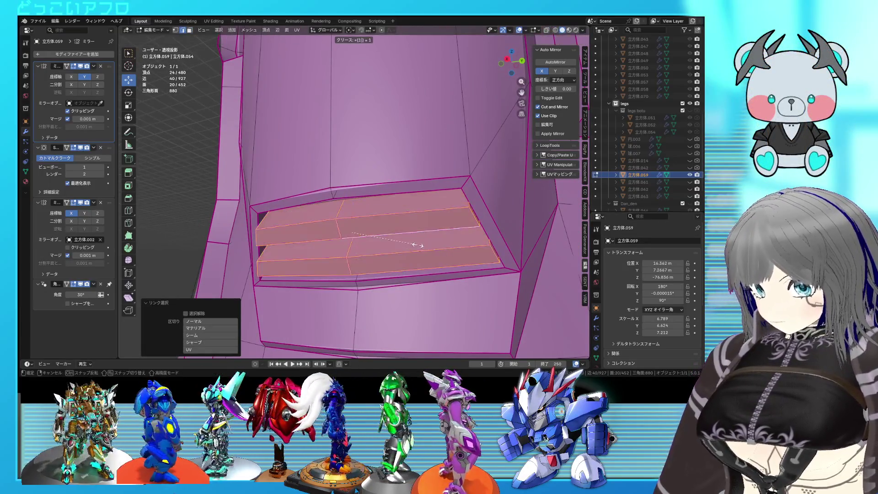
key(Tab)
mouse_move(418, 244)
middle_down()
mouse_move(399, 261)
mouse_move(398, 248)
middle_up()
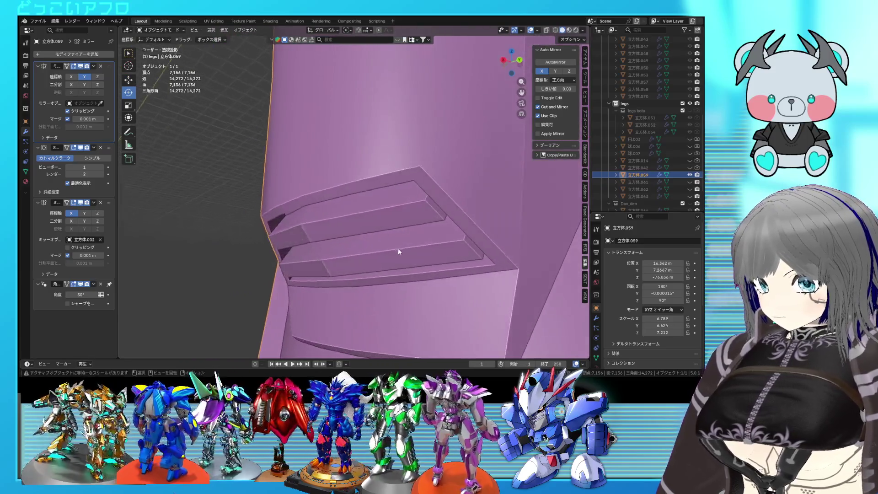
Crease a pair of slat edges in wireframe view and inspect the vent in Object Mode.
key(Tab)
click(327, 267)
shift+click(348, 241)
key(shift+z)
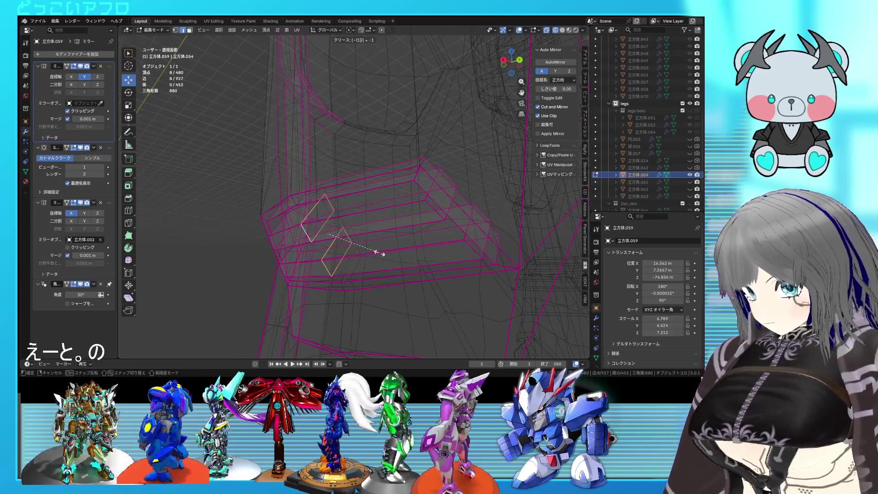
click(379, 253)
key(shift+z)
key(Tab)
mouse_move(379, 253)
middle_down()
mouse_move(451, 202)
mouse_move(411, 225)
middle_up()
scroll(446, 205, up, 2)
scroll(417, 213, down, 2)
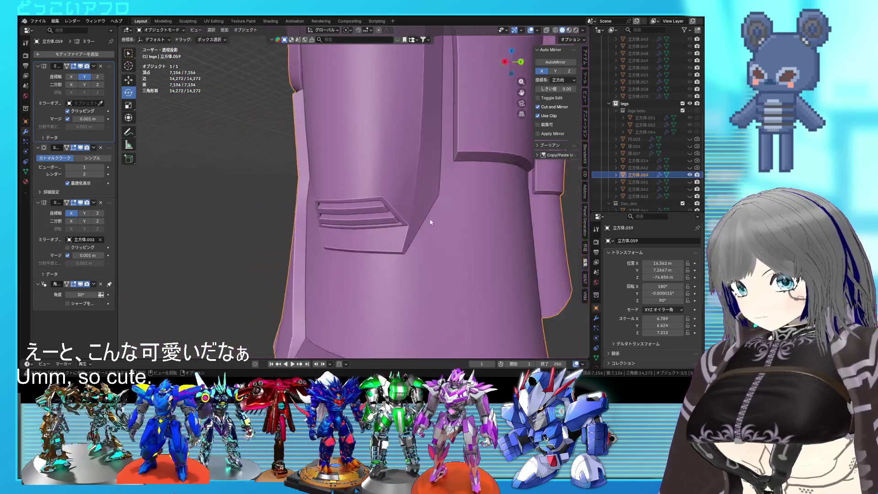
scroll(430, 219, down, 3)
middle_drag(468, 272, 406, 254)
scroll(472, 269, up, 4)
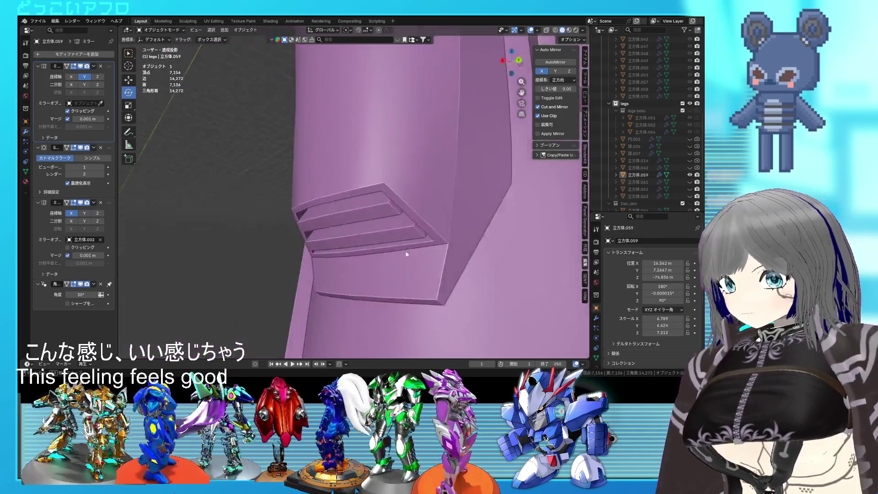
scroll(406, 254, up, 3)
Delete the four stray faces under the vent, leave Edit Mode and save the file.
key(Tab)
middle_drag(308, 265, 330, 256)
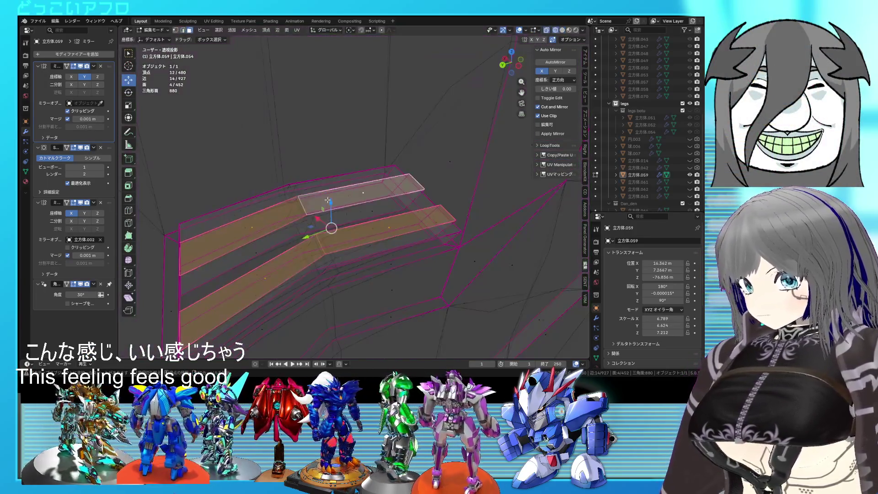
key(x)
click(326, 200)
mouse_move(326, 201)
middle_down()
mouse_move(438, 225)
mouse_move(401, 273)
mouse_move(494, 286)
mouse_move(452, 291)
middle_up()
key(Tab)
scroll(436, 237, down, 5)
key(ctrl+s)
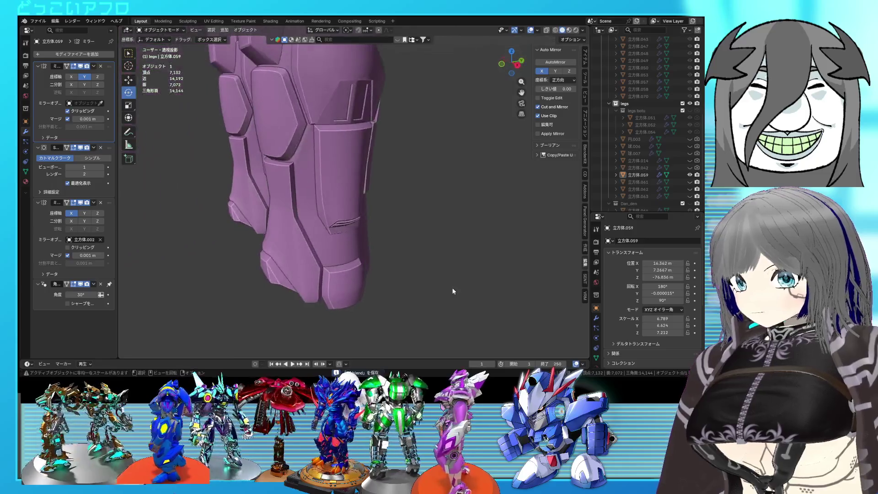
Unhide the second leg and try a roughly 10° rotation of its side plates from the back view.
click(691, 182)
middle_drag(341, 235, 355, 233)
key(ctrl+KP_1)
click(348, 216)
key(r)
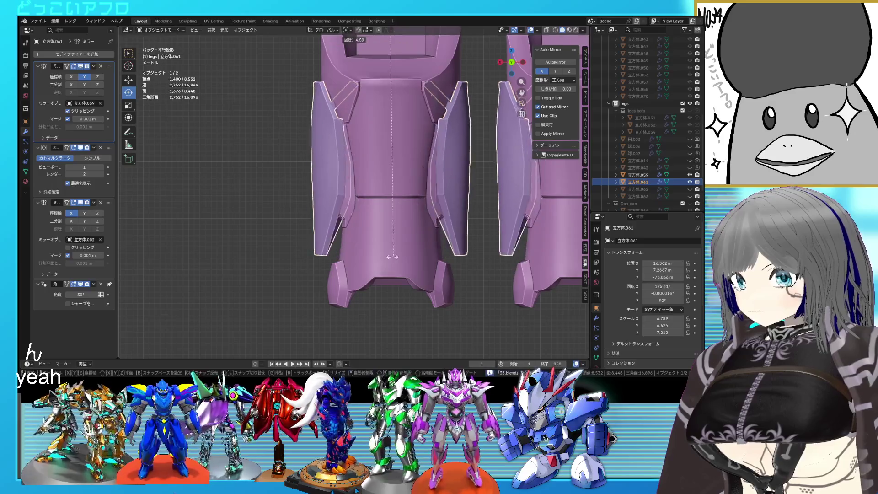
click(351, 236)
mouse_move(351, 236)
middle_down()
mouse_move(356, 249)
mouse_move(339, 204)
middle_up()
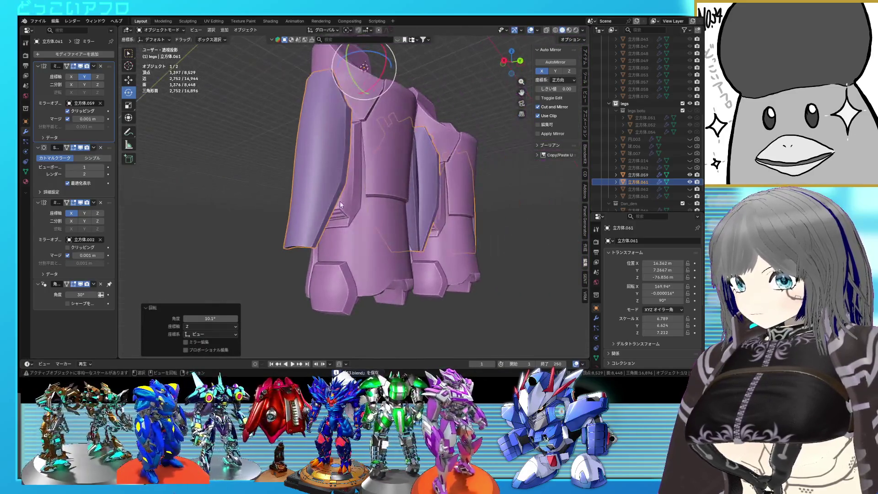
mouse_move(337, 244)
middle_down()
mouse_move(311, 246)
mouse_move(369, 191)
mouse_move(340, 224)
mouse_move(324, 215)
mouse_move(304, 223)
middle_up()
scroll(344, 221, up, 3)
scroll(324, 239, up, 2)
scroll(322, 211, up, 2)
Return to the first leg object and pick its shin plate for editing.
click(303, 219)
key(Tab)
key(Tab)
click(303, 219)
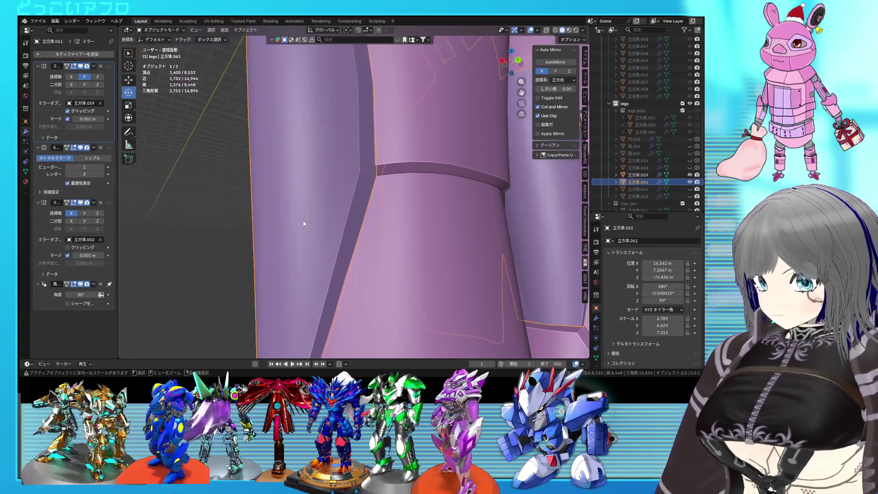
scroll(347, 246, down, 2)
click(347, 246)
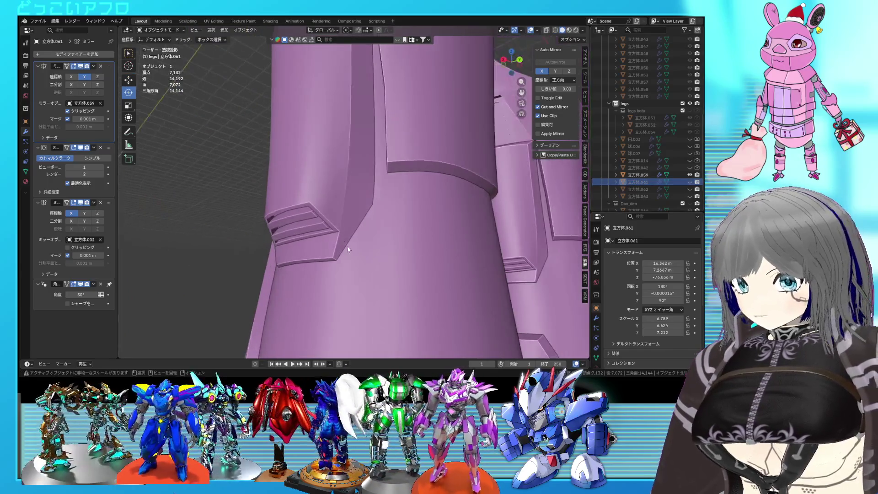
Edge-slide the loop inside the shin plate's stepped slot to reshape its ridge.
key(Tab)
scroll(318, 216, up, 2)
alt+click(318, 217)
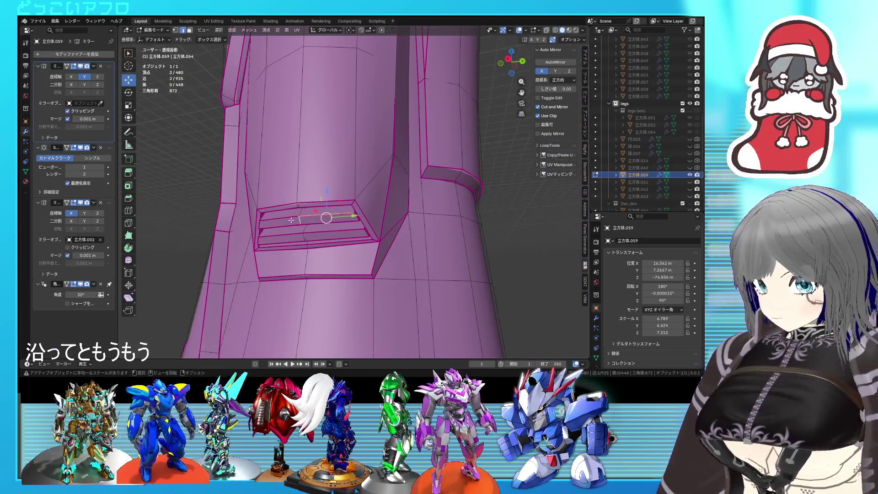
key(g)
key(g)
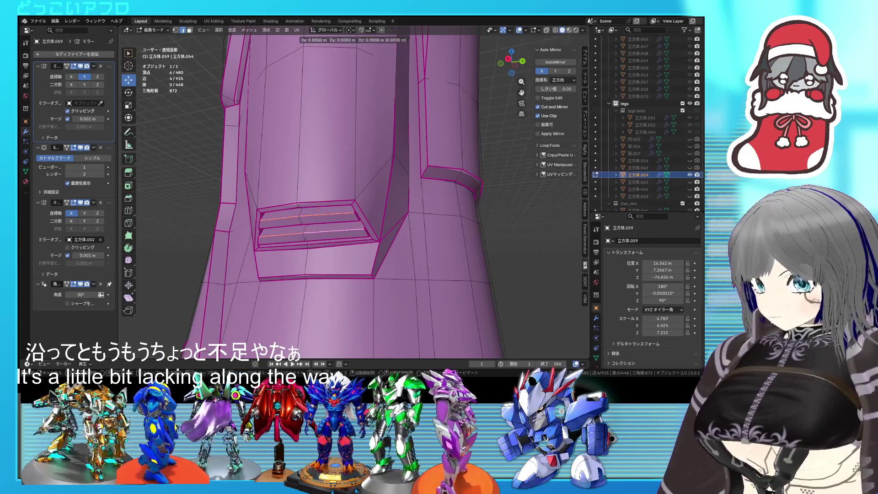
click(341, 247)
key(Tab)
Save the file and look the leg over from several angles.
mouse_move(341, 248)
middle_down()
mouse_move(396, 245)
mouse_move(362, 250)
mouse_move(361, 220)
mouse_move(376, 203)
mouse_move(362, 224)
middle_up()
key(ctrl+s)
mouse_move(415, 230)
middle_down()
mouse_move(376, 203)
mouse_move(378, 249)
mouse_move(348, 212)
mouse_move(385, 220)
middle_up()
key(Tab)
key(Tab)
scroll(385, 243, down, 3)
scroll(438, 243, down, 3)
Select both shin side panels and rotate them slightly outward from a back view.
mouse_move(438, 243)
middle_down()
mouse_move(422, 255)
mouse_move(457, 262)
mouse_move(337, 215)
mouse_move(334, 227)
mouse_move(448, 245)
mouse_move(397, 247)
mouse_move(358, 236)
middle_up()
scroll(361, 230, up, 3)
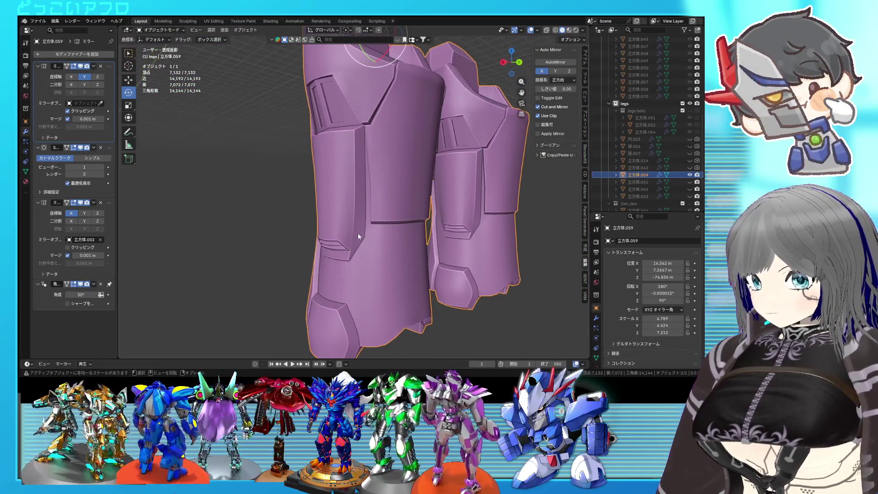
ctrl+click(687, 182)
scroll(391, 229, down, 2)
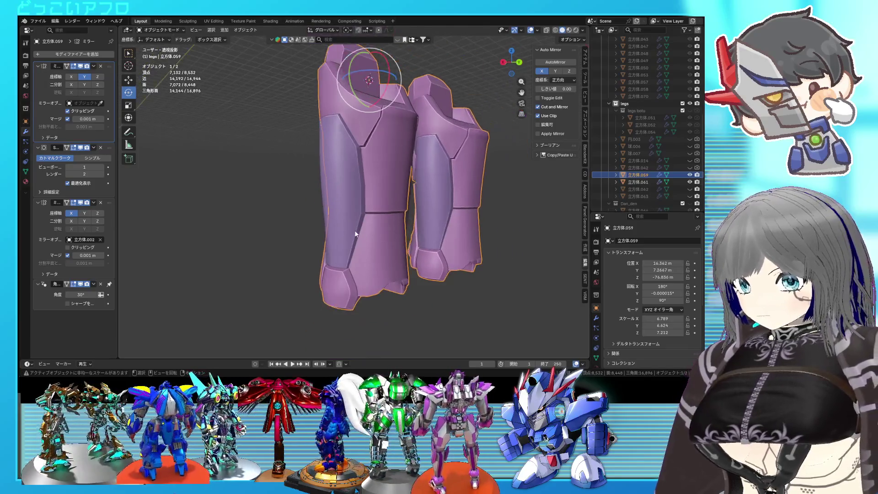
mouse_move(351, 230)
middle_down()
mouse_move(290, 231)
mouse_move(401, 221)
mouse_move(347, 225)
mouse_move(383, 228)
middle_up()
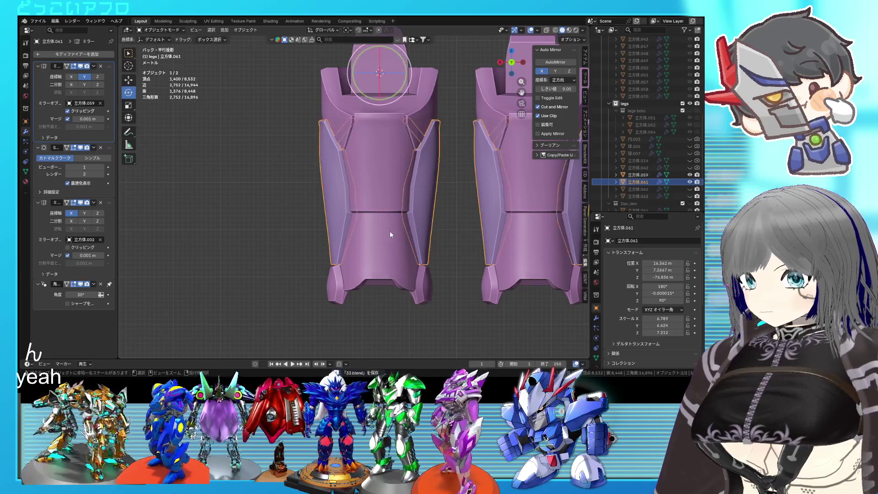
key(r)
click(369, 250)
Check the tilted panels from other angles and undo the accidental forward tilt.
mouse_move(368, 250)
middle_down()
mouse_move(510, 243)
mouse_move(429, 238)
mouse_move(347, 254)
middle_up()
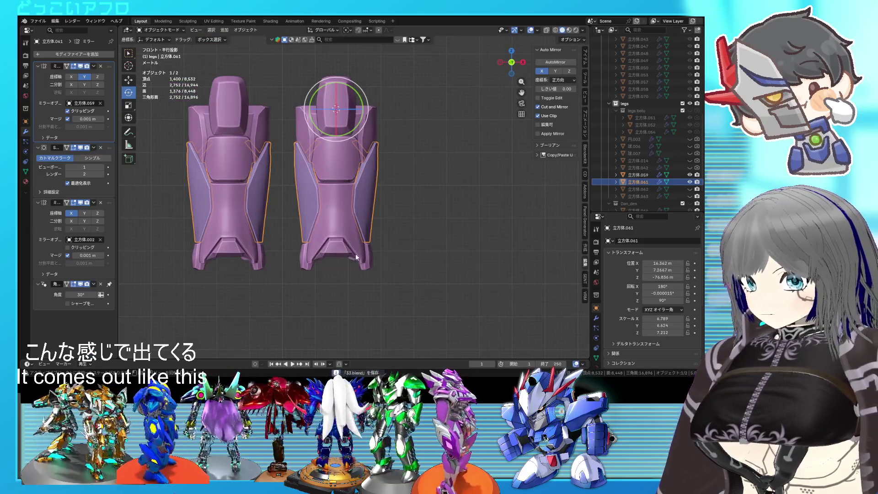
click(373, 247)
mouse_move(395, 258)
middle_down()
mouse_move(409, 238)
mouse_move(344, 221)
mouse_move(244, 237)
mouse_move(343, 218)
middle_up()
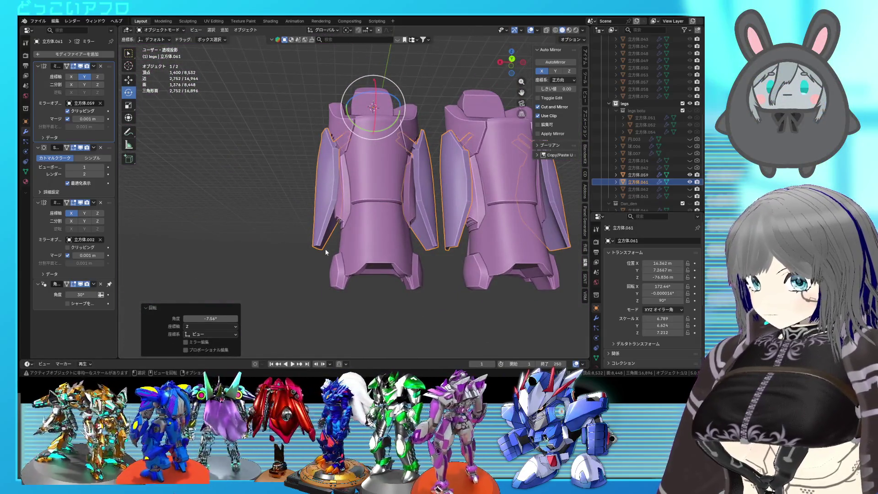
mouse_move(321, 264)
middle_down()
mouse_move(341, 277)
mouse_move(331, 276)
mouse_move(329, 268)
mouse_move(466, 283)
mouse_move(430, 281)
mouse_move(394, 197)
mouse_move(351, 226)
middle_up()
key(ctrl+z)
scroll(354, 189, up, 3)
scroll(362, 178, up, 2)
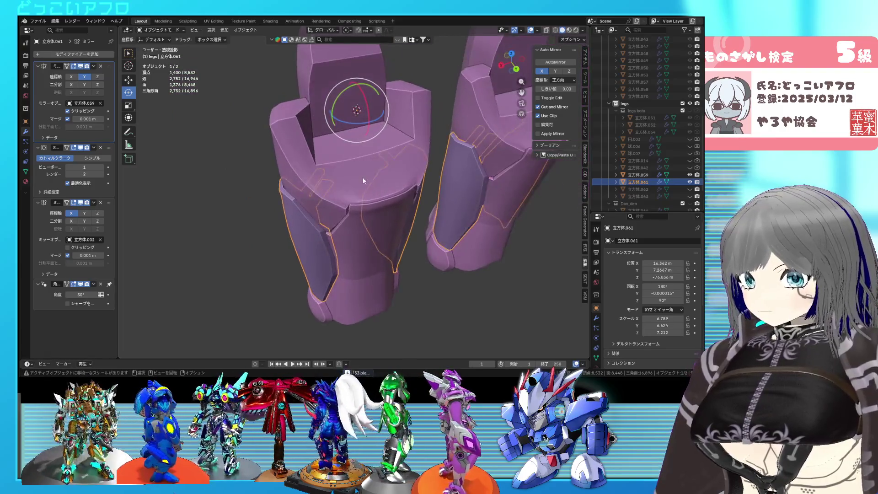
Move the selected top face of the shin plate along the Y axis.
click(363, 177)
key(Tab)
middle_drag(356, 179, 420, 179)
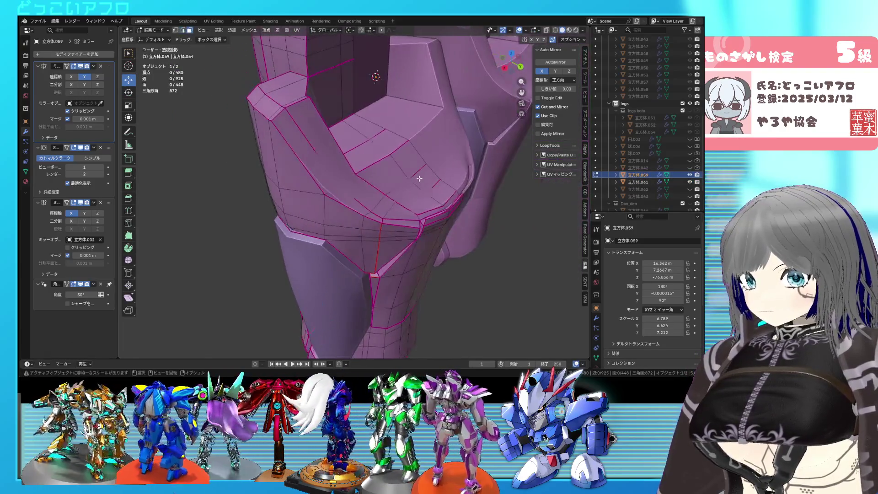
key(g)
key(y)
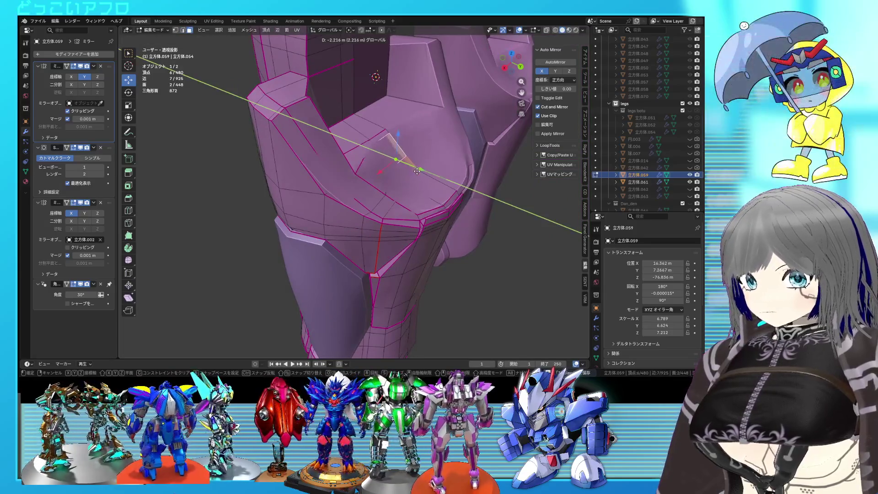
key(shift+z)
key(shift+z)
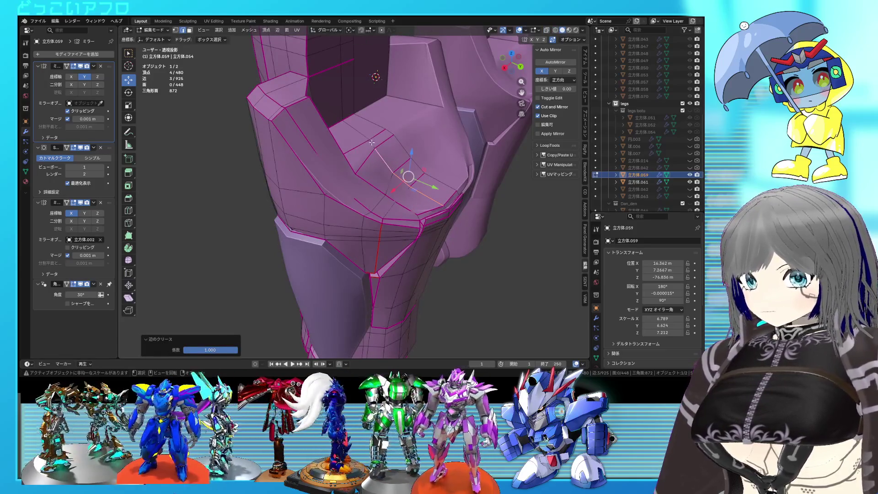
mouse_move(394, 165)
middle_down()
mouse_move(414, 173)
mouse_move(385, 183)
mouse_move(299, 180)
middle_up()
key(Tab)
key(Tab)
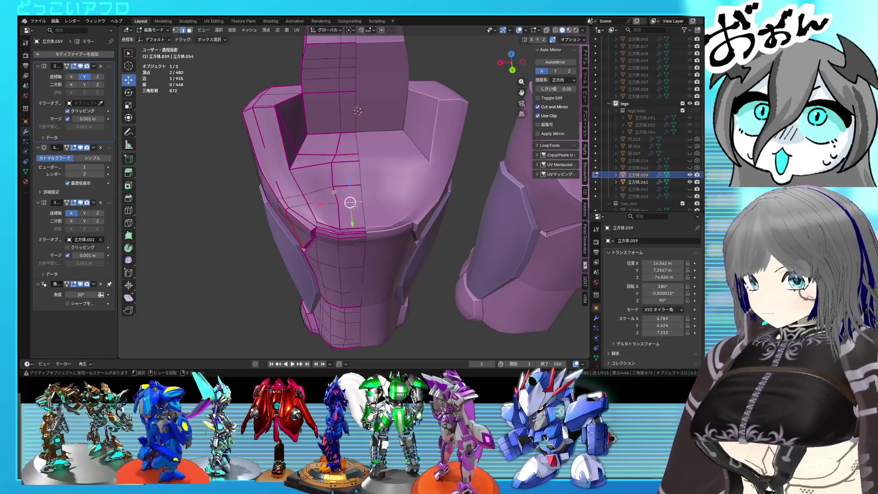
Select the shin's top rim edges, mark them sharp, and save the file.
middle_drag(353, 207, 392, 205)
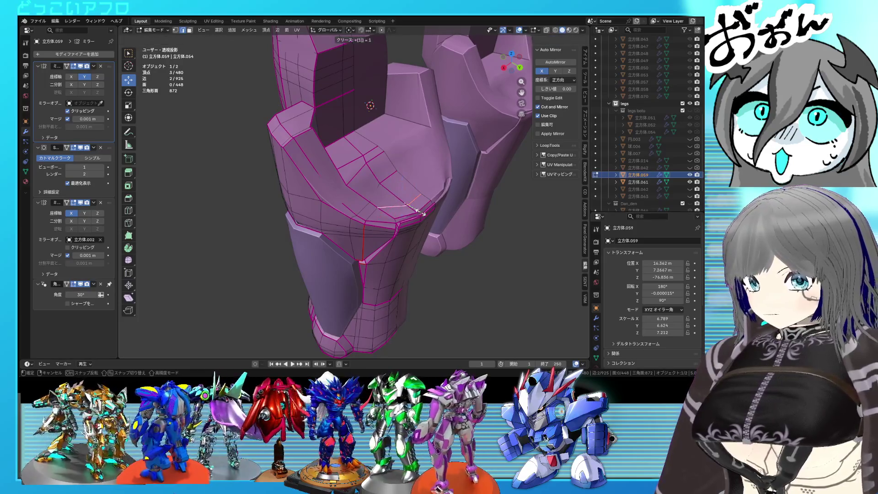
shift+click(382, 206)
right_click(334, 263)
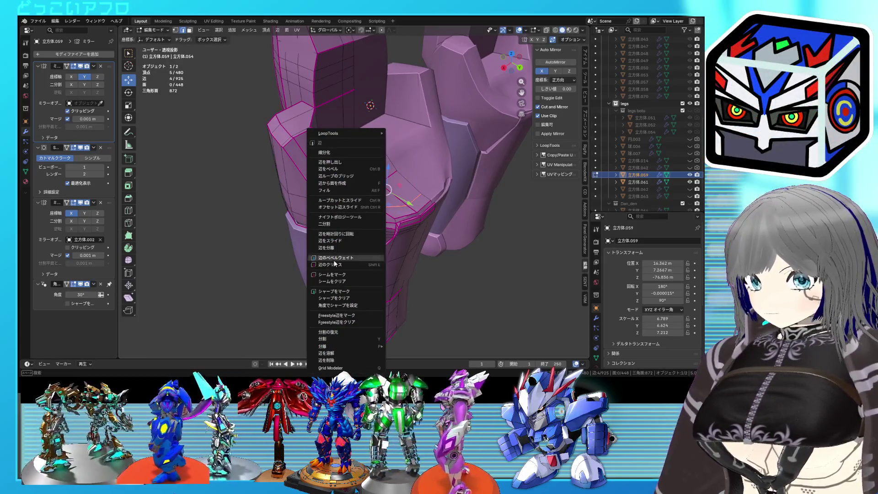
click(334, 293)
mouse_move(417, 231)
middle_down()
mouse_move(377, 235)
mouse_move(359, 211)
middle_up()
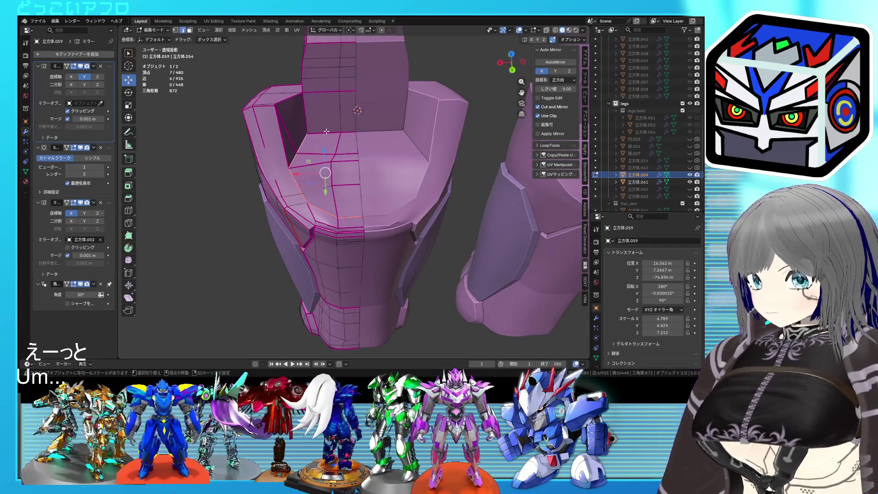
key(ctrl+e)
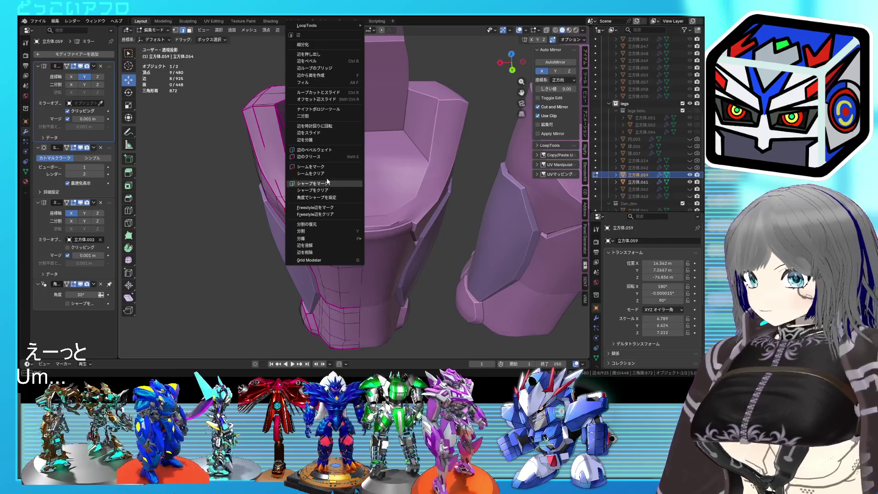
click(327, 181)
key(ctrl+s)
key(Tab)
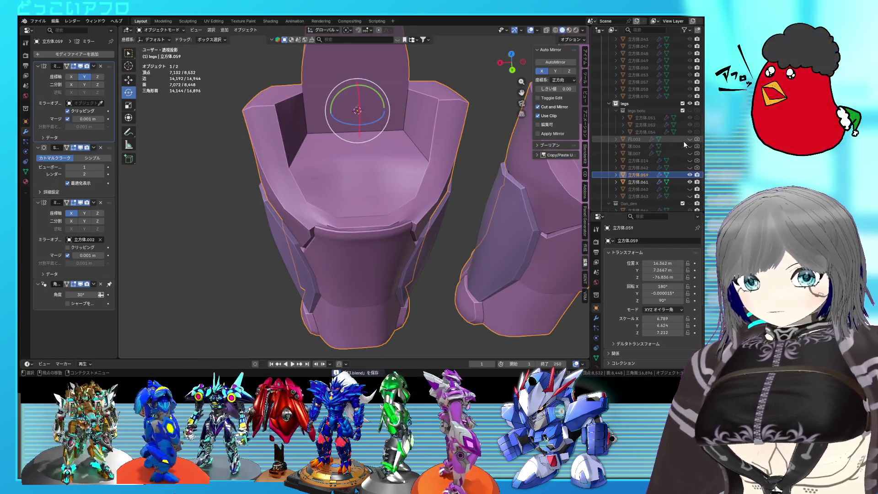
Unhide the remaining leg parts and inspect the knee area from the front.
drag(689, 139, 690, 168)
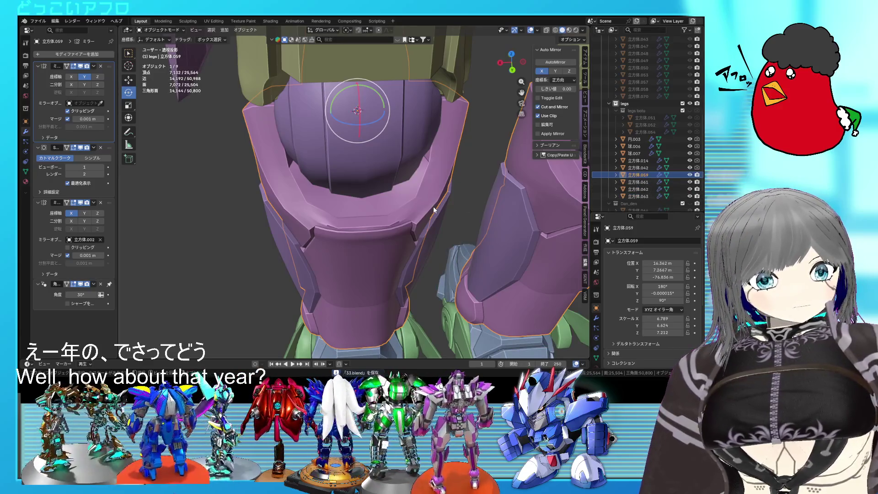
scroll(433, 207, down, 5)
middle_drag(346, 203, 358, 182)
scroll(366, 192, up, 2)
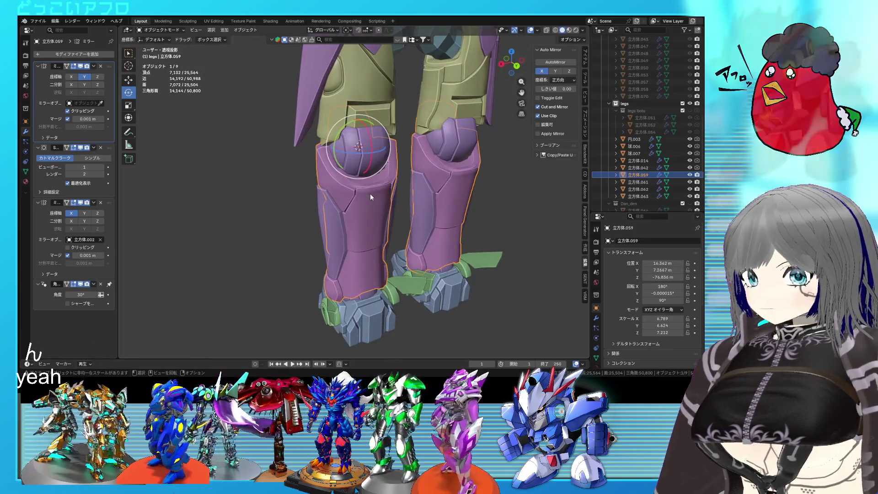
key(Tab)
scroll(370, 195, up, 2)
scroll(372, 195, up, 2)
scroll(374, 197, up, 2)
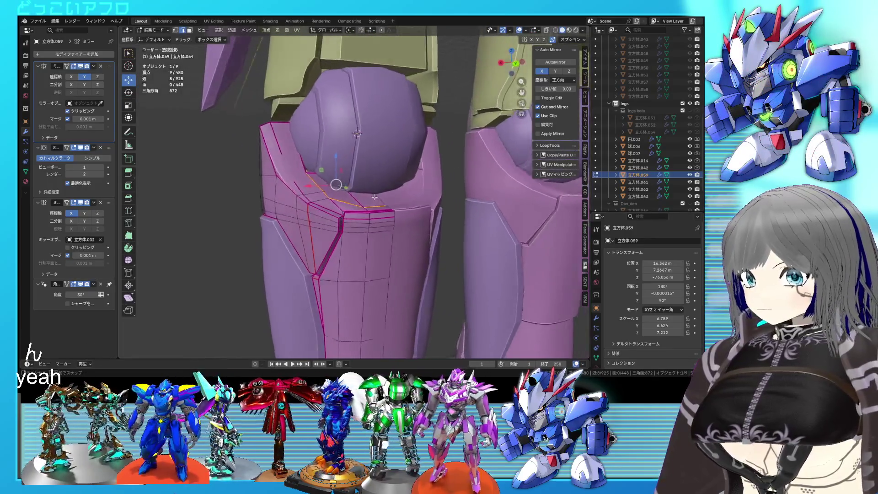
middle_drag(374, 198, 344, 206)
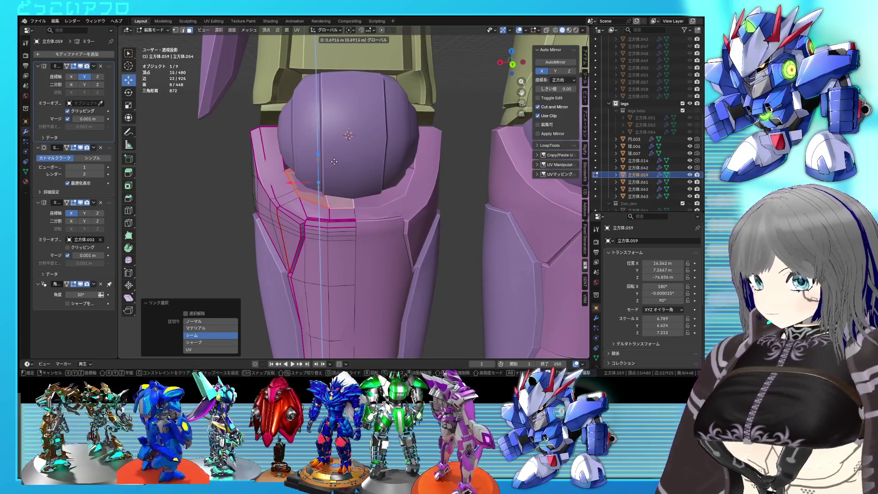
key(Tab)
middle_drag(341, 173, 421, 187)
scroll(386, 177, down, 3)
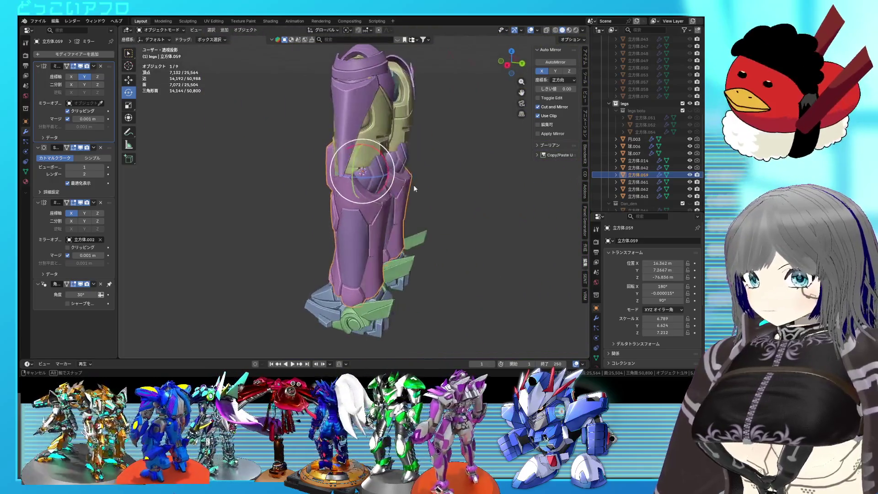
Nudge the shin rim vertices into place from a side view.
key(Tab)
scroll(413, 184, up, 4)
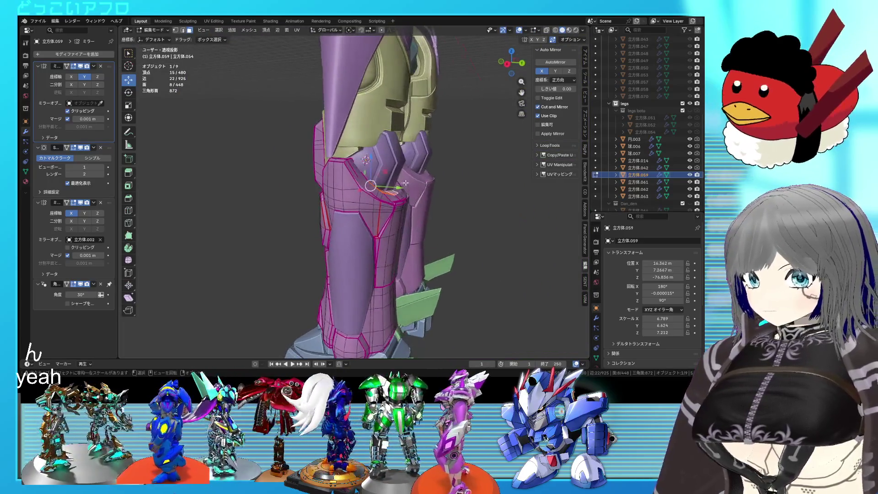
key(1)
middle_drag(363, 171, 348, 163)
key(KP_3)
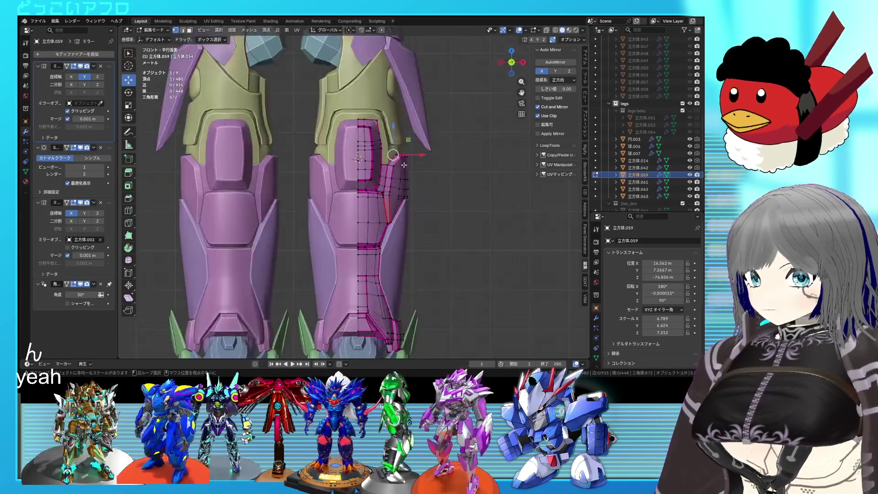
scroll(381, 199, up, 3)
key(g)
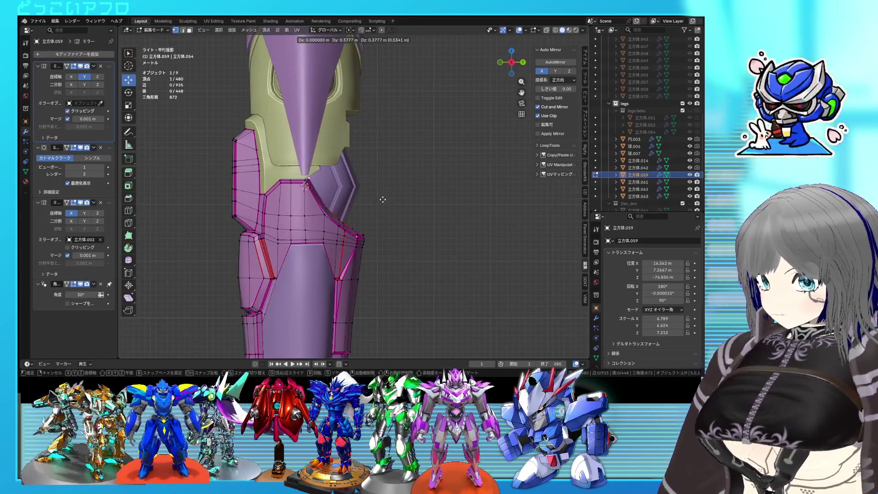
middle_drag(383, 199, 349, 210)
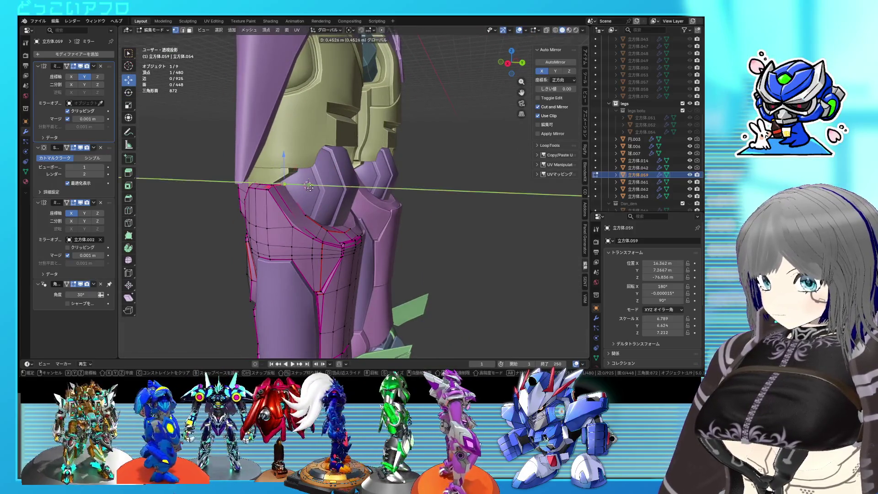
key(Tab)
mouse_move(313, 188)
middle_down()
mouse_move(319, 224)
mouse_move(363, 253)
mouse_move(338, 229)
mouse_move(387, 256)
mouse_move(373, 222)
middle_up()
scroll(339, 218, down, 3)
scroll(336, 210, up, 2)
scroll(387, 255, up, 3)
Select the shin plate's rim edges in wireframe and crease them with Shift+E.
click(382, 247)
key(Tab)
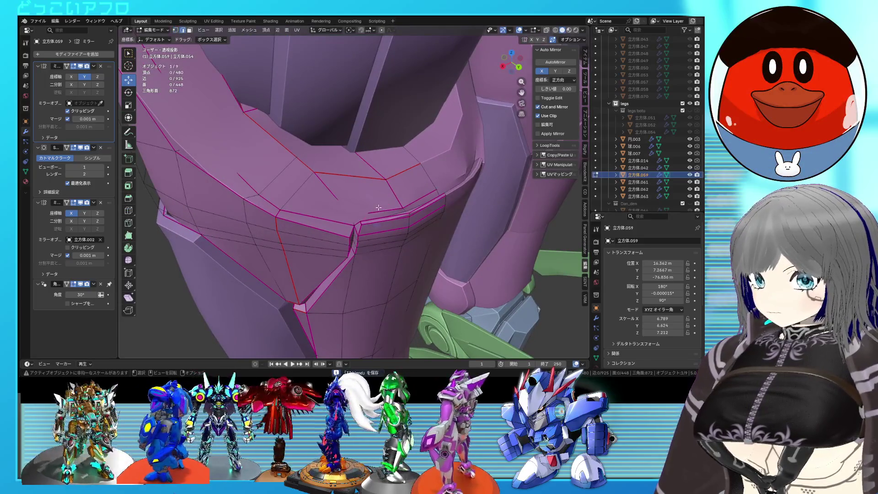
key(shift+z)
key(shift+z)
click(357, 223)
key(shift+z)
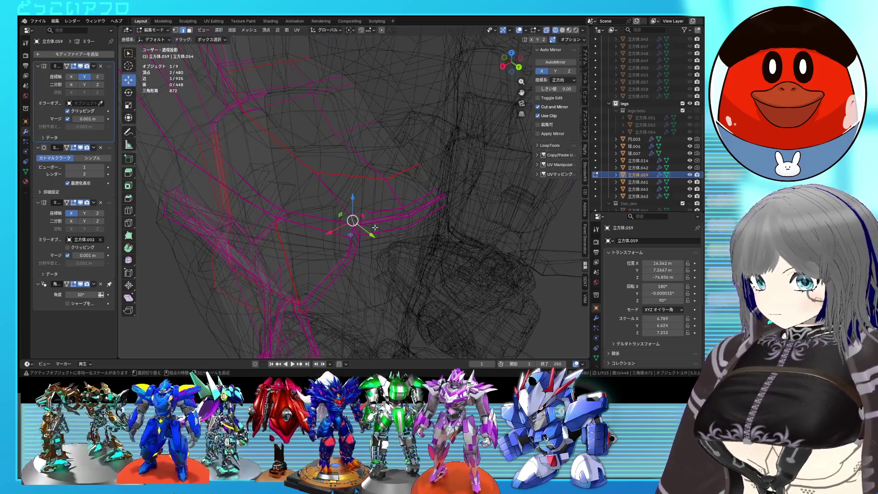
key(shift+z)
key(shift+e)
click(510, 293)
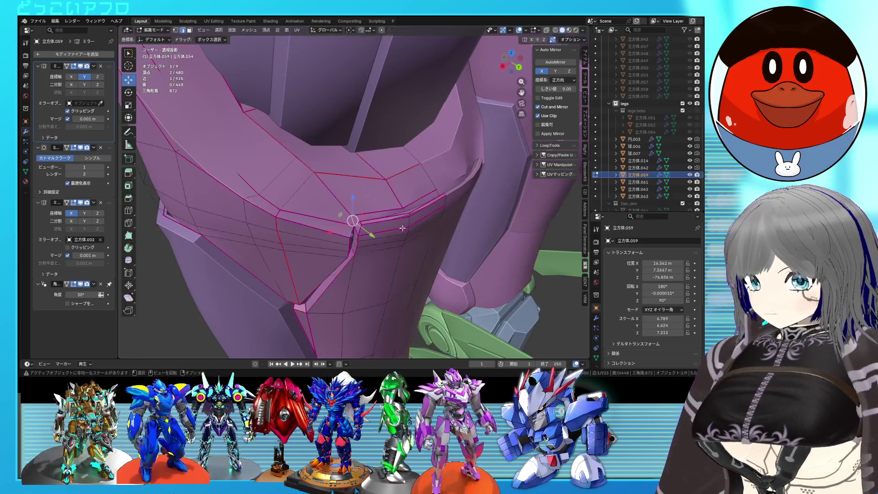
Extend the edge selection, apply the edge option from the context menu, then leave editing and deselect.
shift+click(414, 202)
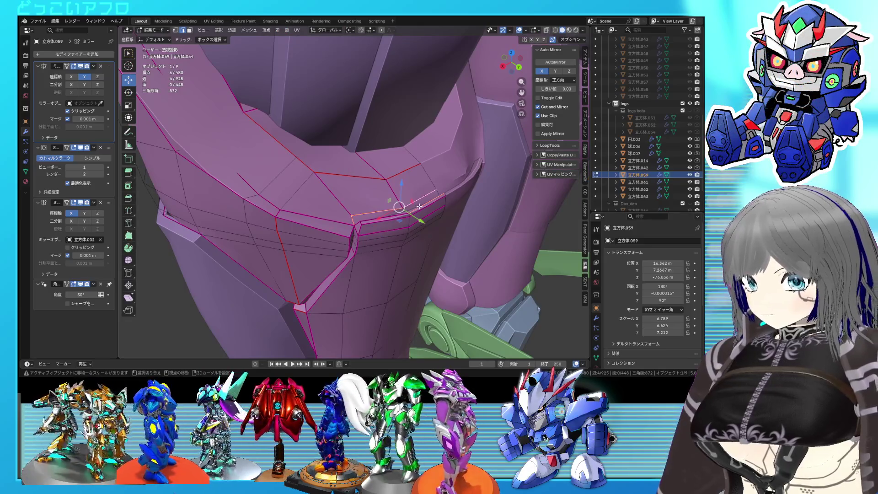
right_click(418, 206)
click(409, 234)
key(Tab)
mouse_move(408, 235)
middle_down()
mouse_move(381, 219)
mouse_move(491, 225)
mouse_move(421, 212)
mouse_move(485, 235)
mouse_move(375, 224)
middle_up()
click(421, 222)
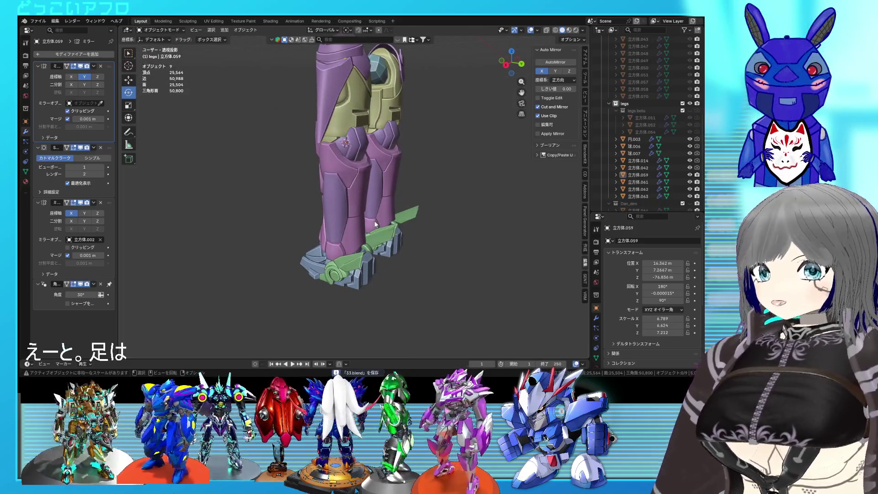
Select the thigh armor's lower panel vertices and shift them from a back ortho view.
mouse_move(384, 198)
middle_down()
mouse_move(342, 164)
mouse_move(397, 299)
mouse_move(483, 278)
mouse_move(552, 283)
mouse_move(536, 291)
mouse_move(411, 266)
middle_up()
click(337, 191)
key(Tab)
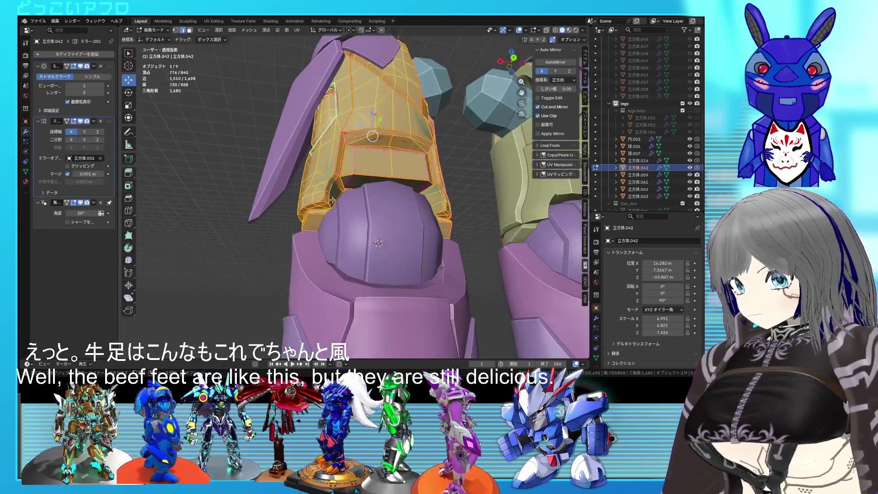
mouse_move(338, 191)
middle_down()
mouse_move(353, 209)
mouse_move(340, 206)
mouse_move(326, 219)
middle_up()
scroll(353, 209, up, 2)
click(339, 206)
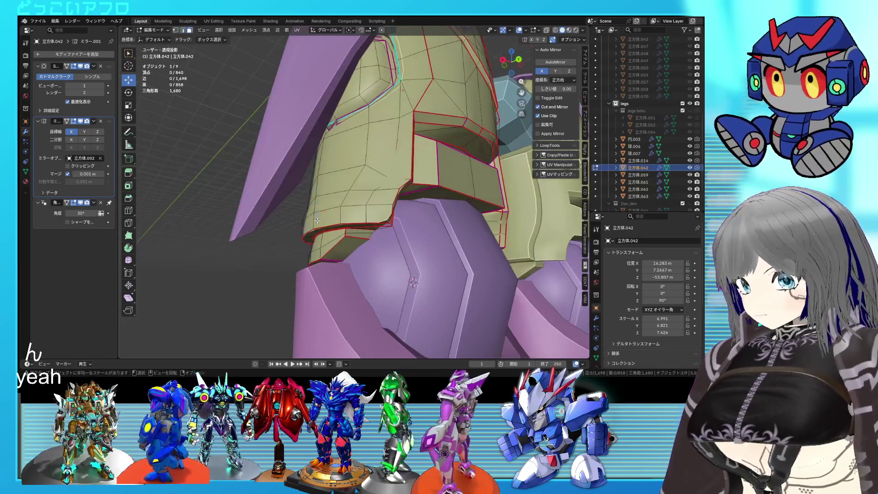
shift+click(323, 222)
key(ctrl+KP_3)
key(ctrl+KP_1)
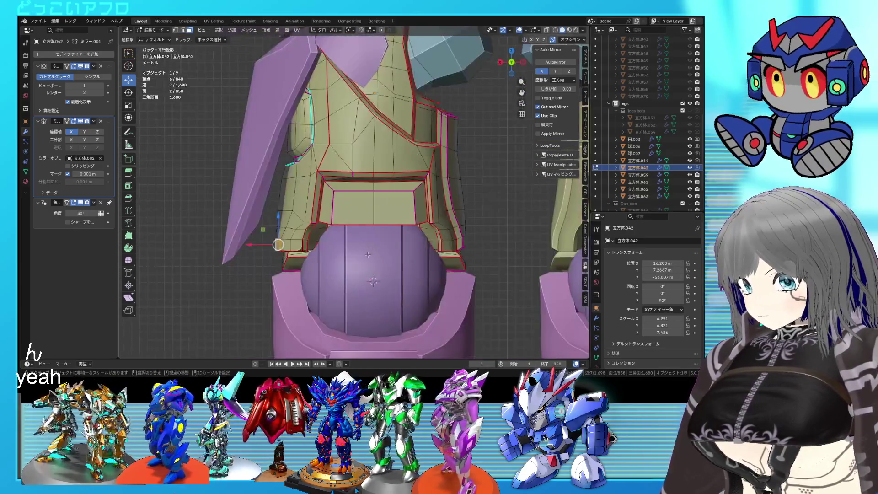
key(g)
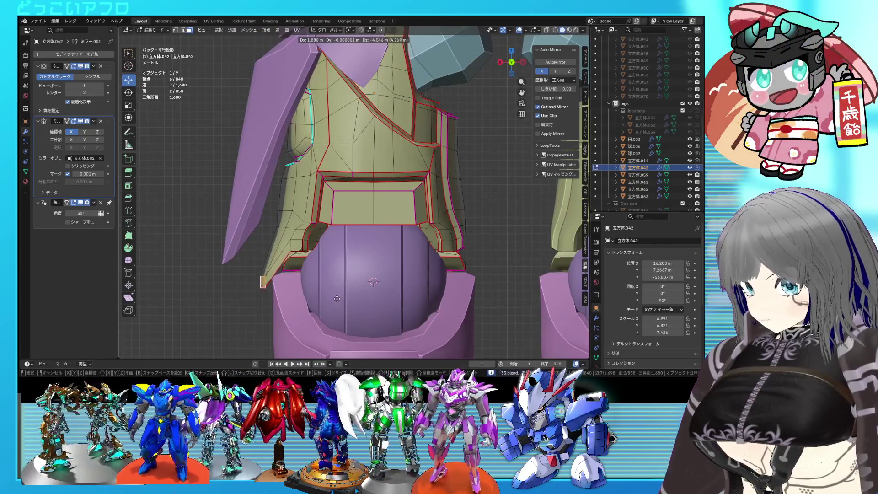
click(345, 272)
Refine the panel vertices again from behind, leave editing and review both legs.
middle_drag(345, 272, 401, 250)
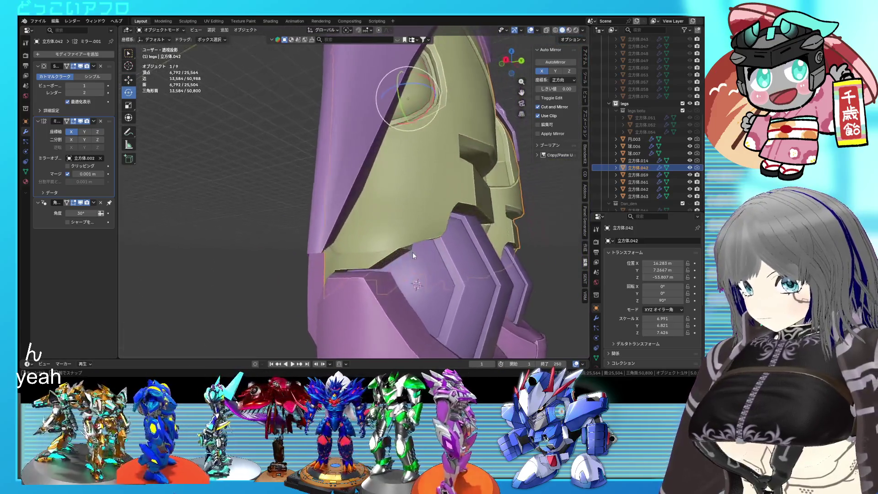
key(ctrl+KP_1)
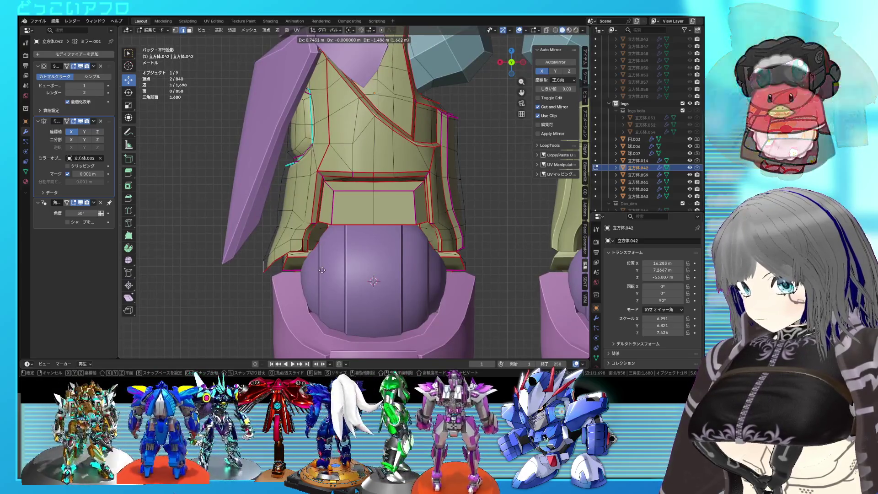
click(296, 238)
click(296, 260)
key(Tab)
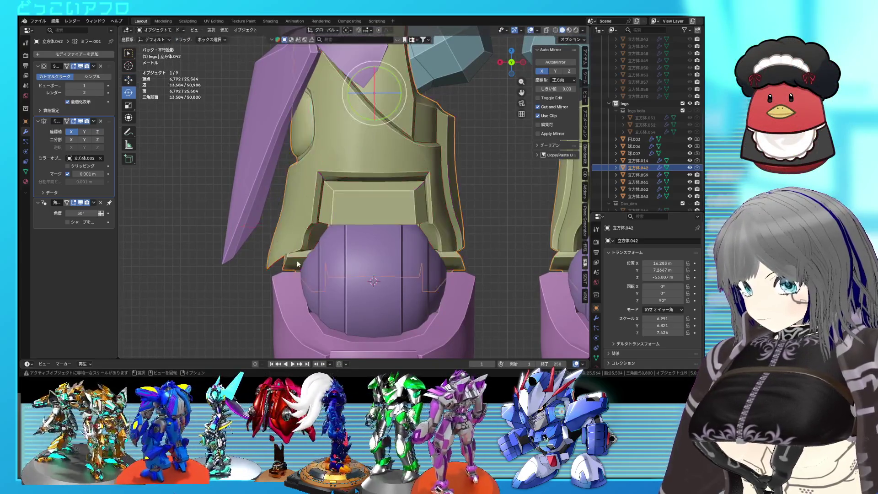
mouse_move(296, 260)
middle_down()
mouse_move(473, 270)
mouse_move(372, 239)
mouse_move(296, 239)
mouse_move(363, 256)
mouse_move(426, 258)
mouse_move(450, 272)
mouse_move(419, 264)
mouse_move(527, 212)
middle_up()
scroll(473, 270, down, 3)
click(432, 269)
scroll(430, 268, down, 3)
drag(644, 131, 607, 158)
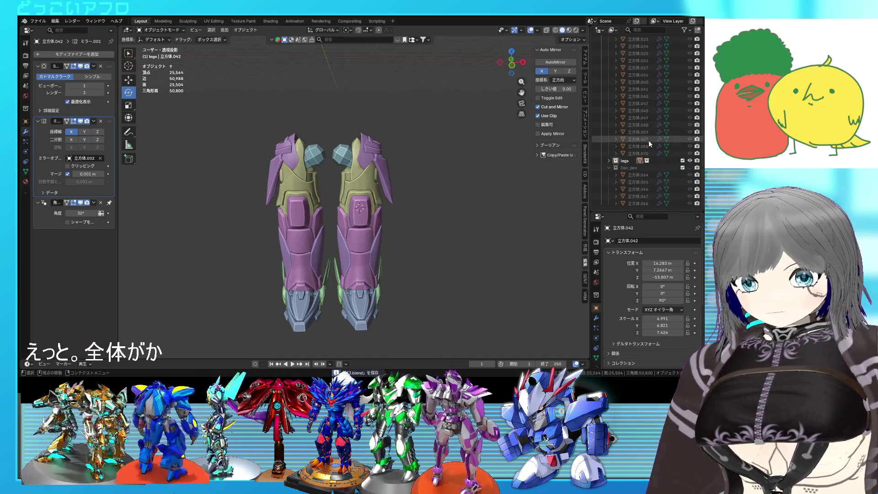
scroll(648, 140, up, 5)
Unhide the head, body and Arms collections so the whole robot shows.
click(607, 95)
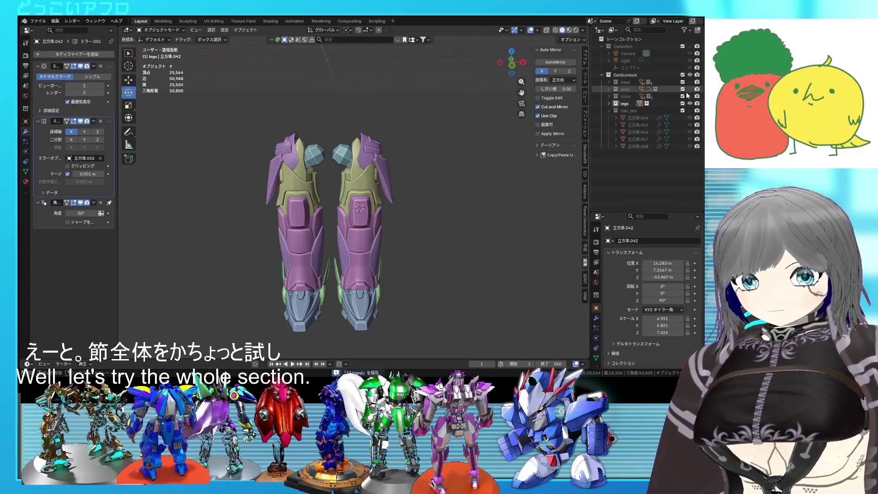
drag(683, 96, 682, 82)
mouse_move(501, 145)
middle_down()
mouse_move(221, 155)
mouse_move(357, 189)
mouse_move(425, 191)
mouse_move(368, 193)
mouse_move(540, 201)
mouse_move(317, 189)
mouse_move(335, 147)
mouse_move(343, 179)
mouse_move(329, 143)
middle_up()
scroll(373, 192, up, 3)
scroll(343, 185, up, 3)
Adjust the thigh armor's vertices and switch to rotating the object.
click(343, 189)
key(Tab)
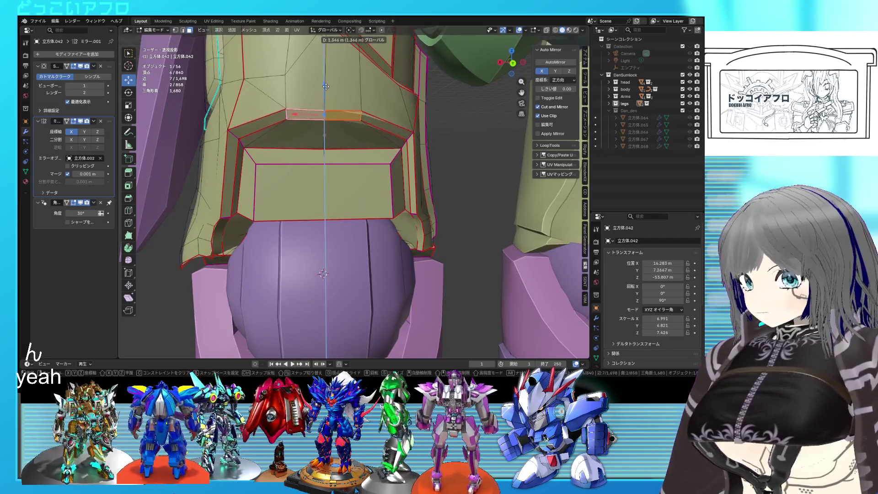
click(327, 85)
middle_drag(326, 85, 336, 176)
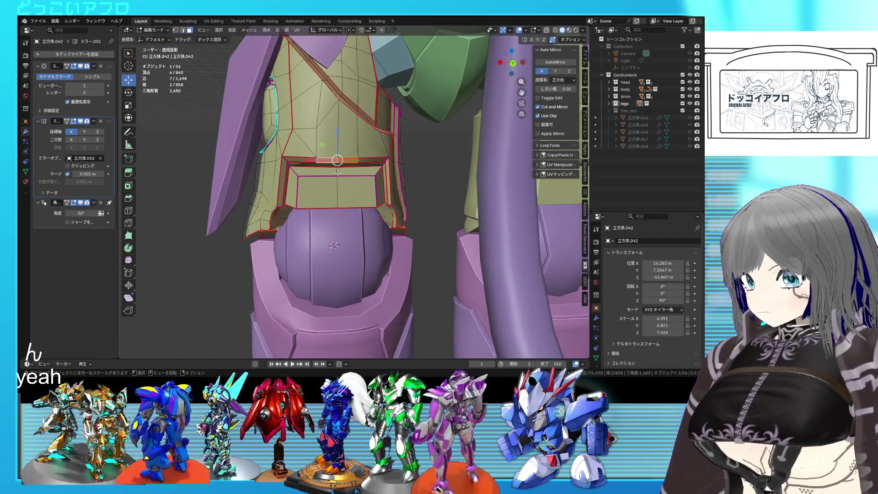
scroll(337, 173, up, 2)
scroll(336, 173, down, 3)
key(Tab)
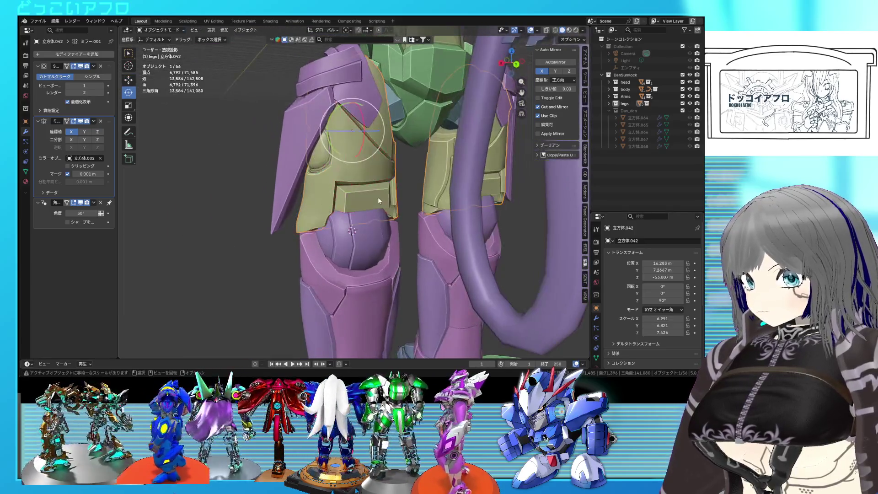
key(shift+space)
key(r)
scroll(379, 193, down, 6)
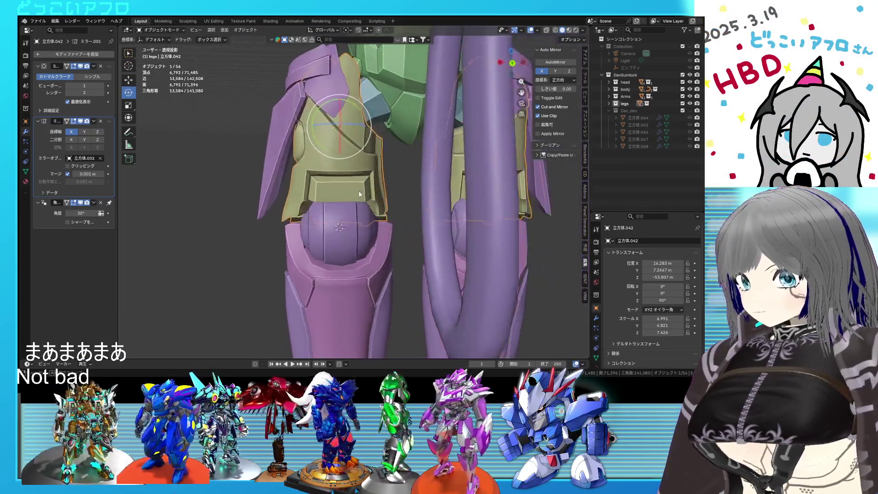
Raise the thigh armor's panel vertices over several passes and save.
mouse_move(359, 190)
middle_down()
mouse_move(453, 222)
mouse_move(540, 229)
mouse_move(411, 207)
middle_up()
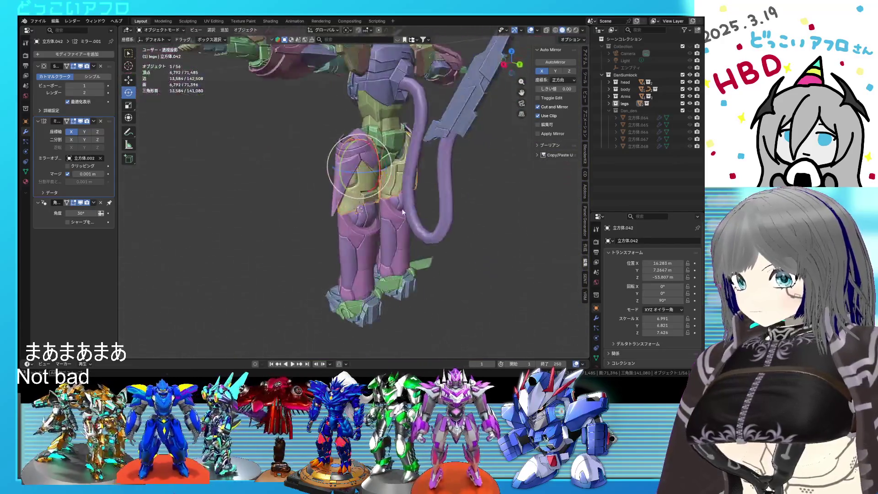
scroll(347, 157, up, 3)
key(Tab)
scroll(348, 157, up, 2)
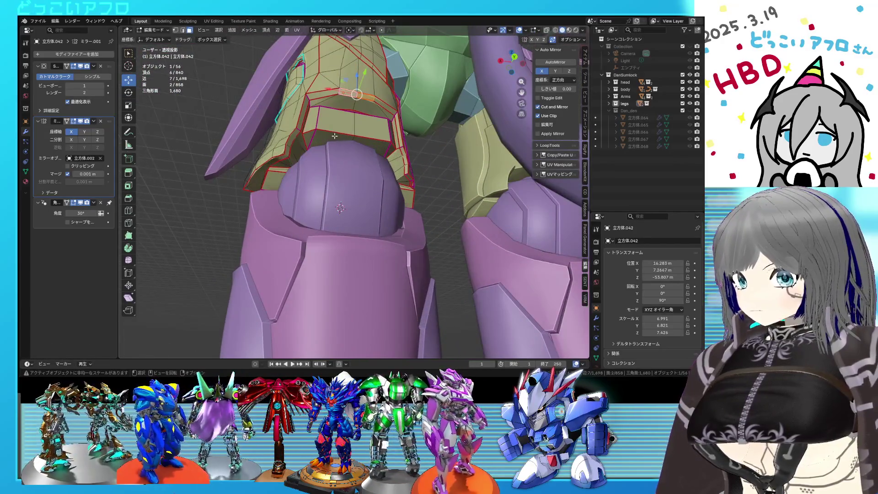
mouse_move(367, 150)
middle_down()
mouse_move(343, 185)
mouse_move(435, 225)
middle_up()
click(328, 211)
scroll(329, 211, down, 3)
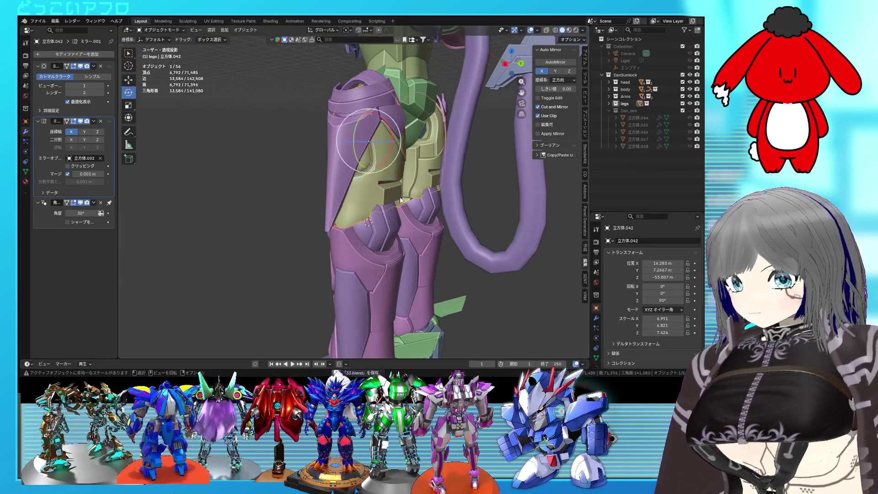
scroll(402, 200, down, 3)
scroll(401, 200, up, 3)
key(Tab)
scroll(372, 190, up, 2)
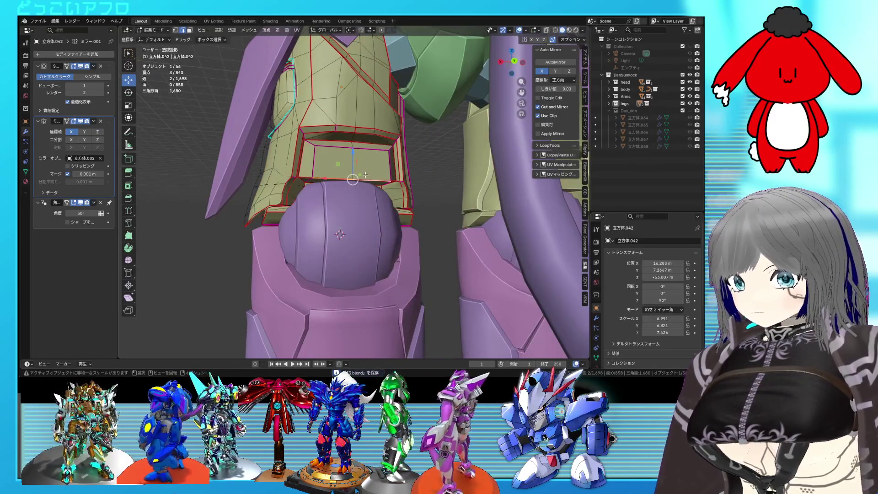
scroll(366, 175, down, 3)
mouse_move(366, 175)
middle_down()
mouse_move(482, 192)
mouse_move(386, 148)
middle_up()
scroll(371, 156, up, 2)
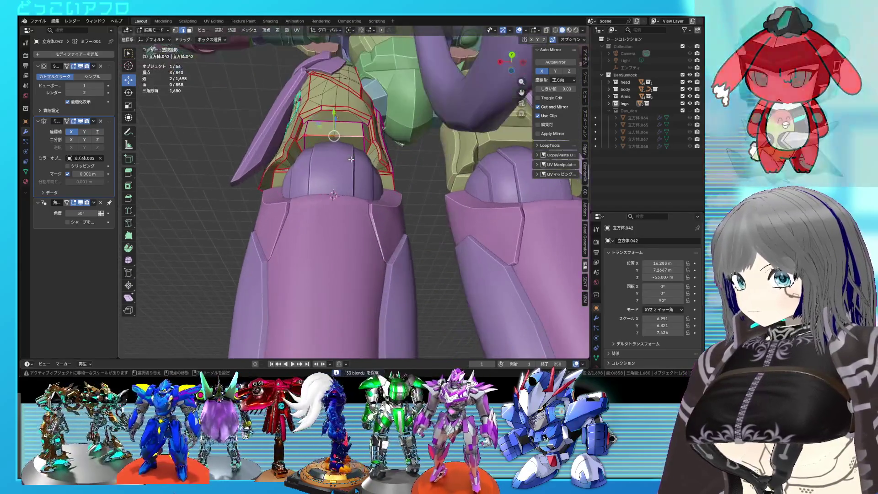
scroll(343, 153, up, 2)
scroll(316, 151, up, 2)
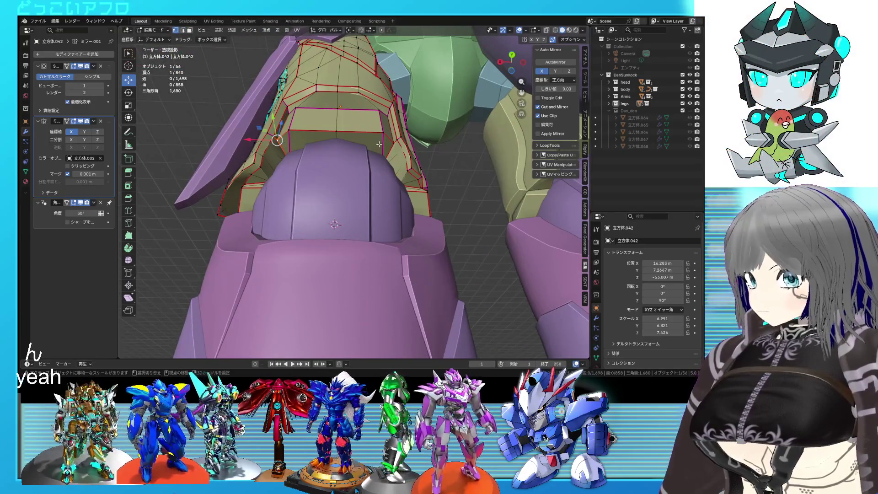
middle_drag(390, 145, 347, 156)
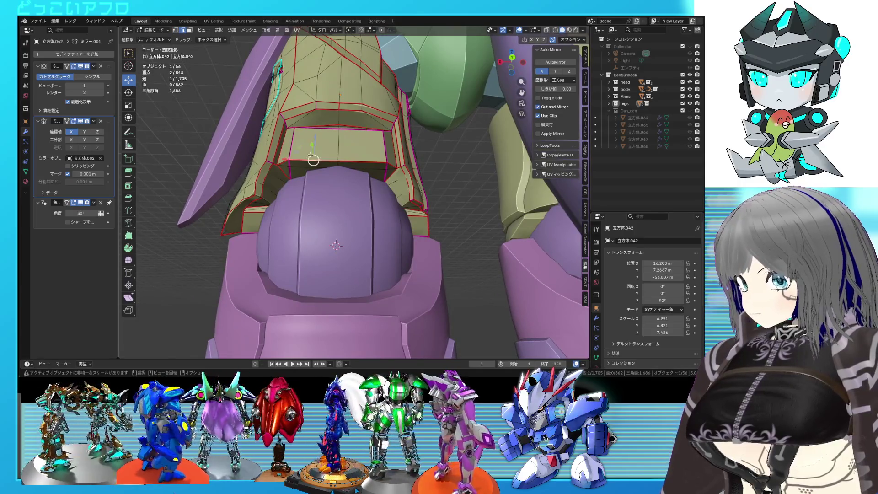
mouse_move(356, 159)
middle_down()
mouse_move(337, 212)
mouse_move(335, 172)
middle_up()
click(333, 196)
key(ctrl+s)
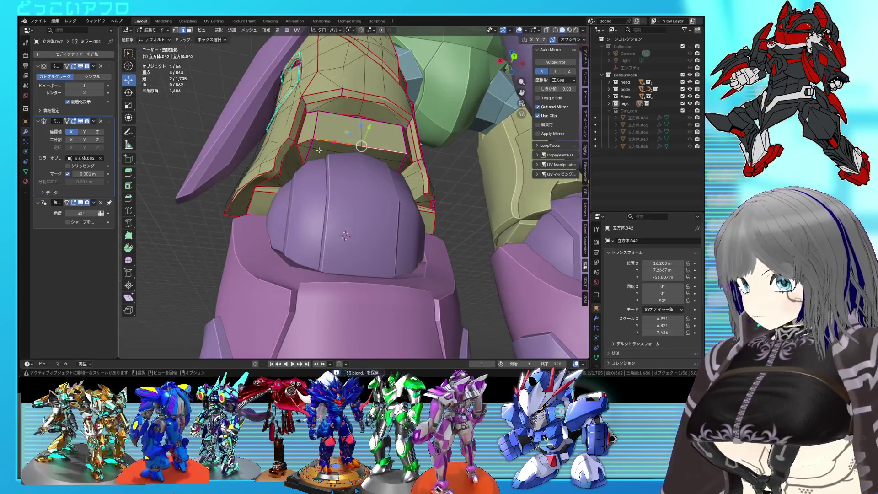
Mark the panel edges sharp, lift the selection along Z once more, and save.
key(ctrl+e)
click(344, 181)
mouse_move(358, 146)
middle_down()
mouse_move(334, 184)
mouse_move(396, 197)
mouse_move(434, 239)
middle_up()
key(g)
key(z)
click(334, 184)
key(Tab)
key(ctrl+s)
scroll(396, 198, down, 2)
scroll(435, 239, down, 2)
mouse_move(480, 259)
middle_down()
mouse_move(455, 228)
mouse_move(471, 277)
mouse_move(527, 256)
mouse_move(439, 242)
mouse_move(485, 241)
mouse_move(444, 234)
mouse_move(359, 232)
middle_up()
scroll(472, 277, down, 2)
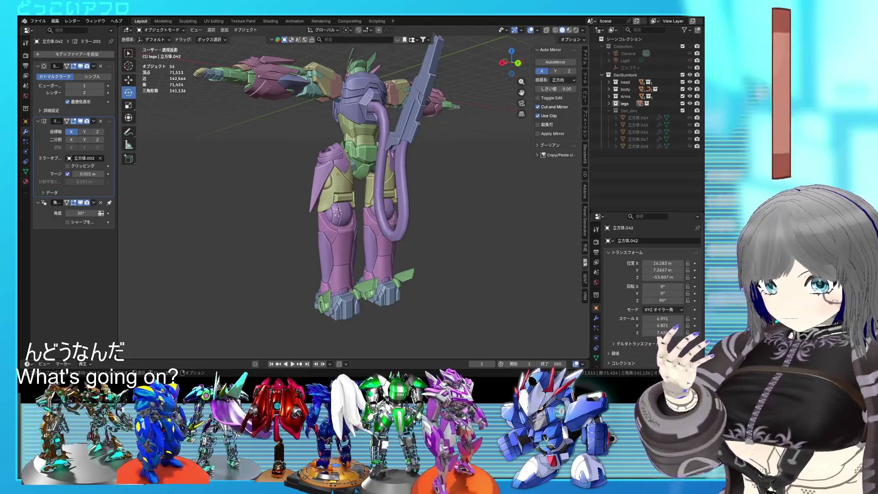
Look over the full robot, save the file, and frame the grey feet from above.
mouse_move(411, 275)
middle_down()
mouse_move(440, 263)
mouse_move(401, 284)
middle_up()
scroll(404, 279, down, 4)
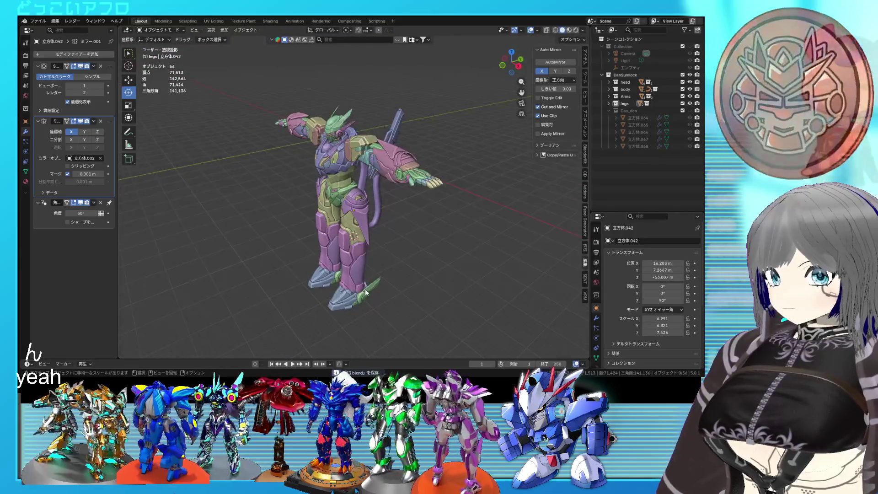
scroll(401, 284, up, 5)
mouse_move(465, 291)
middle_down()
mouse_move(476, 295)
mouse_move(321, 281)
mouse_move(417, 277)
middle_up()
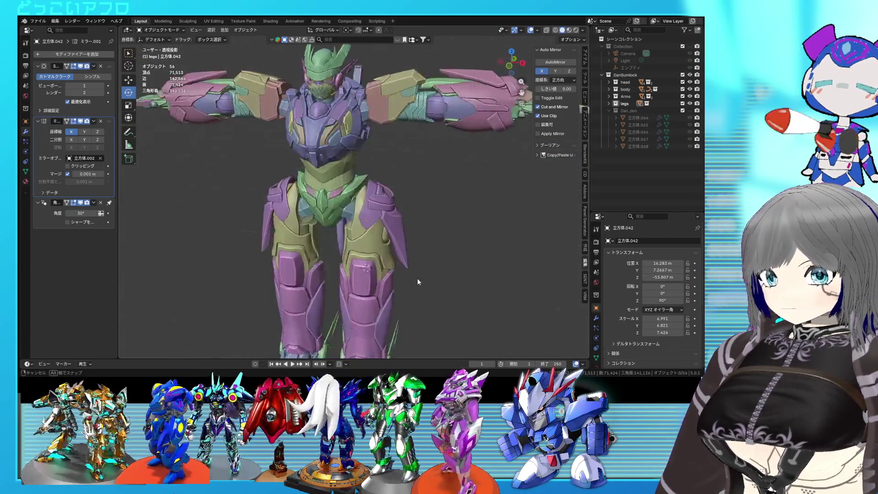
scroll(430, 213, up, 3)
scroll(431, 239, up, 2)
key(ctrl+s)
mouse_move(431, 239)
shift+middle_down()
mouse_move(411, 206)
mouse_move(406, 150)
mouse_move(383, 153)
mouse_move(368, 140)
mouse_move(376, 135)
mouse_move(383, 142)
mouse_move(365, 202)
mouse_move(390, 238)
mouse_move(381, 181)
mouse_move(379, 238)
shift+middle_up()
scroll(365, 202, up, 2)
scroll(405, 224, up, 2)
Select faces along the grey foot and move them, saving along the way.
click(390, 219)
key(Tab)
key(ctrl+s)
ctrl+click(377, 187)
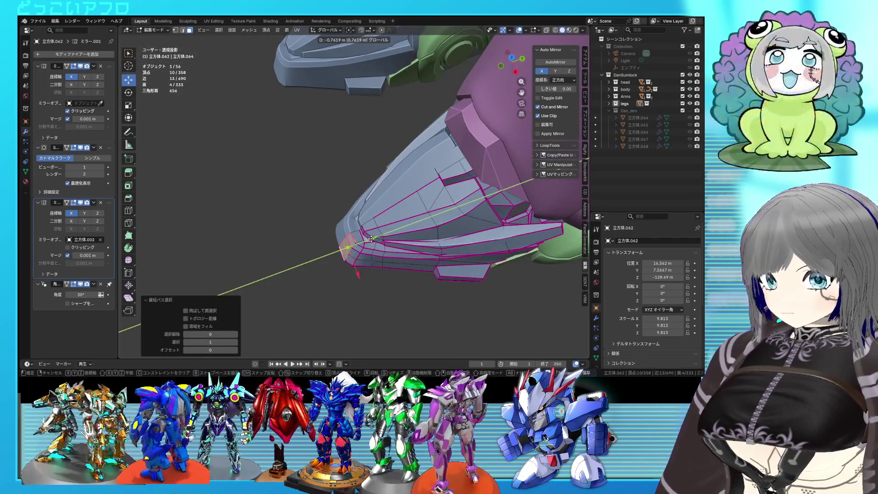
click(370, 238)
key(Tab)
mouse_move(370, 238)
middle_down()
mouse_move(415, 232)
mouse_move(416, 254)
middle_up()
Undo that move and instead nudge the foot's lower face along Y.
key(Tab)
key(ctrl+z)
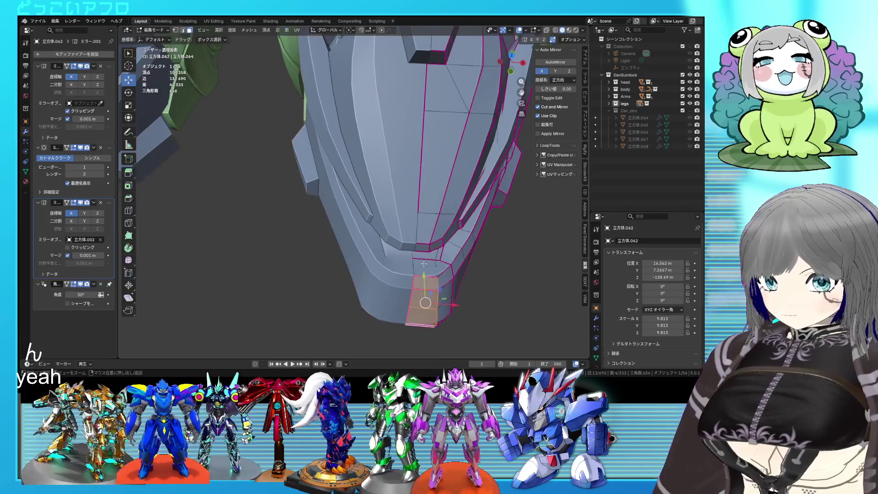
key(g)
key(y)
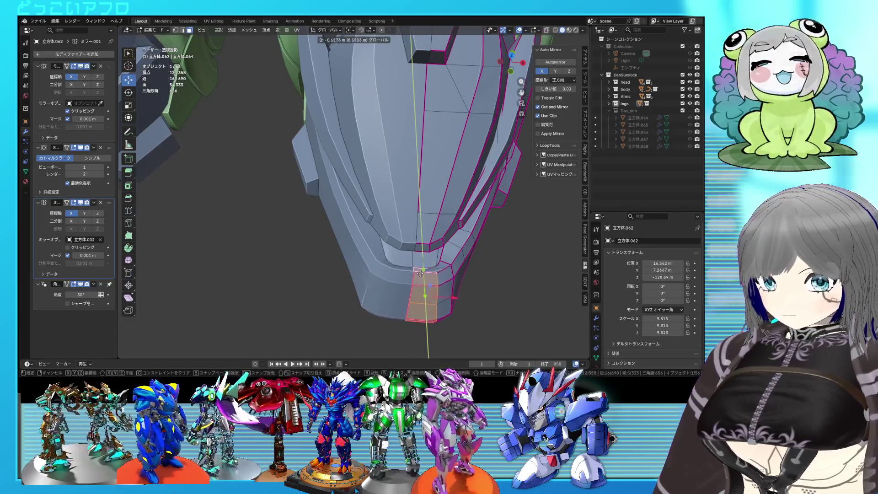
click(418, 276)
mouse_move(418, 275)
middle_down()
mouse_move(453, 274)
mouse_move(384, 254)
mouse_move(403, 231)
mouse_move(354, 241)
mouse_move(382, 227)
mouse_move(466, 228)
mouse_move(391, 222)
mouse_move(405, 228)
mouse_move(405, 151)
middle_up()
key(Tab)
scroll(415, 235, up, 3)
Mark the foot's upper edges sharp and save the file.
key(Tab)
scroll(415, 235, up, 3)
click(406, 151)
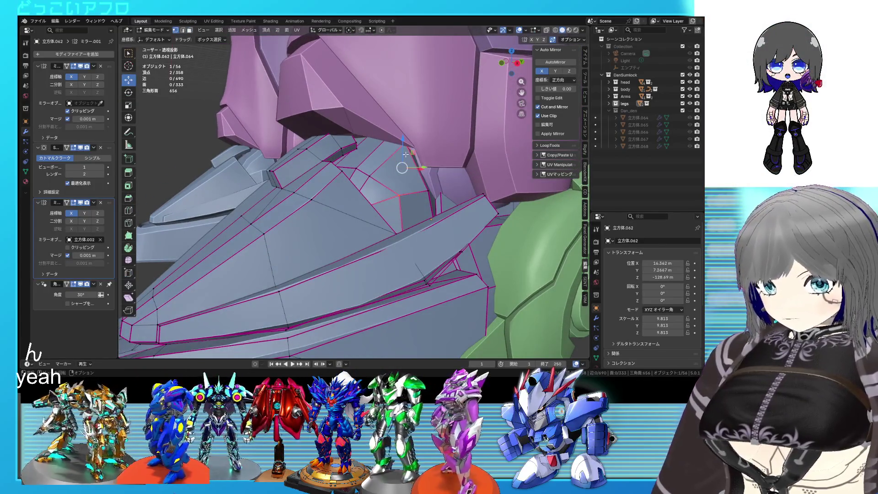
right_click(403, 177)
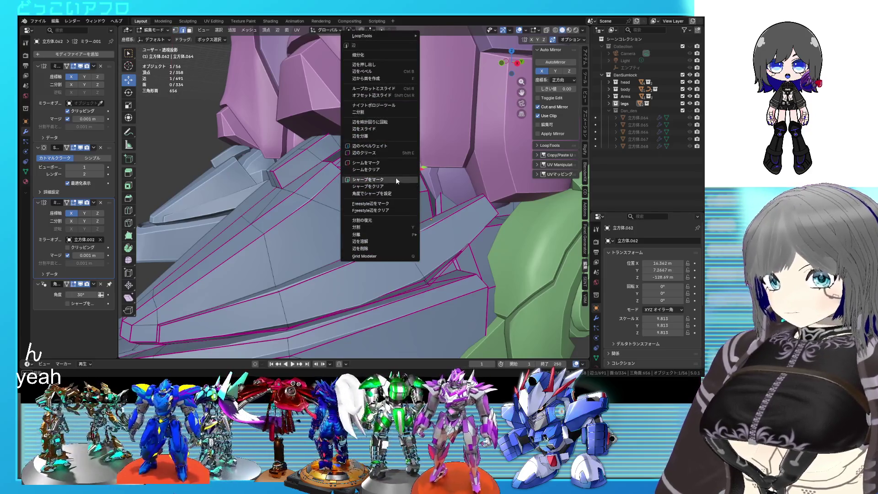
click(396, 178)
scroll(404, 183, down, 2)
scroll(424, 214, down, 3)
key(ctrl+s)
key(Tab)
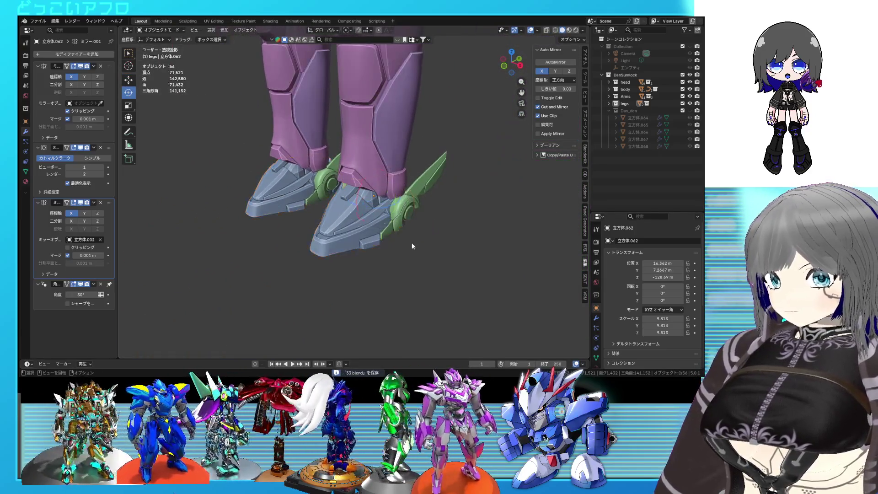
Hide the head, body and arms from the Outliner, leaving only the legs visible.
mouse_move(417, 245)
middle_down()
mouse_move(505, 244)
mouse_move(365, 256)
mouse_move(386, 290)
mouse_move(422, 287)
middle_up()
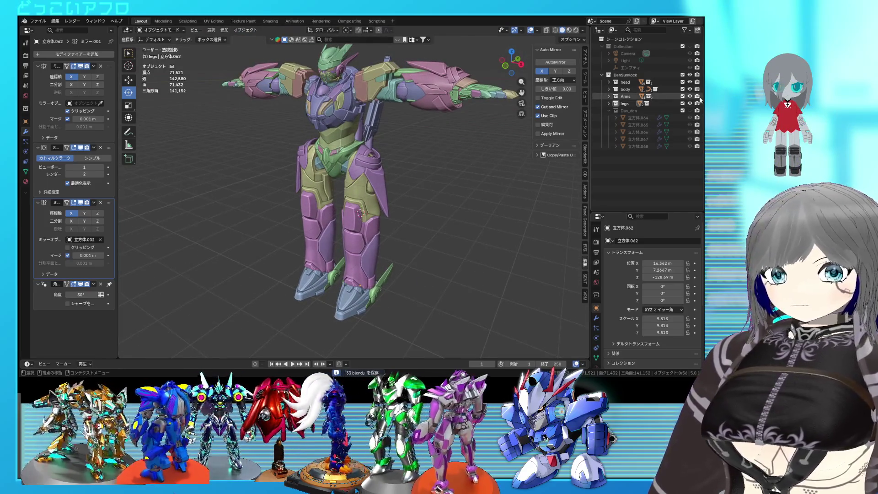
drag(689, 96, 694, 84)
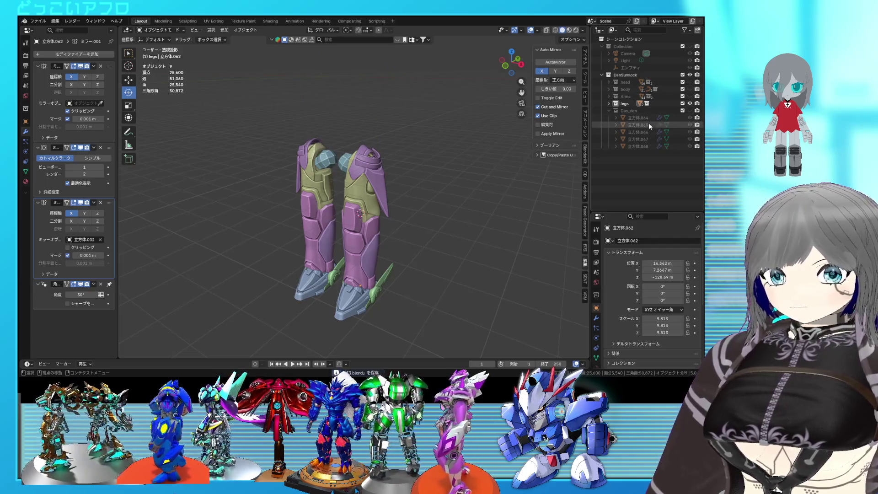
click(611, 109)
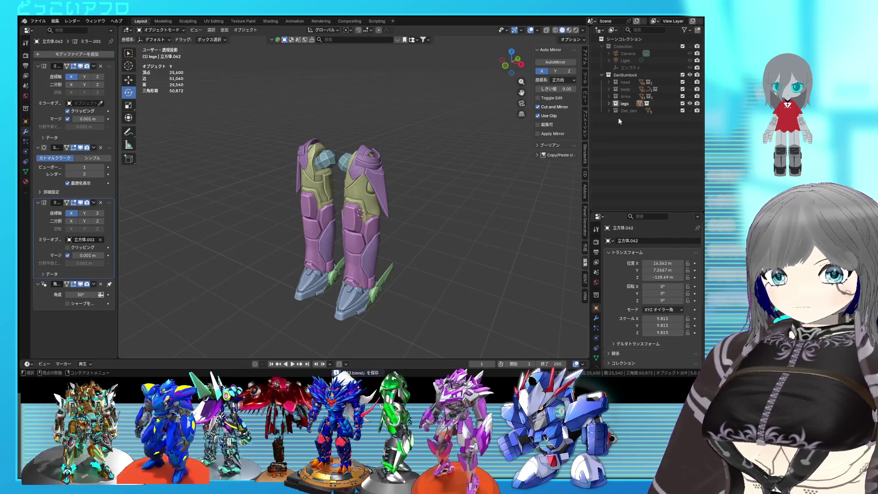
scroll(424, 182, up, 3)
Expand the legs collection and hide the feet and thigh pieces, keeping only the shin plates.
click(612, 102)
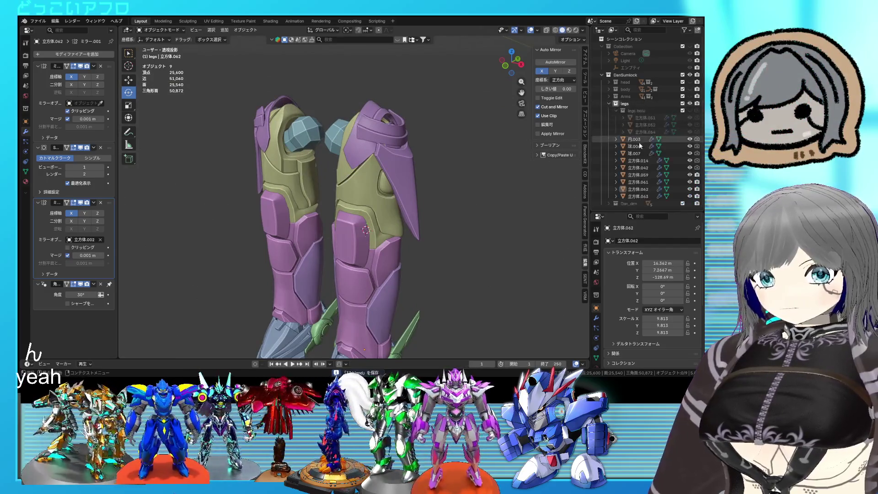
middle_drag(516, 191, 437, 190)
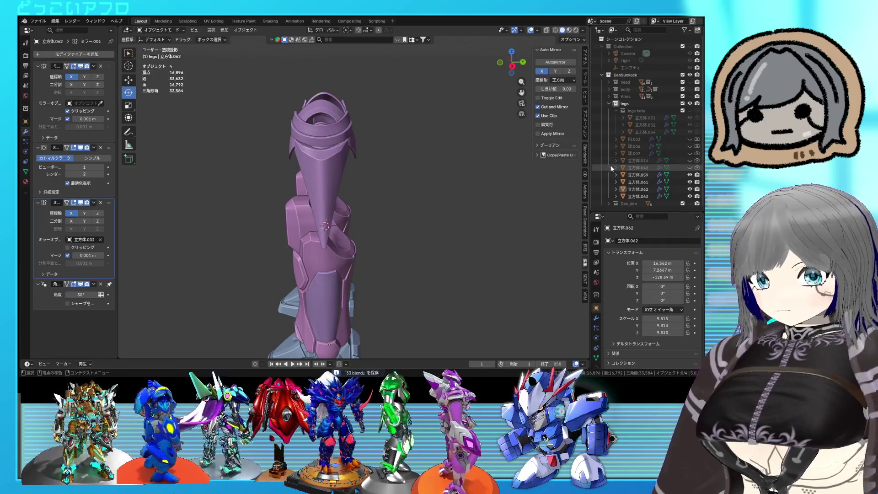
middle_drag(534, 168, 561, 174)
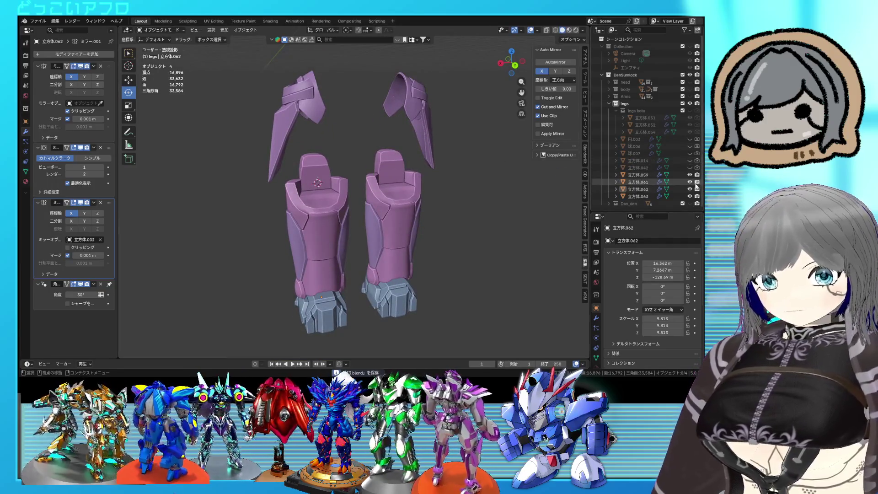
click(689, 182)
scroll(421, 204, up, 2)
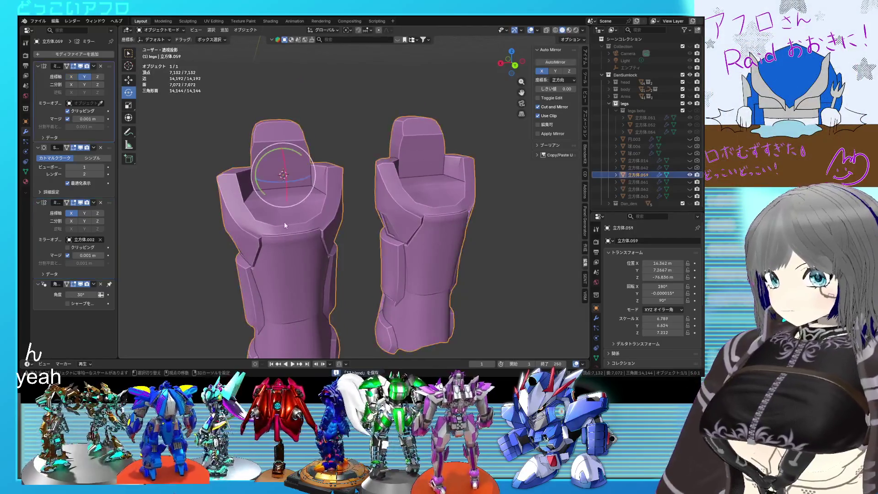
scroll(285, 221, up, 3)
Mark every edge of the shin plate mesh as sharp in Edit Mode.
key(Tab)
mouse_move(320, 201)
middle_down()
mouse_move(401, 209)
mouse_move(407, 233)
middle_up()
key(a)
key(ctrl+e)
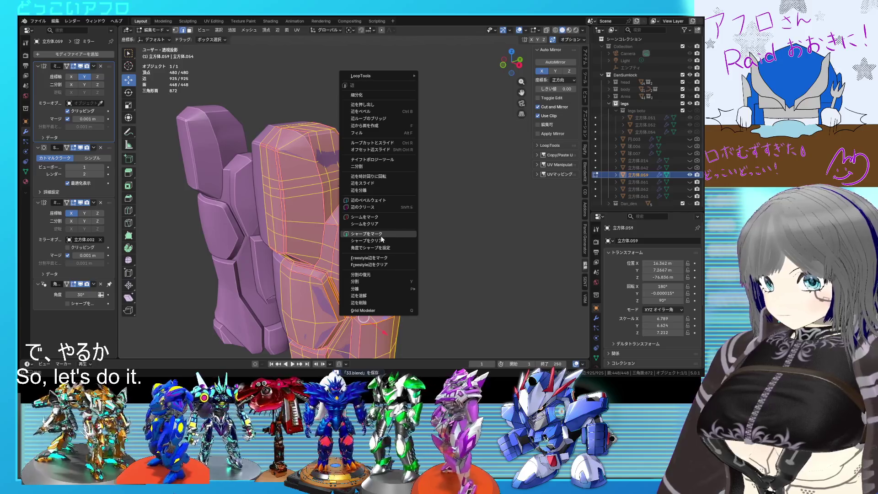
click(381, 238)
Crease an edge path along the upper panel to 1 and mark it sharp.
middle_drag(381, 238, 325, 202)
click(324, 197)
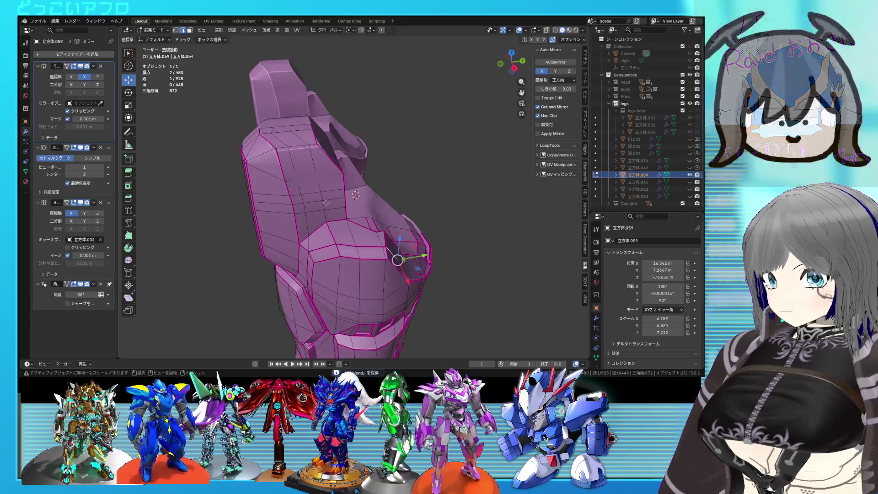
click(324, 201)
ctrl+click(290, 128)
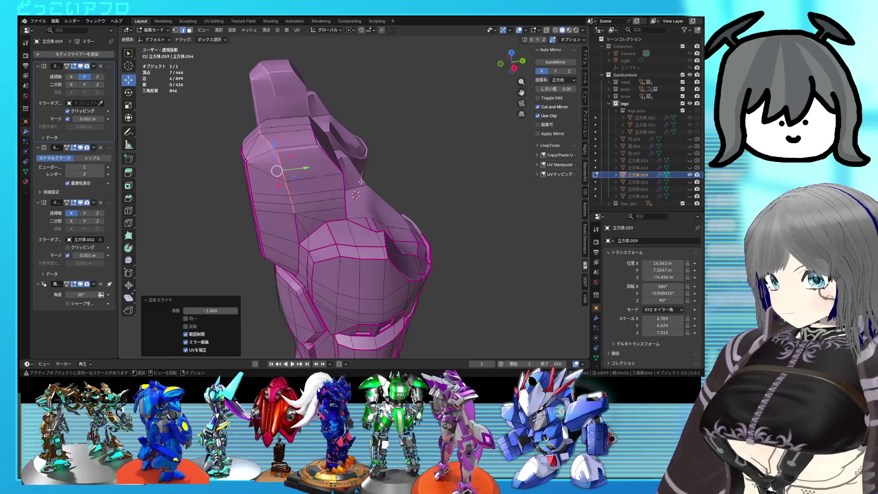
key(Return)
right_click(384, 193)
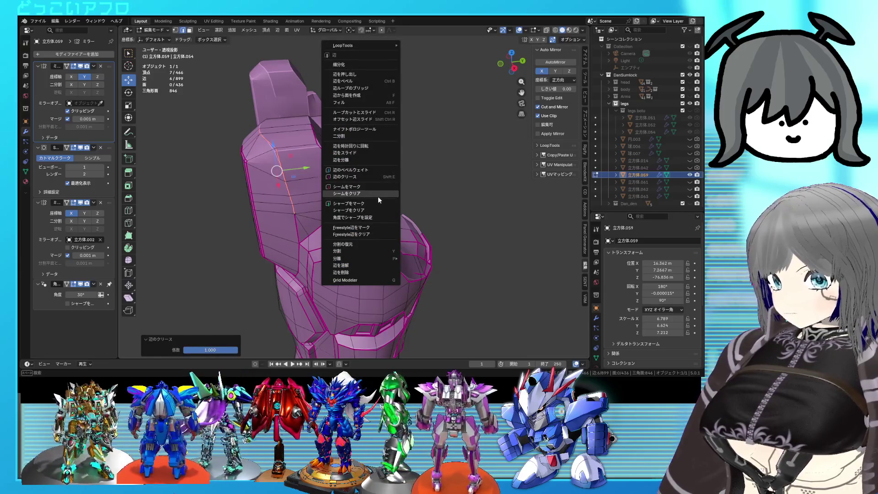
click(379, 203)
Inspect the creased edges and return the shin plate to Object Mode.
mouse_move(379, 204)
middle_down()
mouse_move(392, 180)
mouse_move(367, 176)
middle_up()
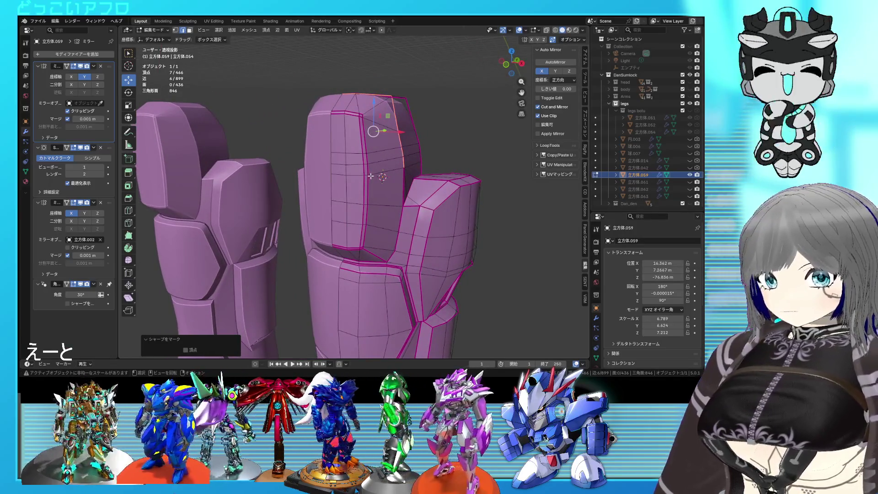
key(Tab)
middle_drag(419, 178, 388, 182)
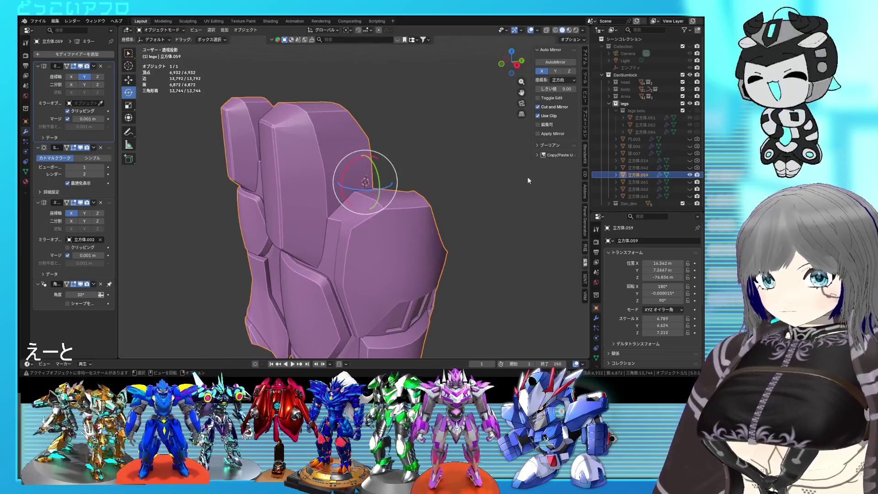
Unhide the yellow thigh armour and slide a vertex on the shin plate's panel.
click(689, 167)
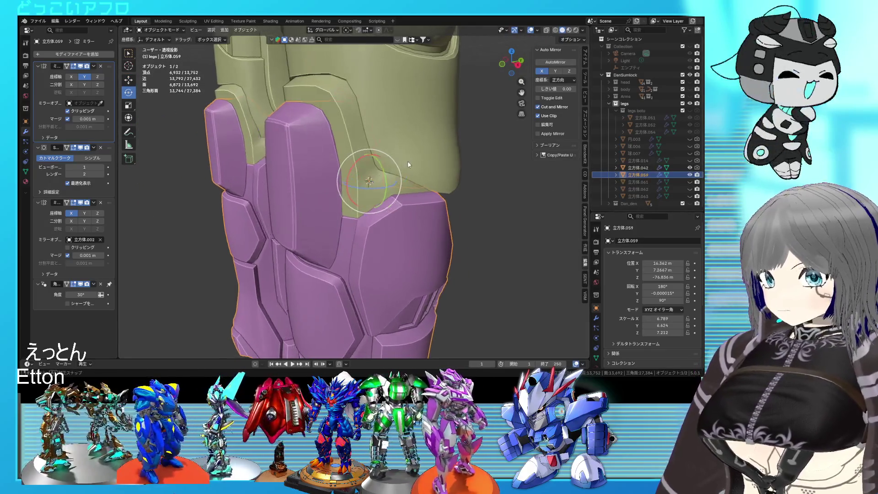
key(Tab)
scroll(319, 172, up, 2)
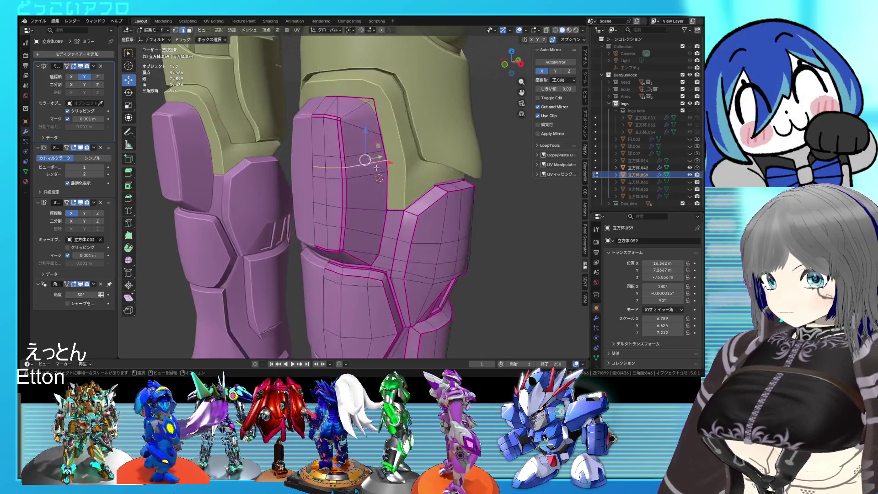
scroll(438, 198, up, 3)
key(Escape)
scroll(437, 172, down, 5)
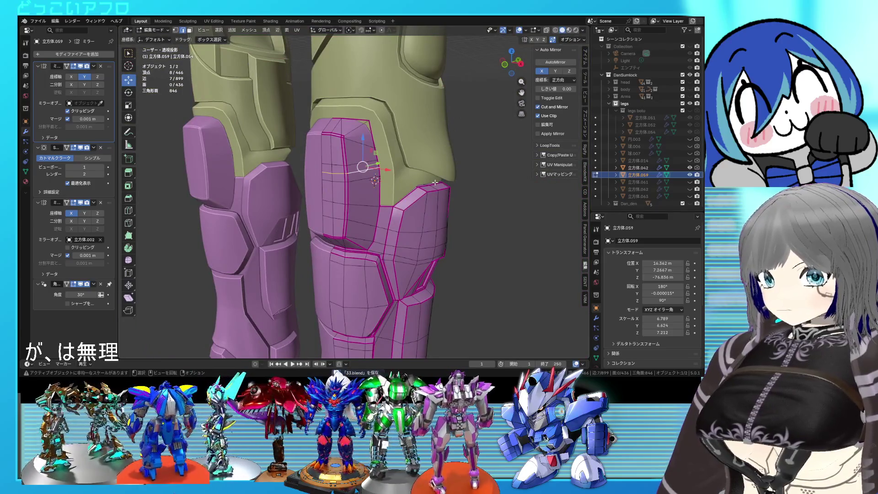
key(Tab)
key(Tab)
key(Tab)
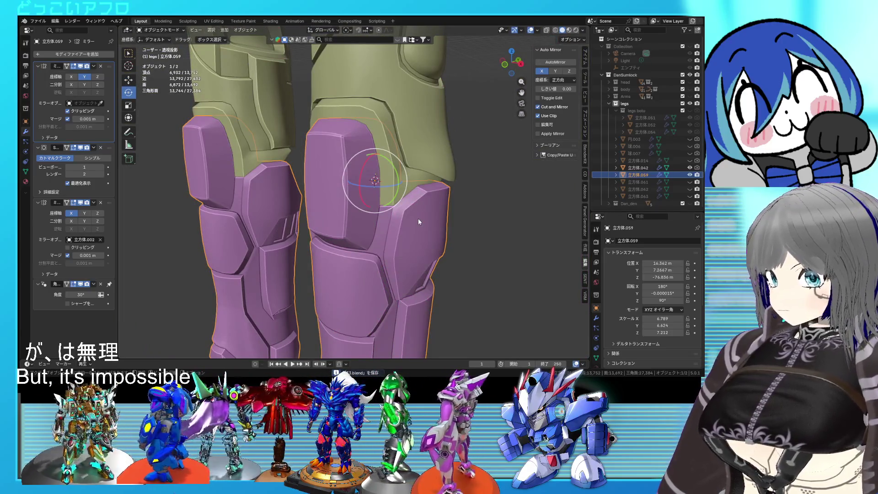
key(Tab)
mouse_move(405, 249)
middle_down()
mouse_move(390, 224)
mouse_move(357, 206)
mouse_move(435, 218)
mouse_move(419, 219)
middle_up()
scroll(328, 184, up, 3)
Dissolve the extra line of edges across the shin plate's upper panel.
key(x)
key(Escape)
key(x)
click(414, 252)
mouse_move(450, 196)
middle_down()
mouse_move(464, 192)
mouse_move(493, 214)
mouse_move(449, 190)
mouse_move(363, 183)
mouse_move(420, 232)
mouse_move(415, 197)
mouse_move(402, 192)
mouse_move(459, 205)
mouse_move(414, 204)
middle_up()
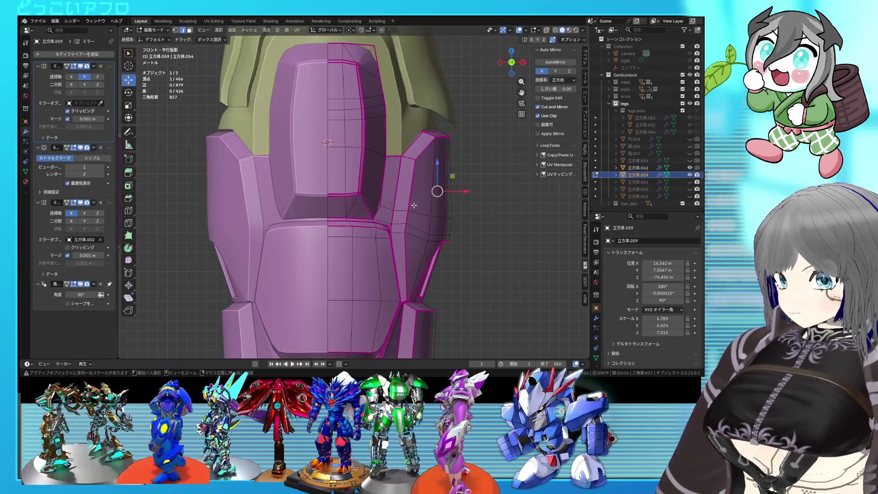